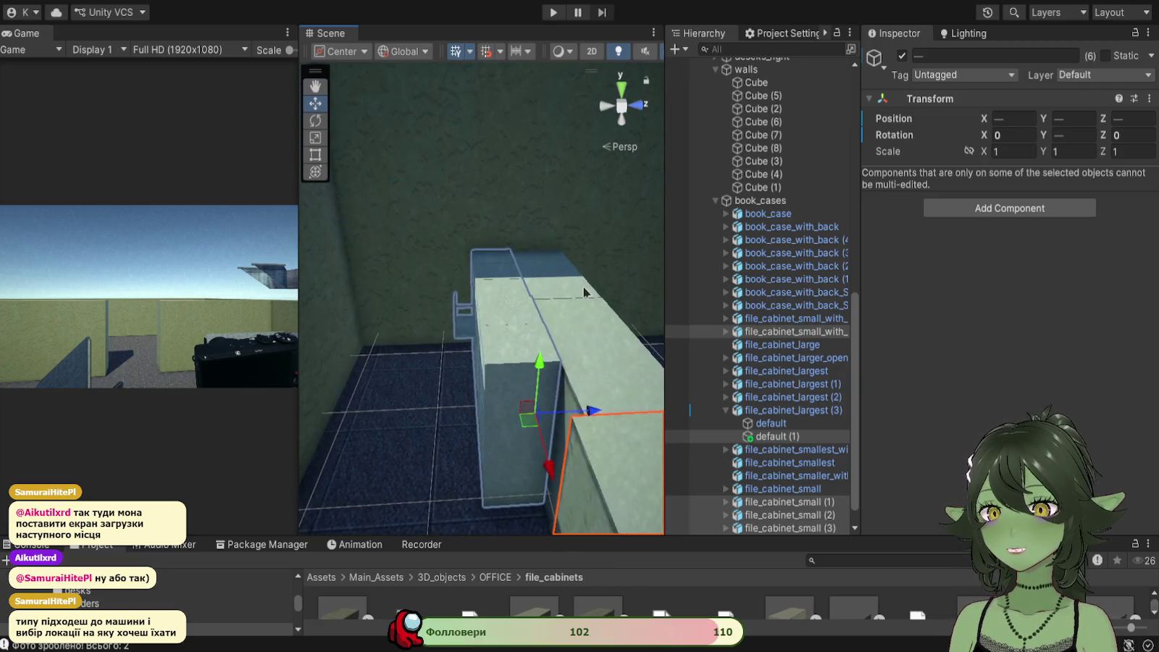
Step: Push default (1) of file_cabinet_largest (3) to Z 0.003, flush with its neighbour
left_click(445, 471)
key("f")
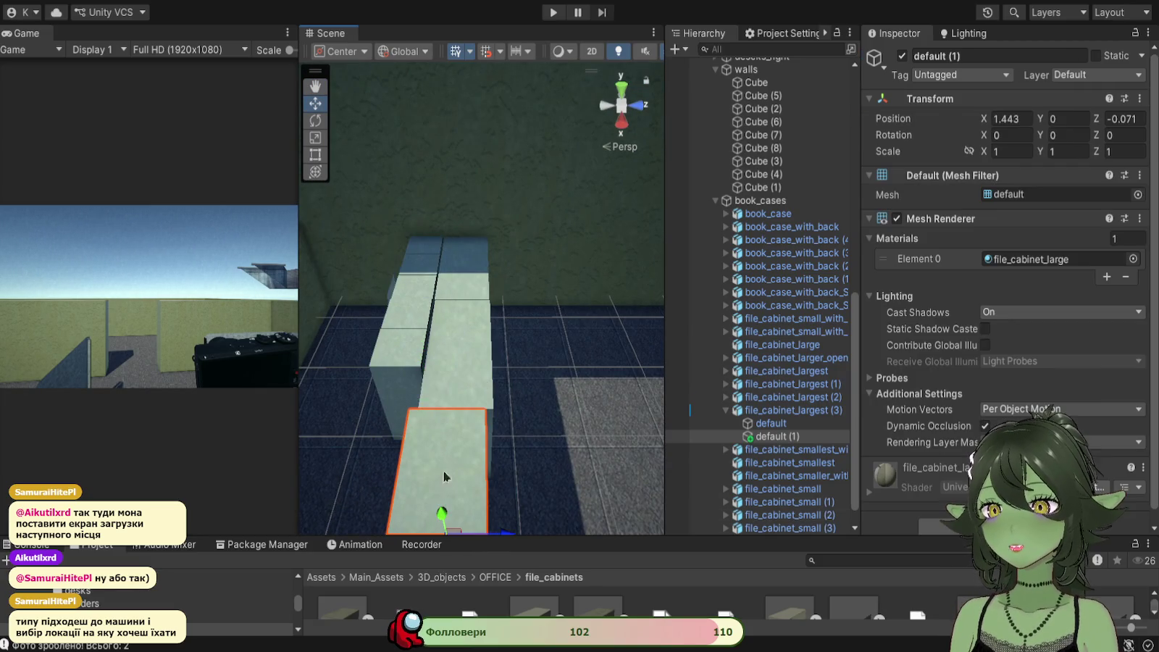
mouse_move(550, 427)
left_mouse_down()
mouse_move(573, 428)
mouse_move(551, 345)
mouse_move(336, 461)
mouse_move(468, 447)
mouse_move(520, 409)
left_mouse_up()
Step: Nudge file_cabinet_small (1) along the row to X -20.85
mouse_move(464, 373)
left_mouse_down()
mouse_move(440, 325)
mouse_move(395, 382)
mouse_move(422, 444)
mouse_move(513, 403)
mouse_move(550, 290)
mouse_move(544, 350)
left_mouse_up()
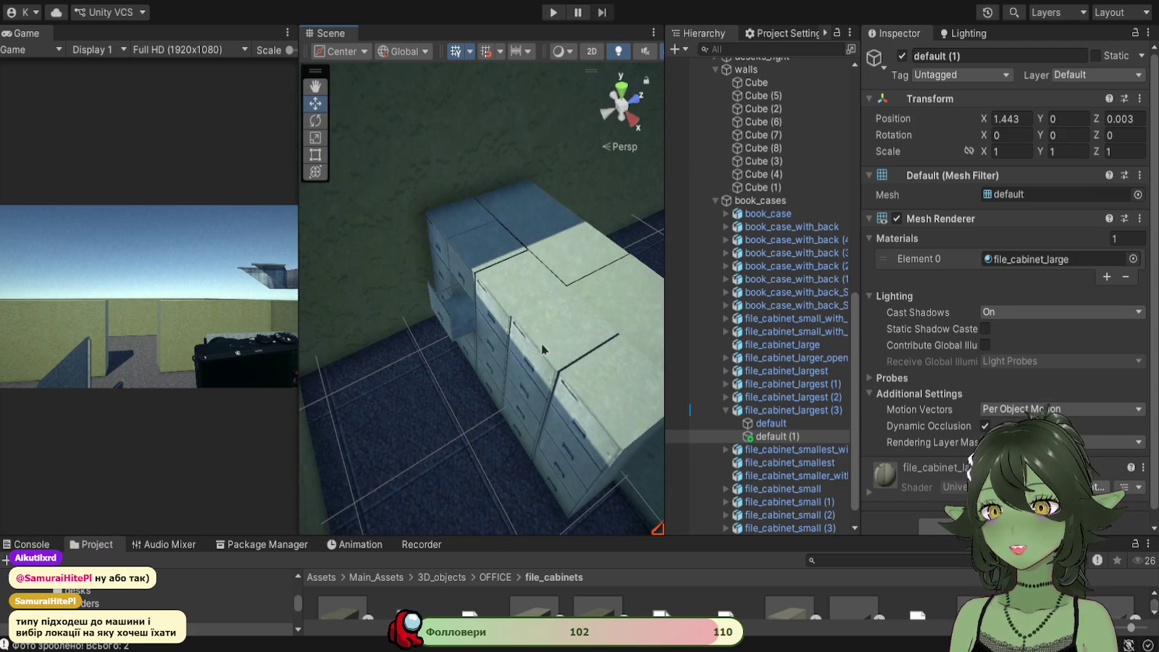
left_click(583, 405)
mouse_move(627, 500)
left_mouse_down()
mouse_move(614, 494)
mouse_move(669, 383)
mouse_move(504, 303)
mouse_move(494, 307)
mouse_move(500, 394)
mouse_move(489, 380)
left_mouse_up()
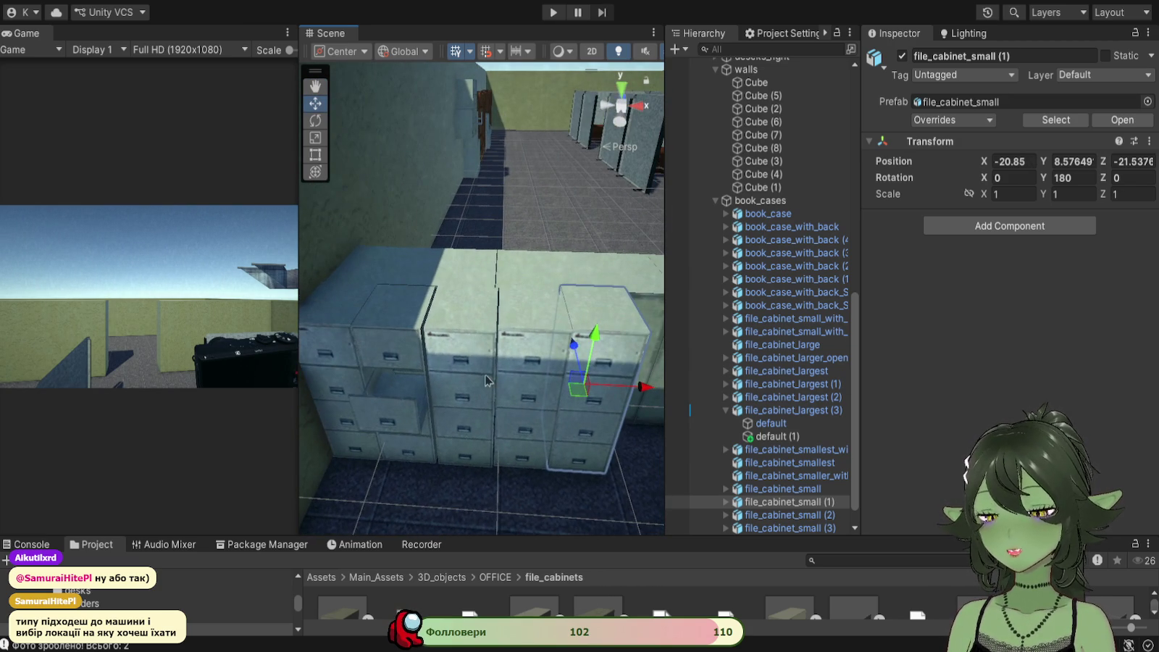
Step: Multi-select the three small front-row file cabinets in the Scene view
left_click(477, 380)
left_click(525, 388, "shift")
left_click(590, 368, "shift")
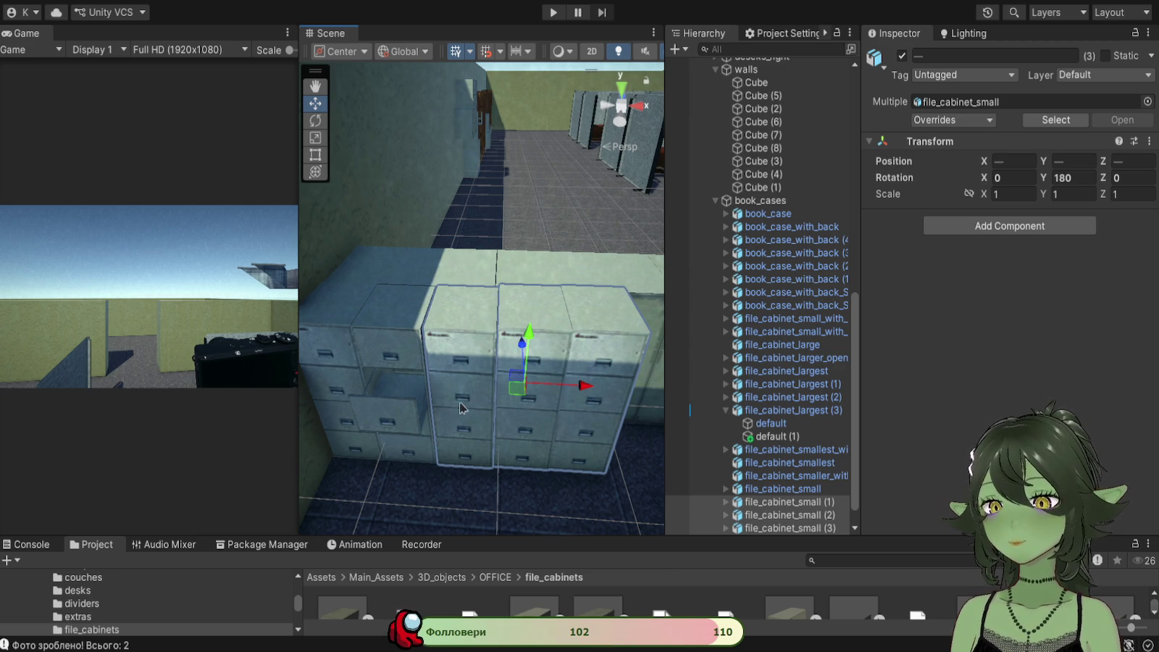
left_click_drag(430, 416, 455, 425)
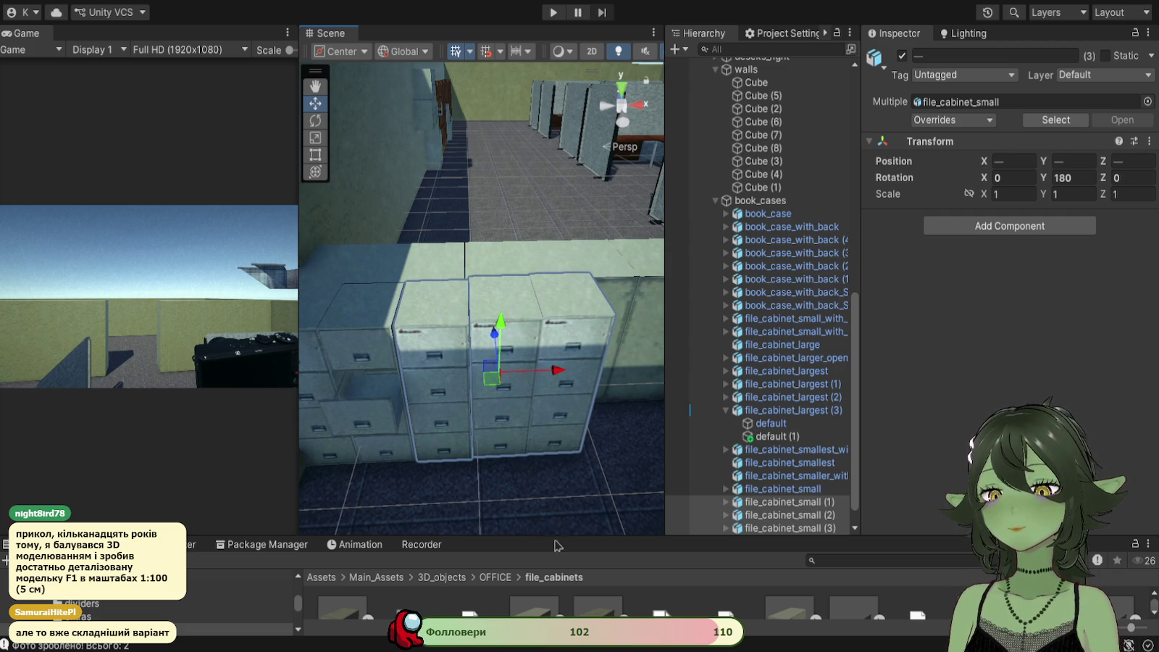
left_click_drag(557, 538, 558, 549)
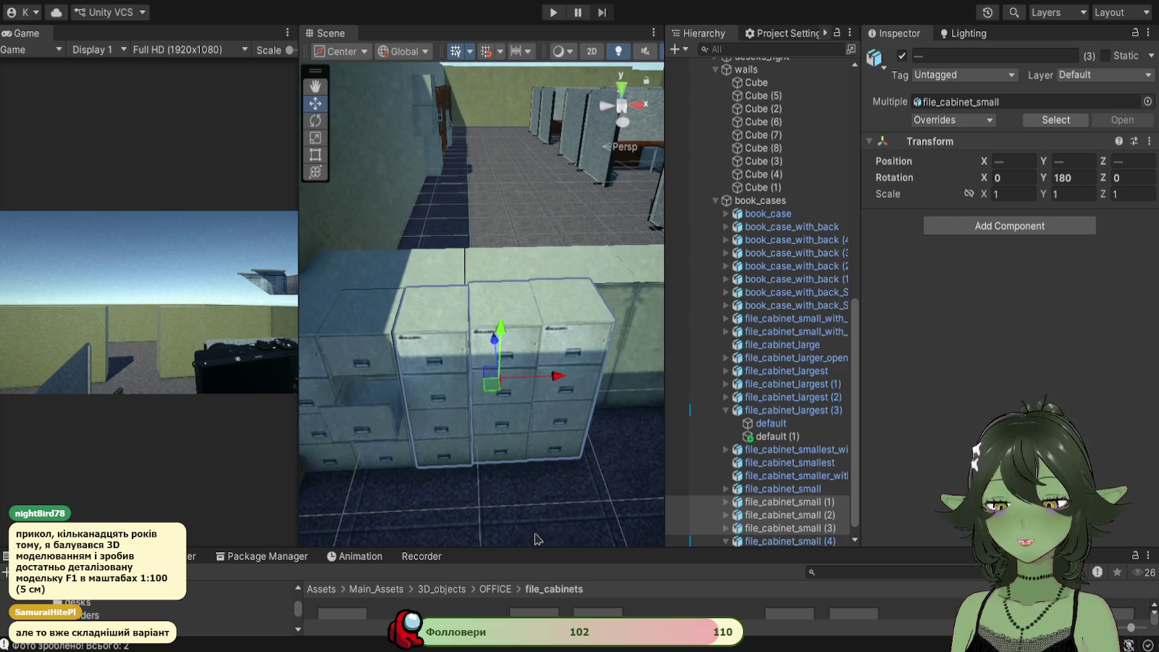
Step: Slide the three selected small cabinets along the row on X
left_click_drag(543, 540, 455, 537)
mouse_move(525, 496)
left_mouse_down()
mouse_move(439, 507)
mouse_move(435, 487)
left_mouse_up()
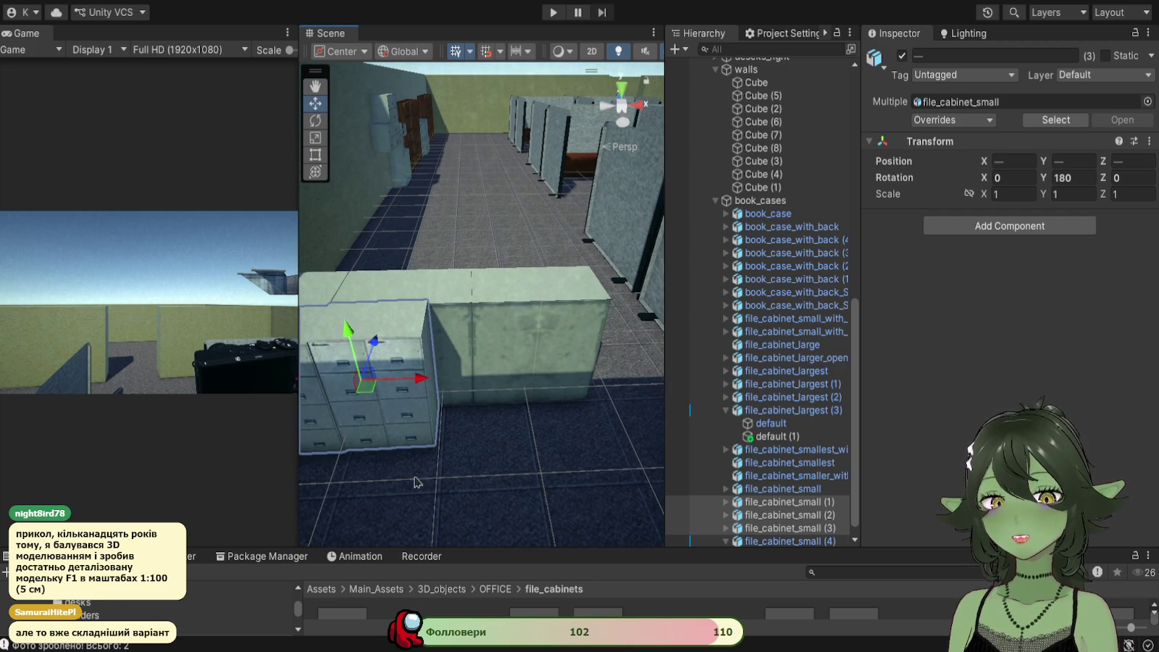
scroll(406, 481, "up", 3)
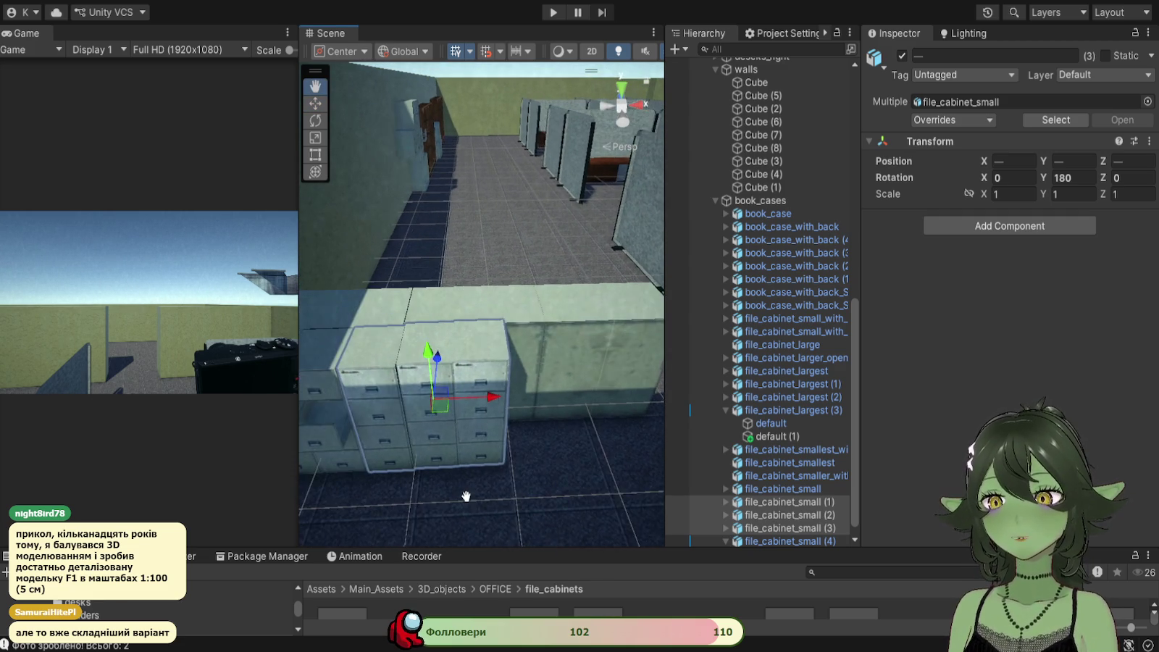
left_click_drag(469, 402, 619, 421)
mouse_move(586, 373)
left_mouse_down()
mouse_move(588, 358)
mouse_move(542, 356)
left_mouse_up()
Step: Push file_cabinet_small (3) along Z into line with the other cabinets
left_click(540, 358)
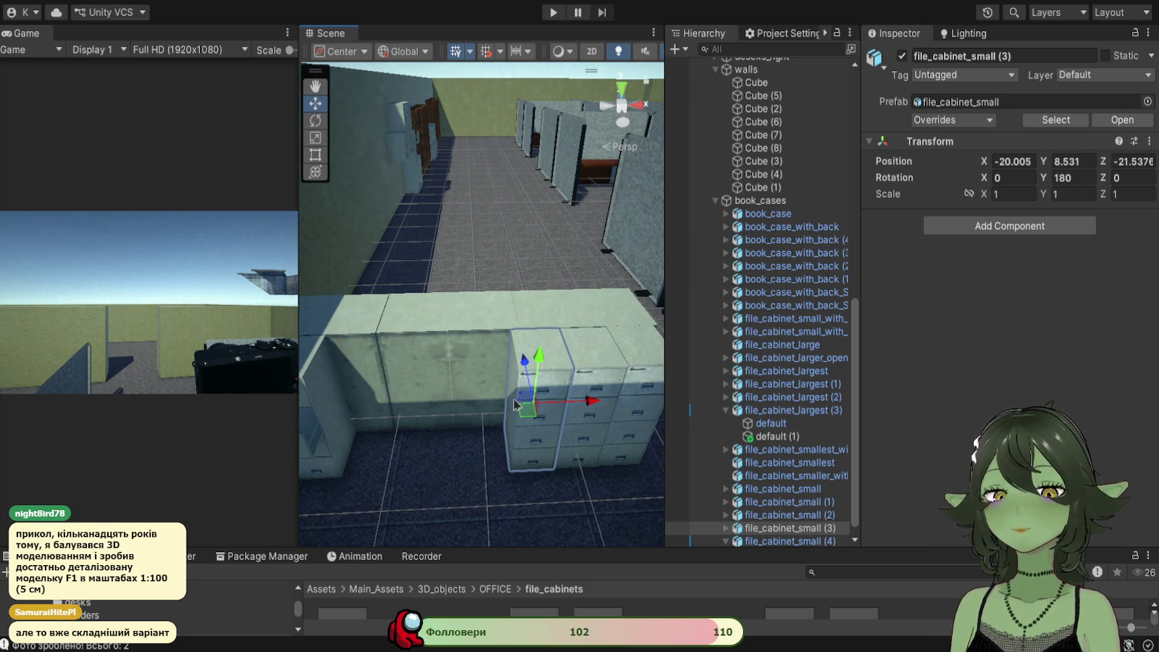
mouse_move(504, 475)
left_mouse_down()
mouse_move(472, 497)
mouse_move(446, 475)
mouse_move(442, 496)
mouse_move(429, 499)
mouse_move(489, 478)
mouse_move(422, 481)
mouse_move(370, 528)
left_mouse_up()
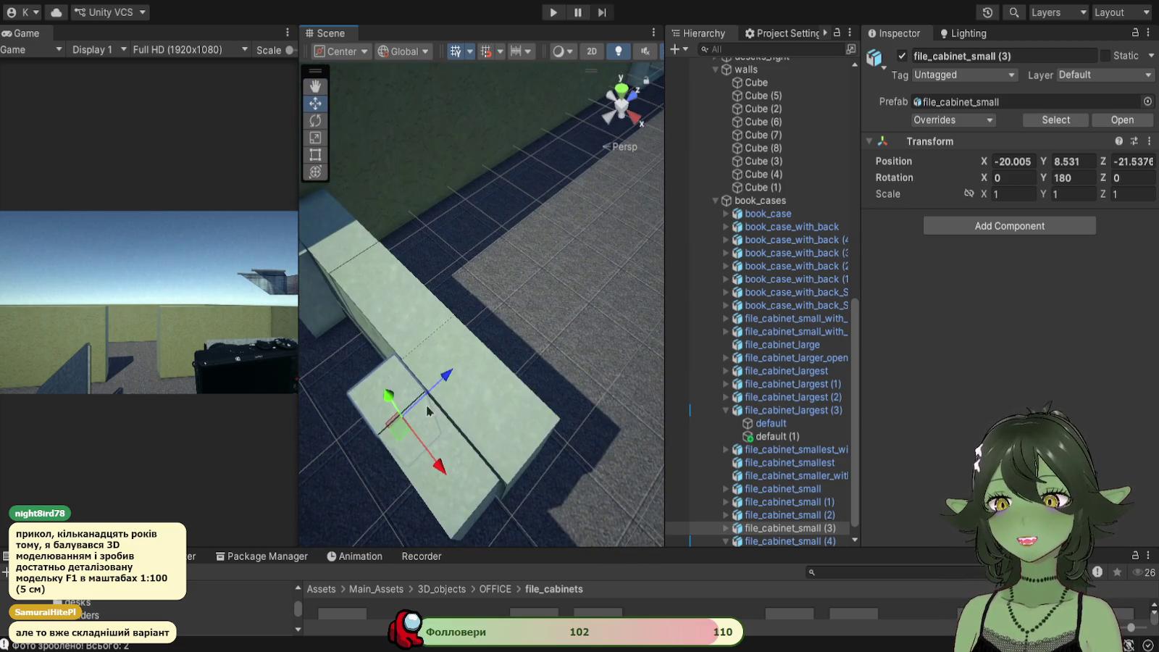
mouse_move(444, 384)
left_mouse_down()
mouse_move(471, 413)
mouse_move(406, 395)
mouse_move(442, 371)
mouse_move(421, 380)
left_mouse_up()
left_click(443, 412)
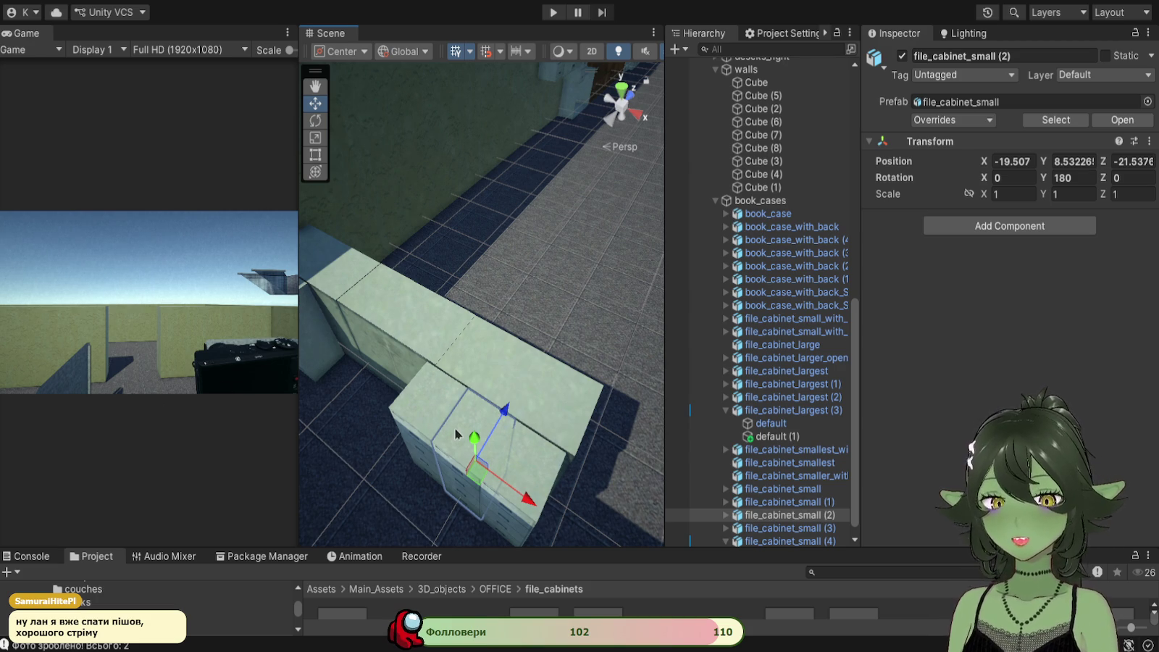
mouse_move(407, 482)
left_mouse_down()
mouse_move(643, 303)
mouse_move(487, 421)
mouse_move(406, 461)
mouse_move(509, 422)
mouse_move(512, 359)
mouse_move(510, 399)
mouse_move(504, 370)
mouse_move(535, 395)
mouse_move(551, 360)
mouse_move(466, 227)
left_mouse_up()
mouse_move(499, 290)
left_mouse_down()
mouse_move(599, 276)
mouse_move(473, 246)
mouse_move(464, 275)
mouse_move(491, 306)
mouse_move(504, 202)
mouse_move(535, 251)
mouse_move(499, 267)
mouse_move(498, 322)
mouse_move(541, 272)
mouse_move(492, 256)
mouse_move(499, 298)
mouse_move(536, 271)
mouse_move(467, 344)
mouse_move(534, 338)
mouse_move(443, 335)
left_mouse_up()
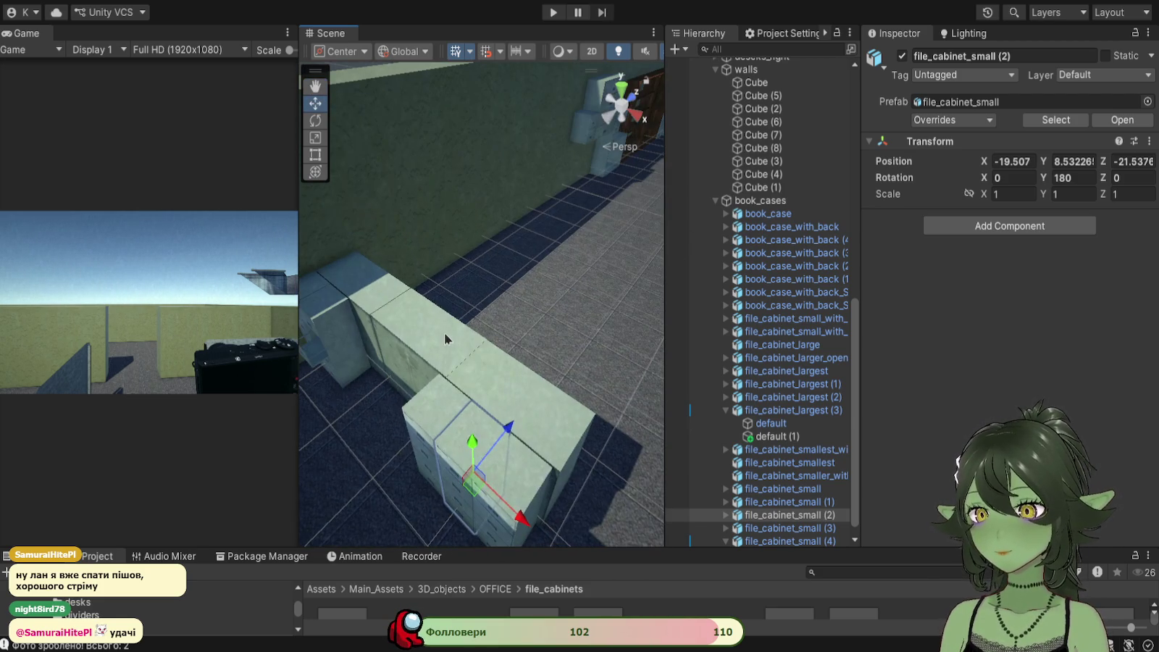
left_click(445, 339)
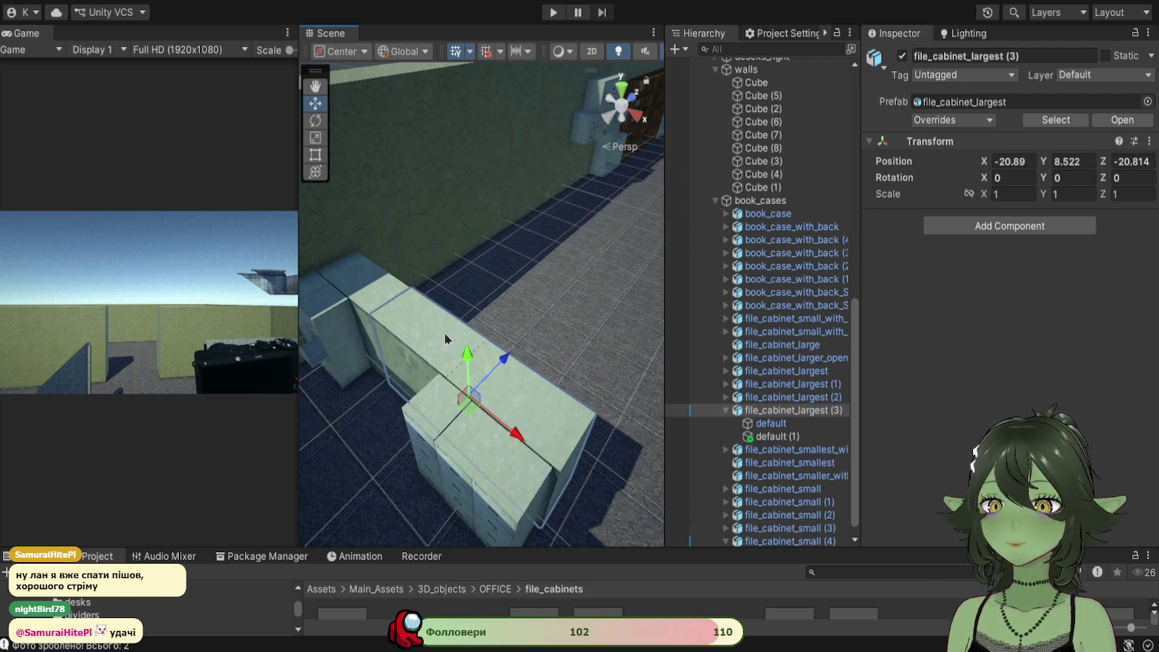
Step: Duplicate file_cabinet_largest (3) and its drawer block, turning the new block 180° on Y
key("ctrl+d")
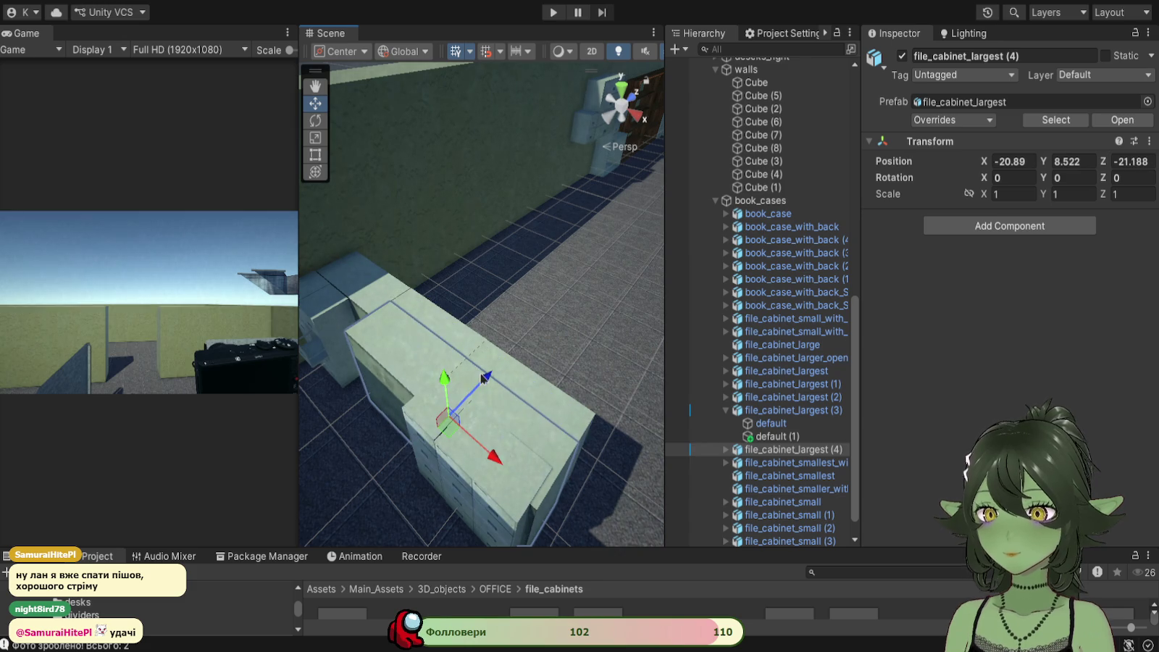
left_click(435, 341)
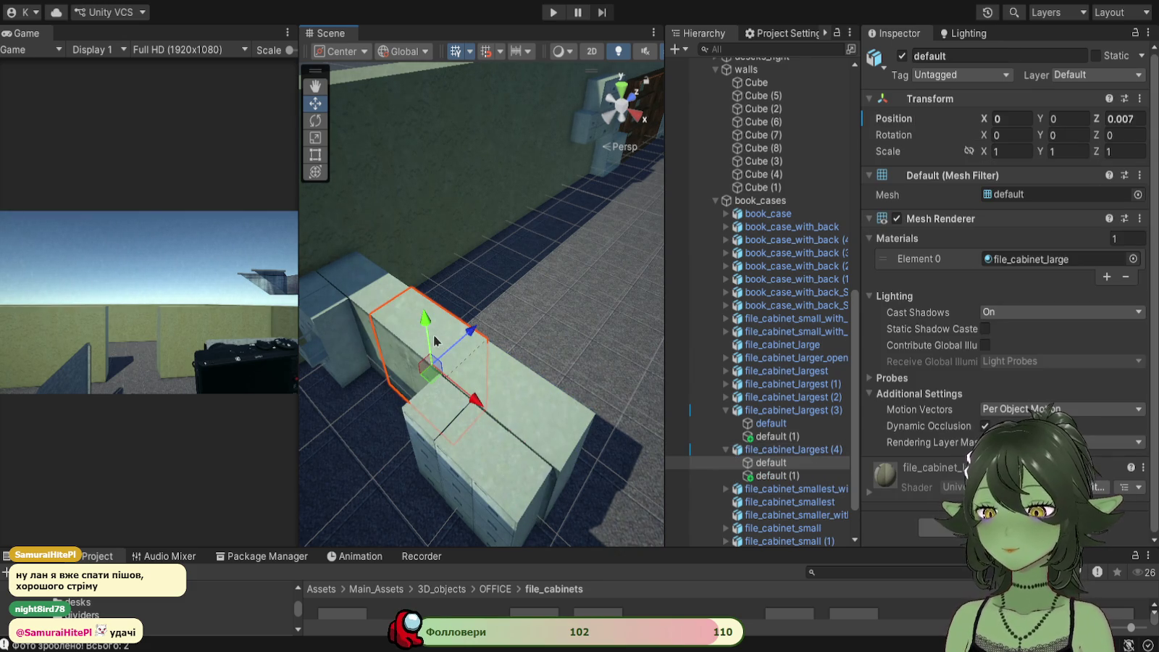
key("ctrl+d")
left_click_drag(453, 348, 388, 384)
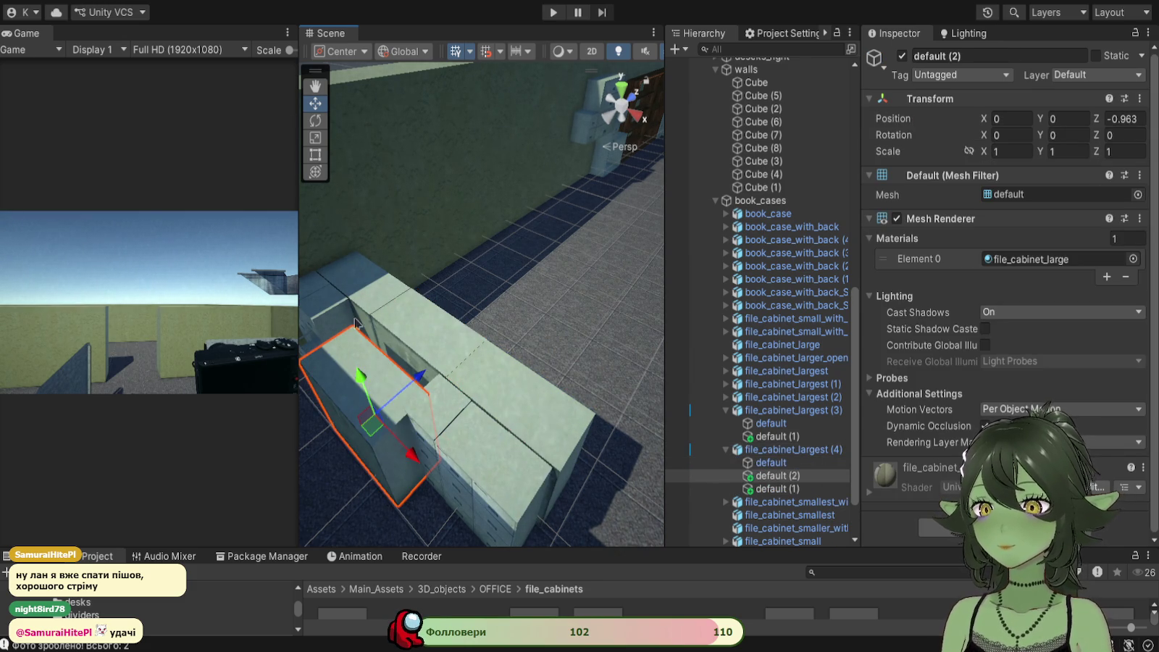
key("e")
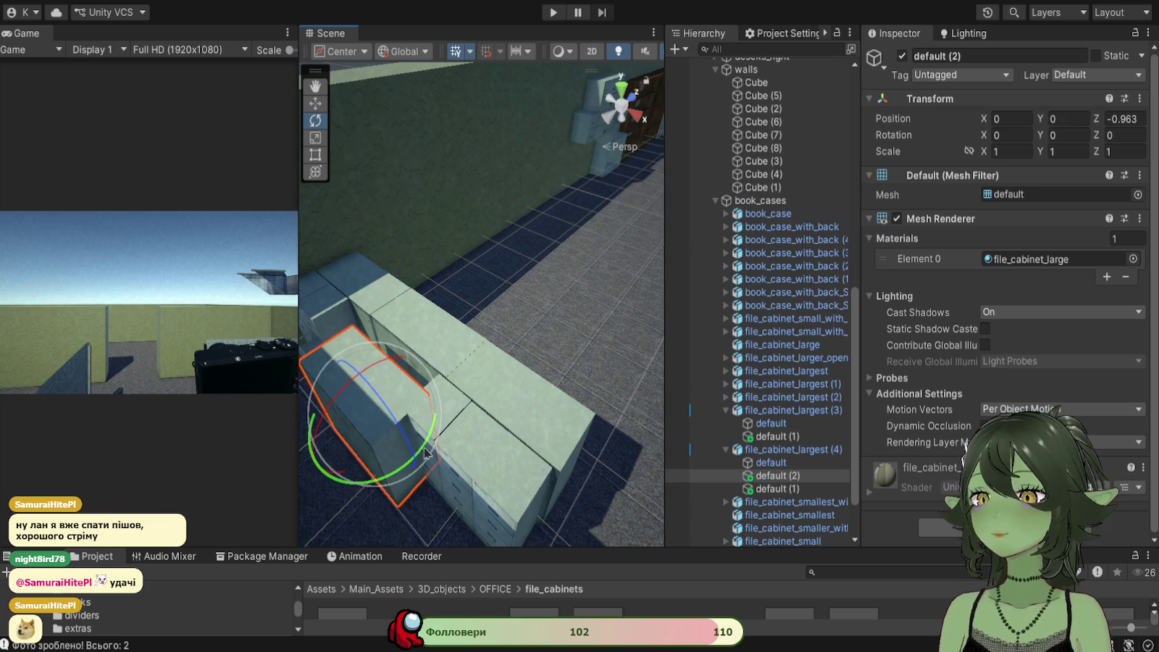
mouse_move(424, 453)
left_mouse_down()
mouse_move(160, 467)
mouse_move(73, 445)
left_mouse_up()
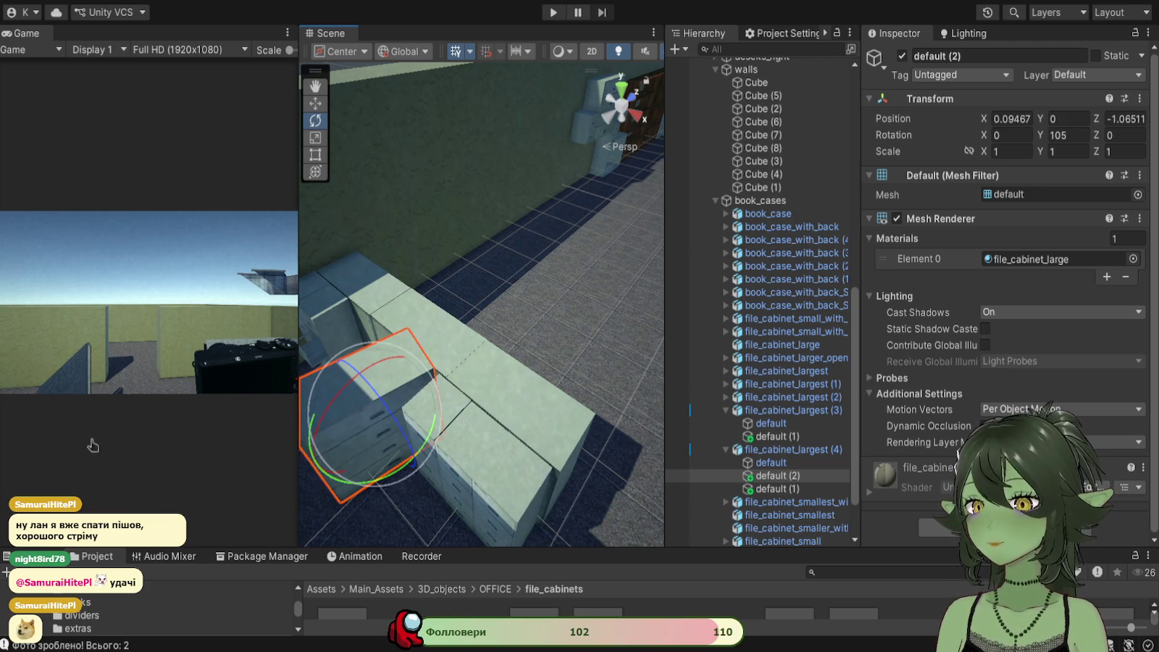
left_click_drag(433, 448, 480, 418)
scroll(480, 418, "down", 3)
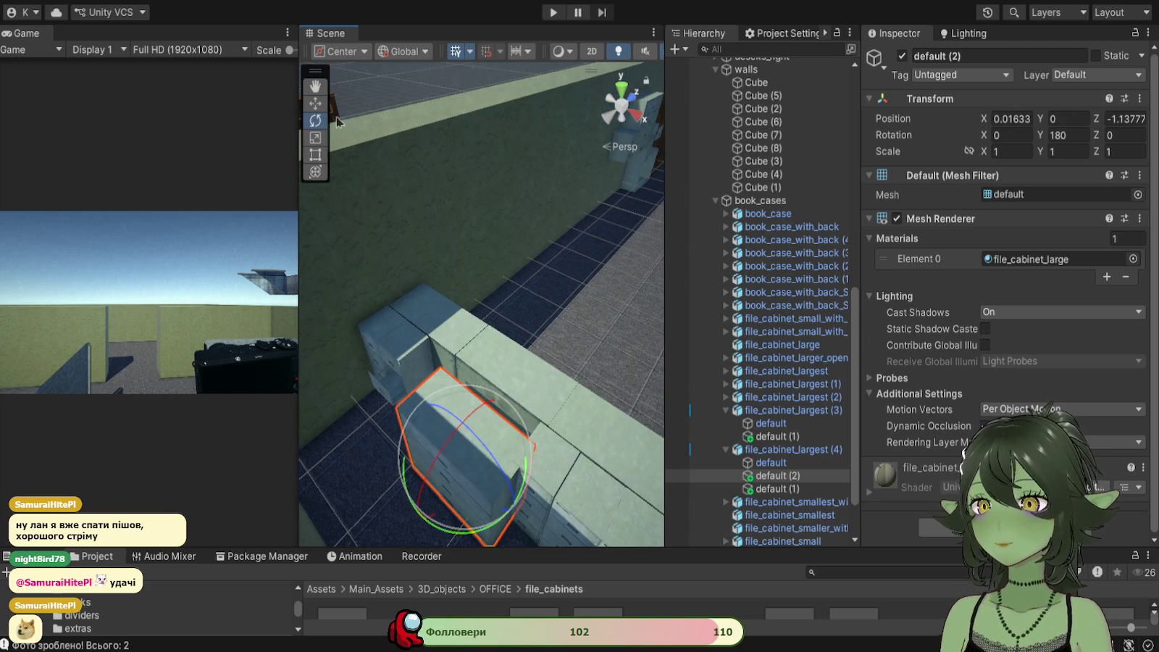
Step: Position the turned drawer block at X -0.472, Z -0.878 at the row's end
key("w")
left_click_drag(486, 410, 521, 388)
mouse_move(521, 387)
left_mouse_down()
mouse_move(550, 467)
mouse_move(515, 474)
mouse_move(620, 422)
mouse_move(632, 463)
left_mouse_up()
left_click_drag(576, 418, 533, 407)
mouse_move(492, 348)
left_mouse_down()
mouse_move(478, 435)
mouse_move(540, 406)
mouse_move(569, 381)
mouse_move(558, 377)
left_mouse_up()
mouse_move(515, 445)
left_mouse_down()
mouse_move(579, 398)
mouse_move(467, 419)
mouse_move(425, 455)
mouse_move(634, 349)
mouse_move(451, 426)
mouse_move(464, 417)
left_mouse_up()
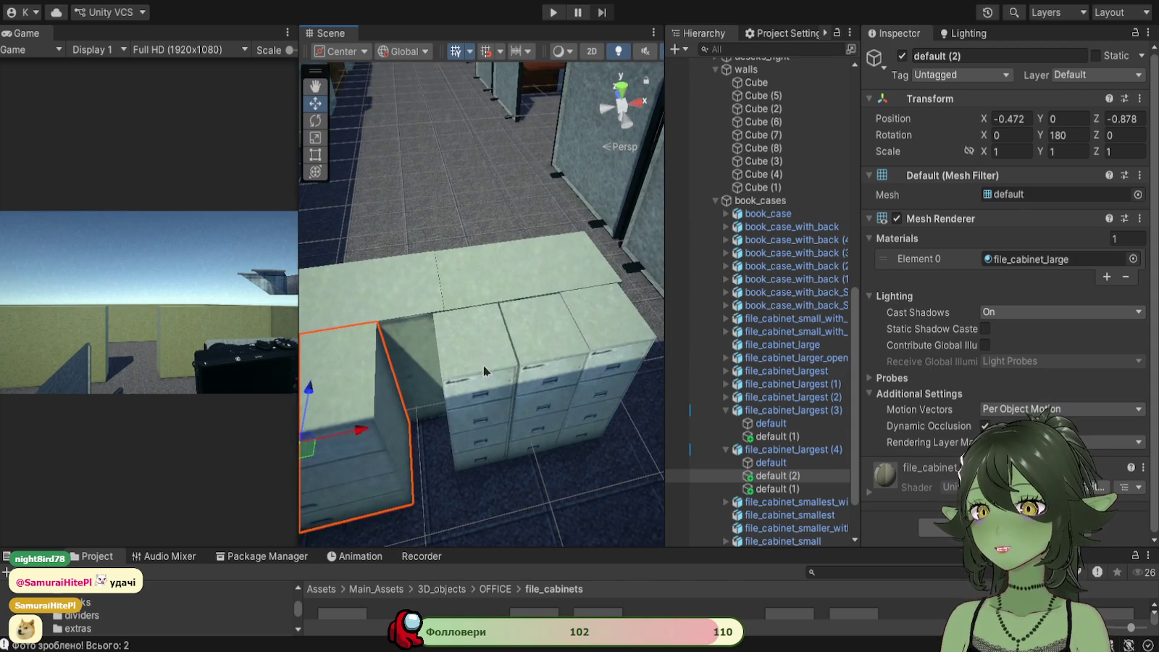
left_click(484, 371)
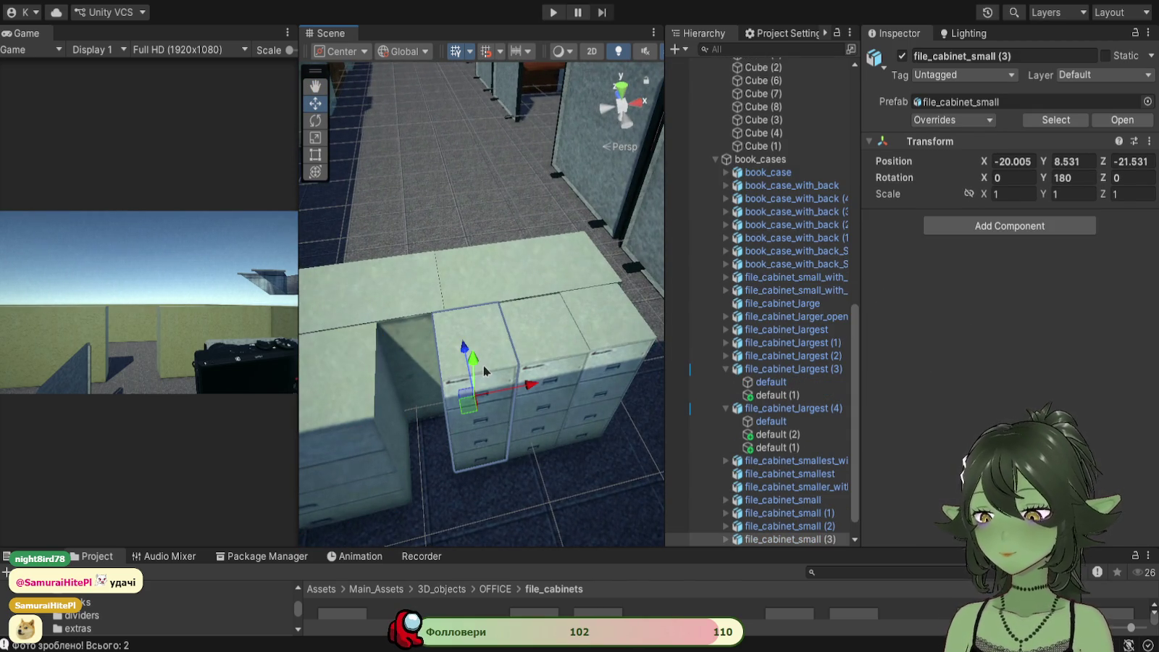
Step: Duplicate file_cabinet_small (3) and move the copy left beside the other small cabinets
key("ctrl+d")
left_click_drag(538, 388, 491, 391)
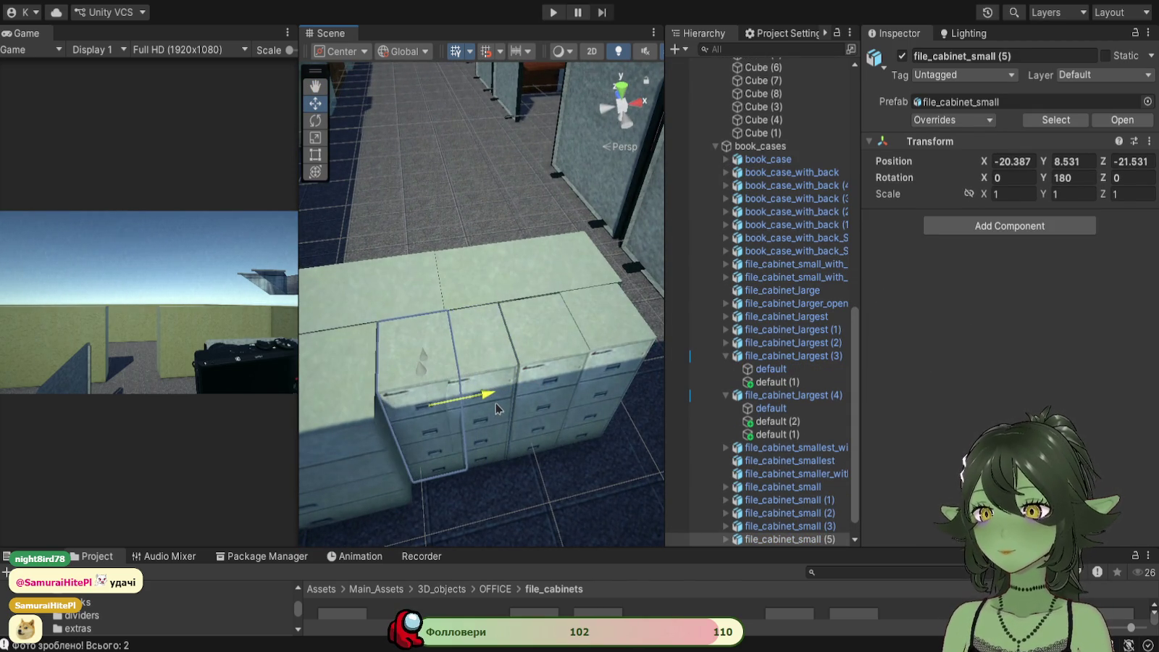
scroll(452, 320, "up", 5)
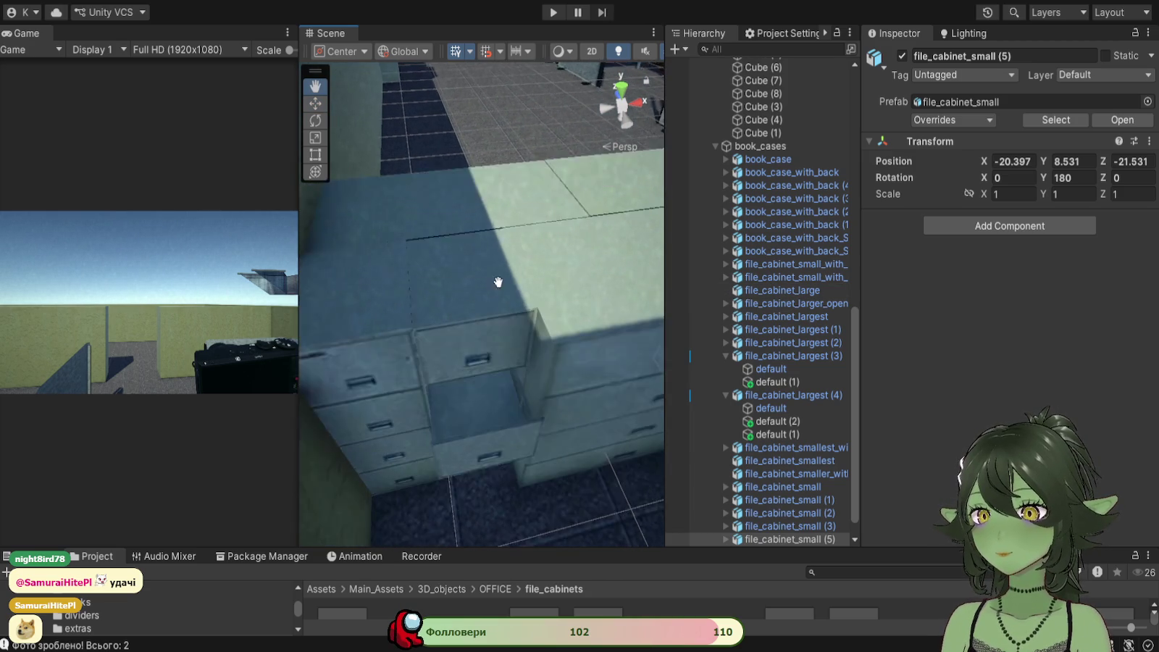
mouse_move(498, 282)
left_mouse_down()
mouse_move(478, 239)
mouse_move(479, 168)
mouse_move(396, 313)
left_mouse_up()
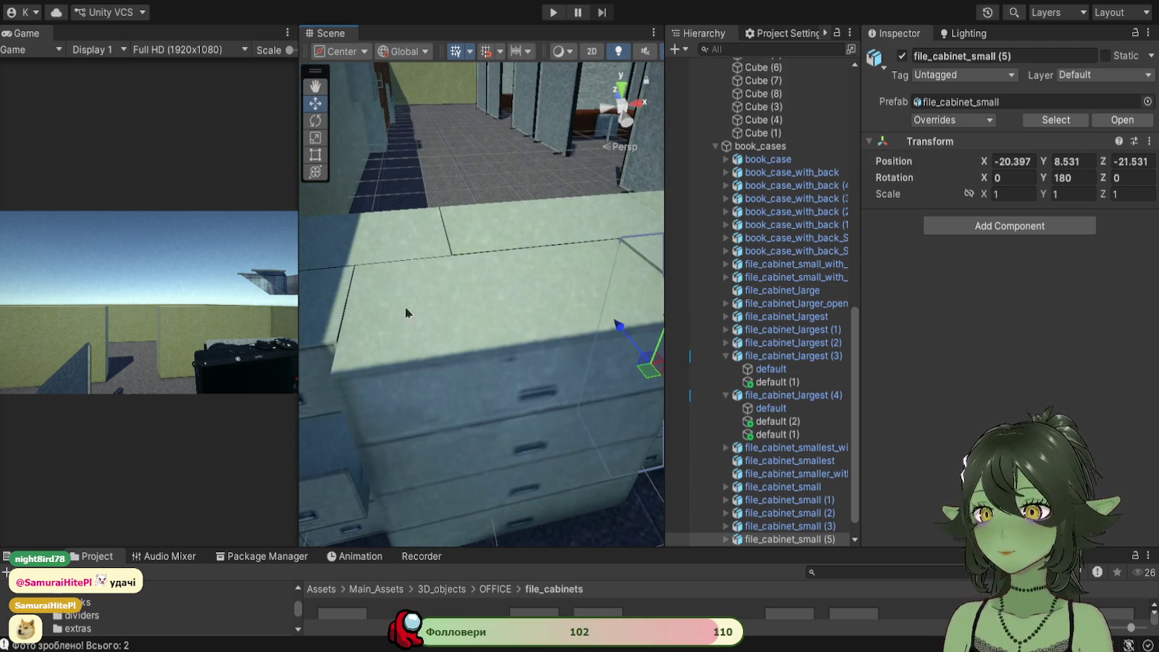
mouse_move(477, 322)
left_mouse_down()
mouse_move(445, 308)
mouse_move(432, 338)
mouse_move(426, 259)
left_mouse_up()
scroll(468, 275, "down", 5)
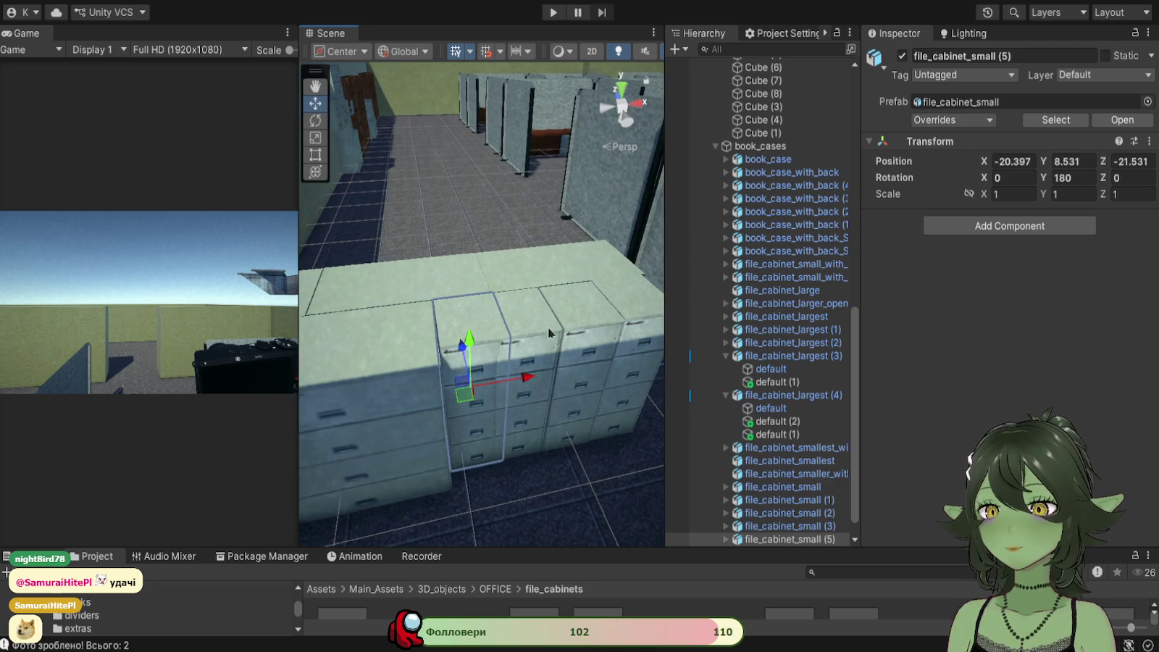
Step: Slide the three small cabinets together along X, putting file_cabinet_small (2) at -19.42
left_click(561, 330)
left_click_drag(561, 329, 445, 397)
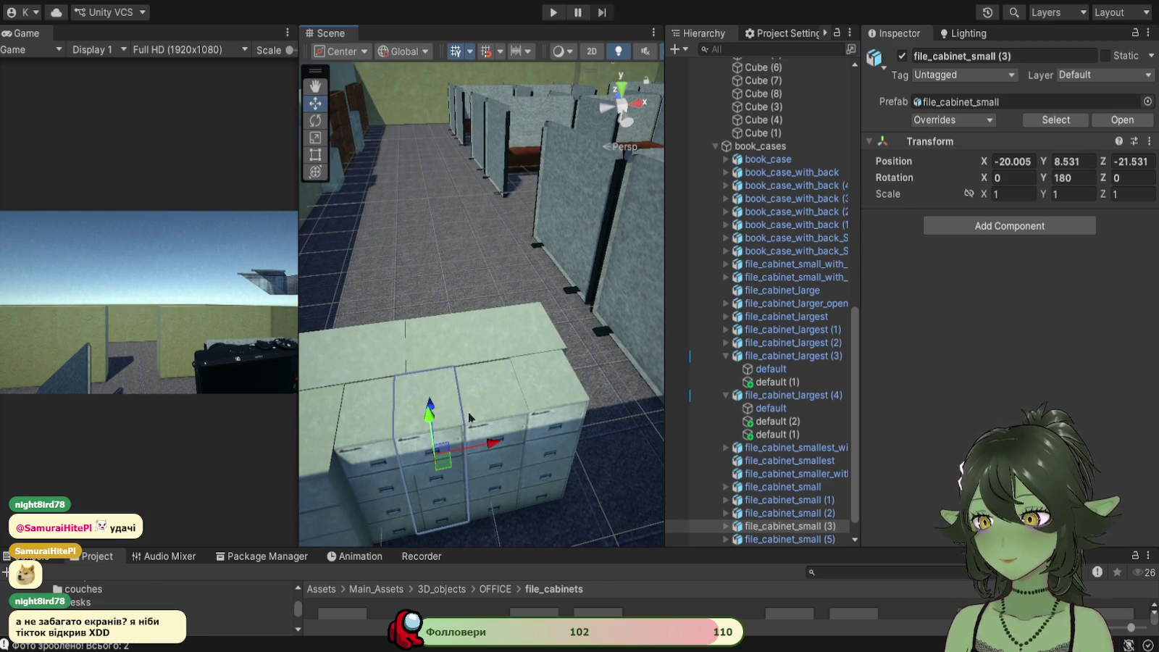
left_click(470, 417, "shift")
left_click(557, 388, "shift")
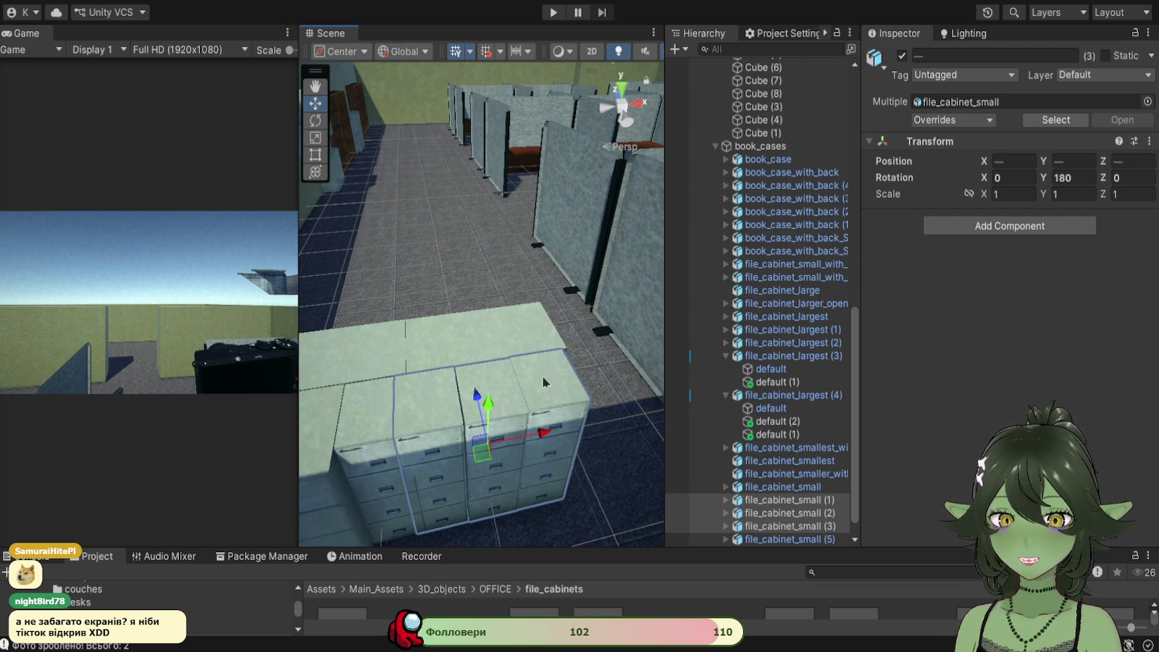
left_click_drag(543, 435, 553, 434)
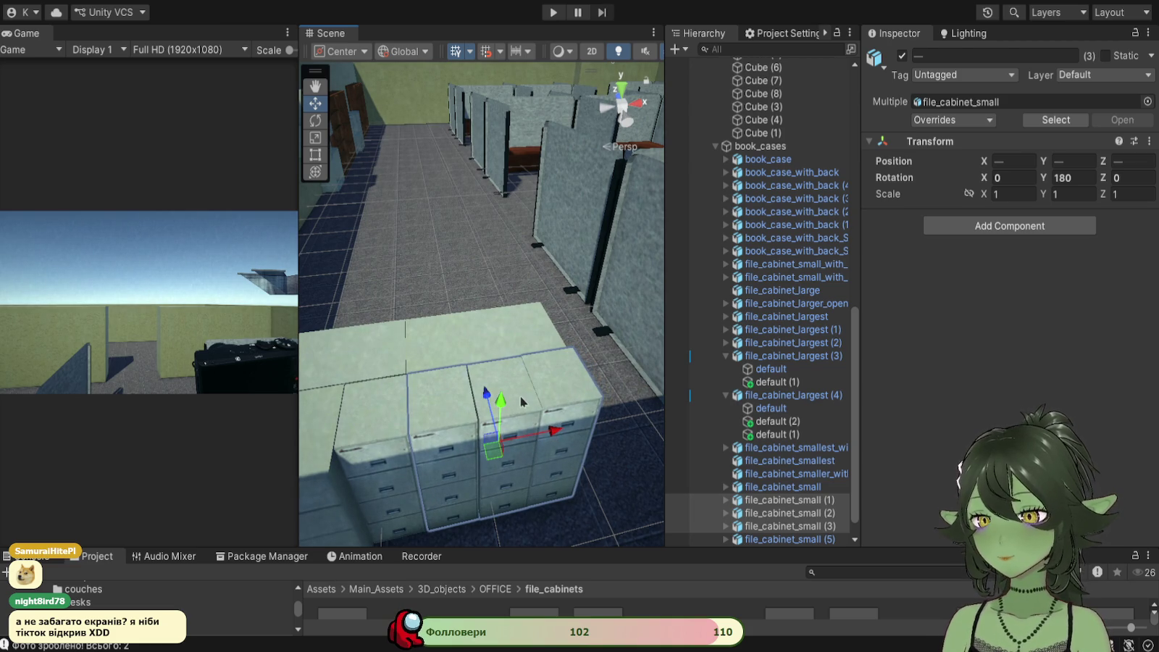
left_click(499, 406)
left_click(567, 415, "shift")
left_click(470, 408, "shift")
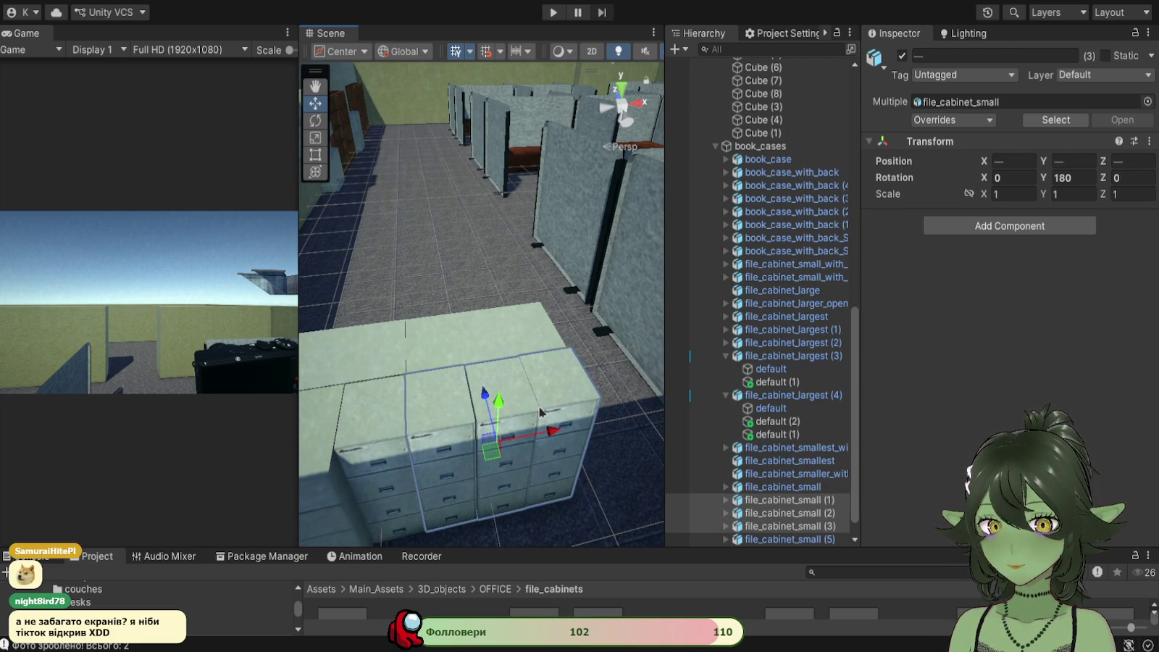
left_click(509, 406)
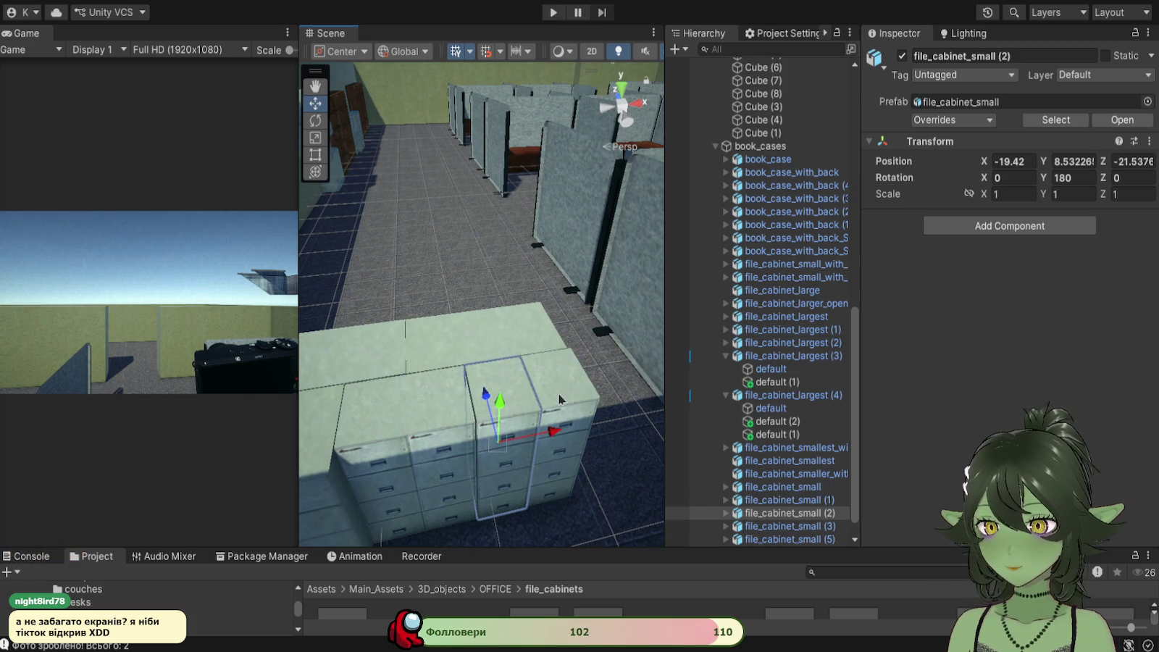
Step: Start the group with drawer block default (1) and file_cabinet_largest (1)
left_click(554, 419, "shift")
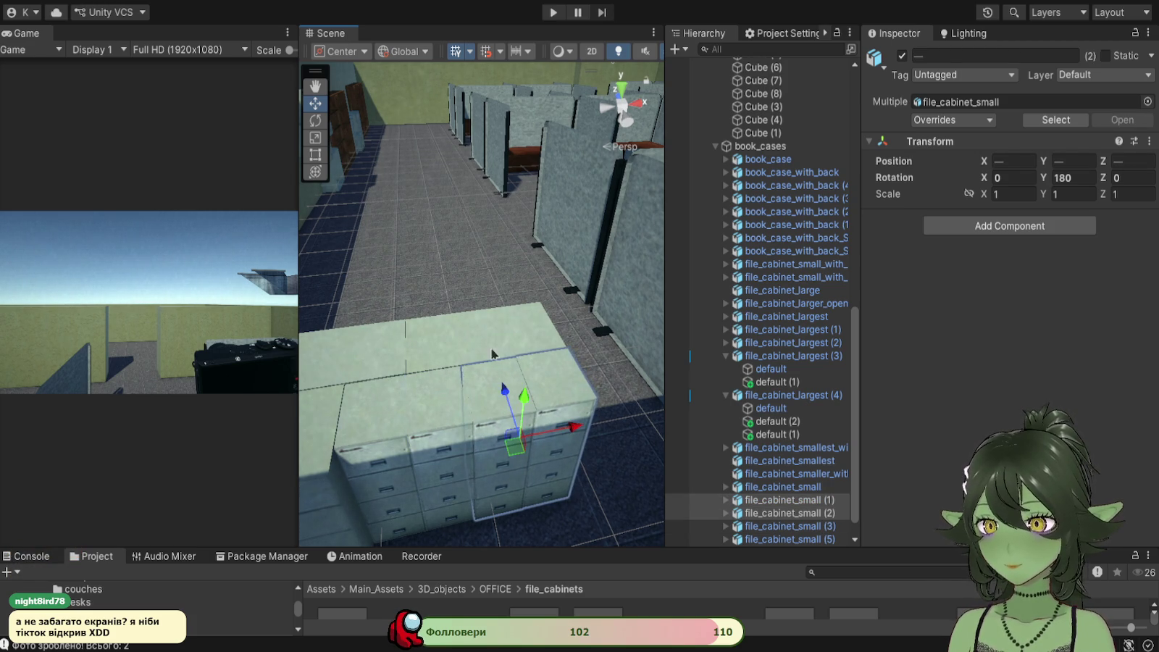
left_click(516, 370)
scroll(587, 268, "up", 3)
scroll(588, 268, "down", 3)
key("w")
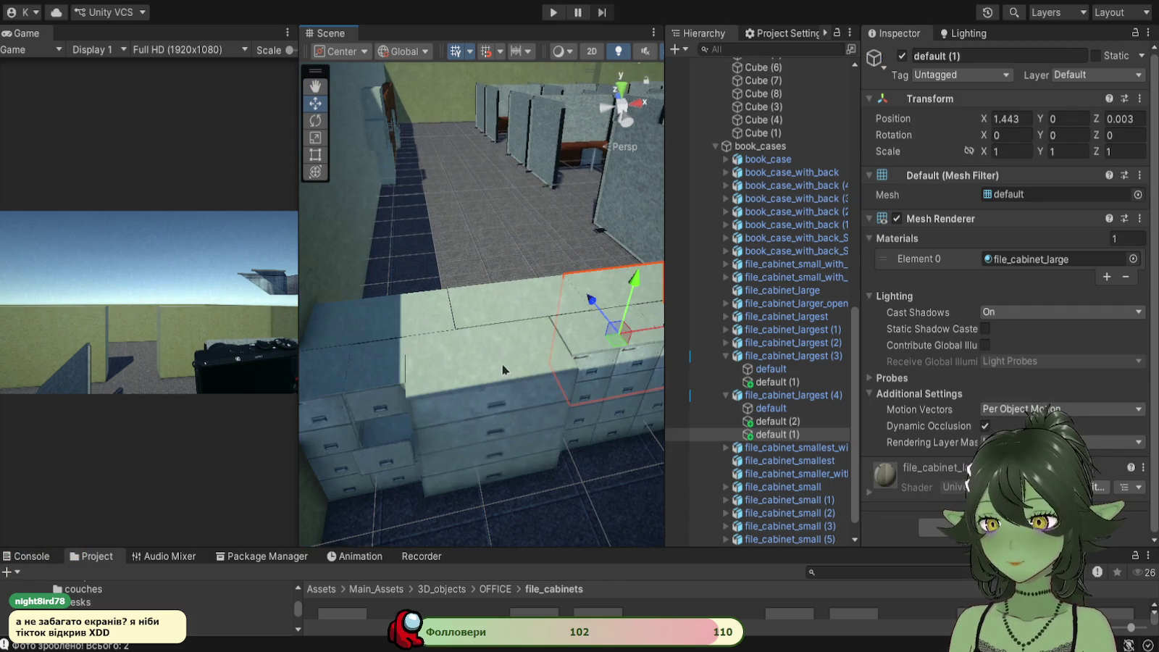
left_click(511, 308, "shift")
left_click(501, 323, "shift")
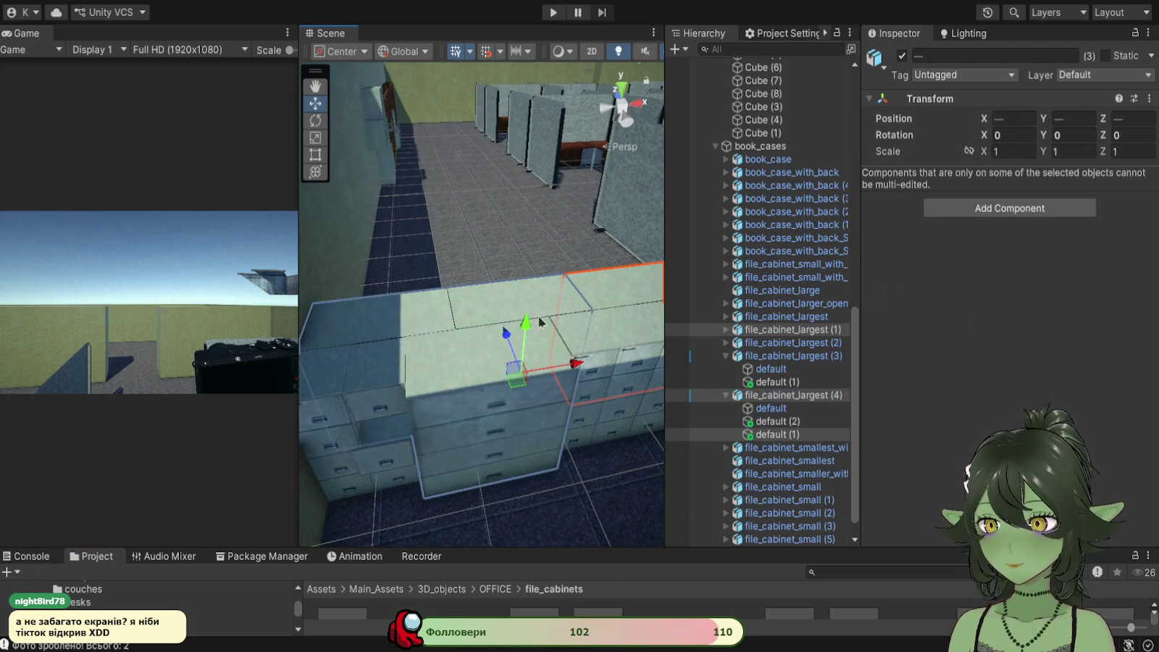
scroll(491, 393, "up", 2)
Step: Extend the selection to nine cabinets, including file_cabinet_small (3), (2) and (1)
left_click(394, 350, "shift")
left_click(331, 348, "shift")
scroll(485, 332, "up", 2)
left_click(441, 343, "shift")
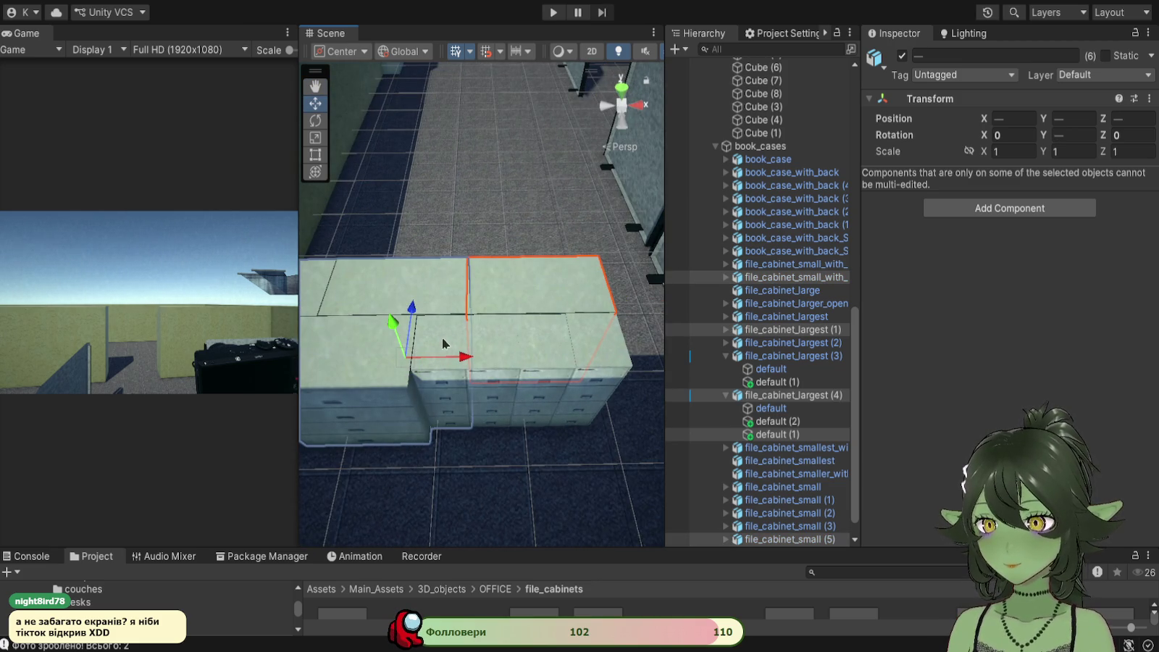
left_click(499, 349, "shift")
left_click(533, 349, "shift")
left_click(594, 346, "shift")
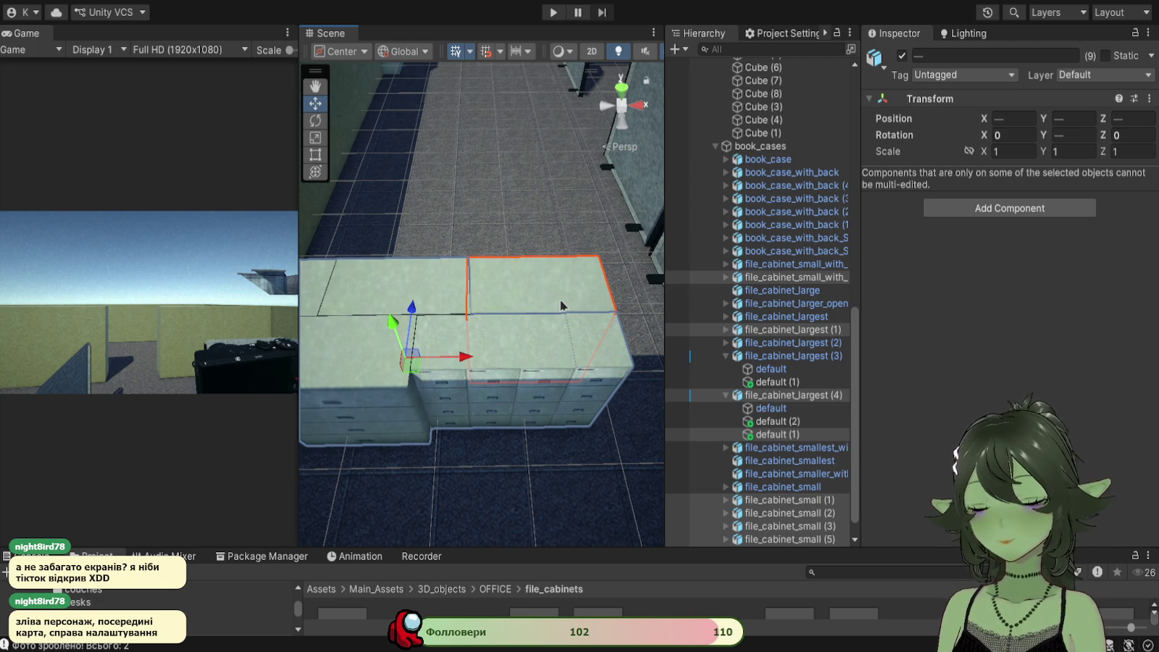
Step: Set the grouped cabinets' Position Y to 9.08 in the Inspector
mouse_move(423, 474)
left_mouse_down()
mouse_move(468, 405)
mouse_move(516, 283)
mouse_move(515, 170)
left_mouse_up()
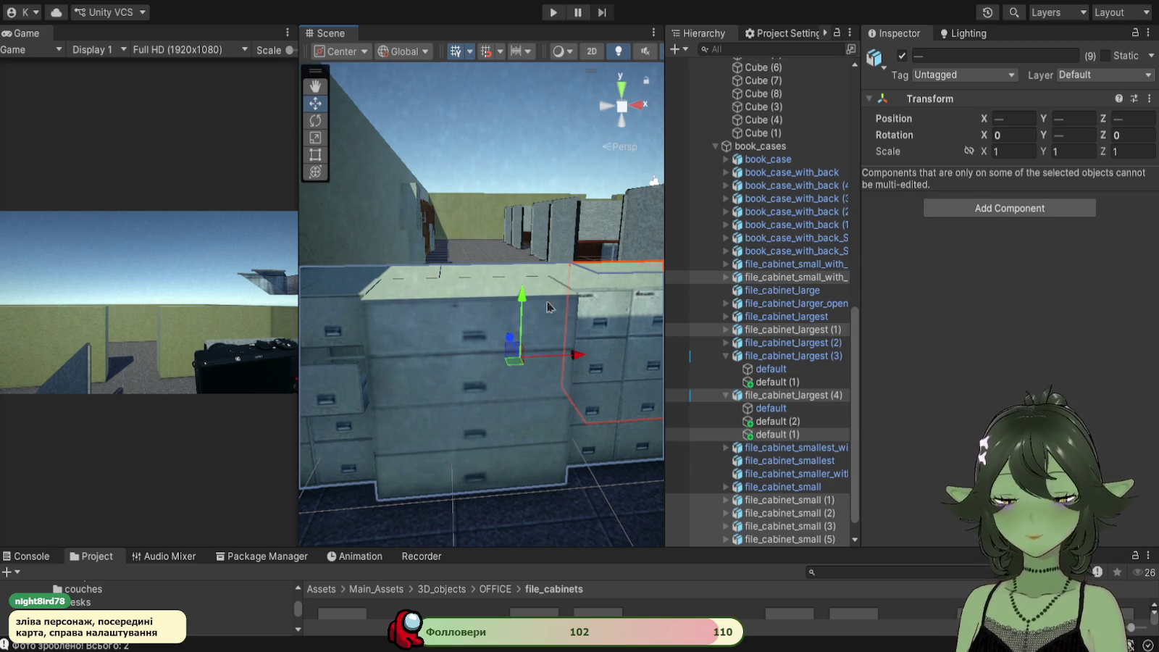
left_click_drag(513, 302, 514, 285)
key("ctrl+z")
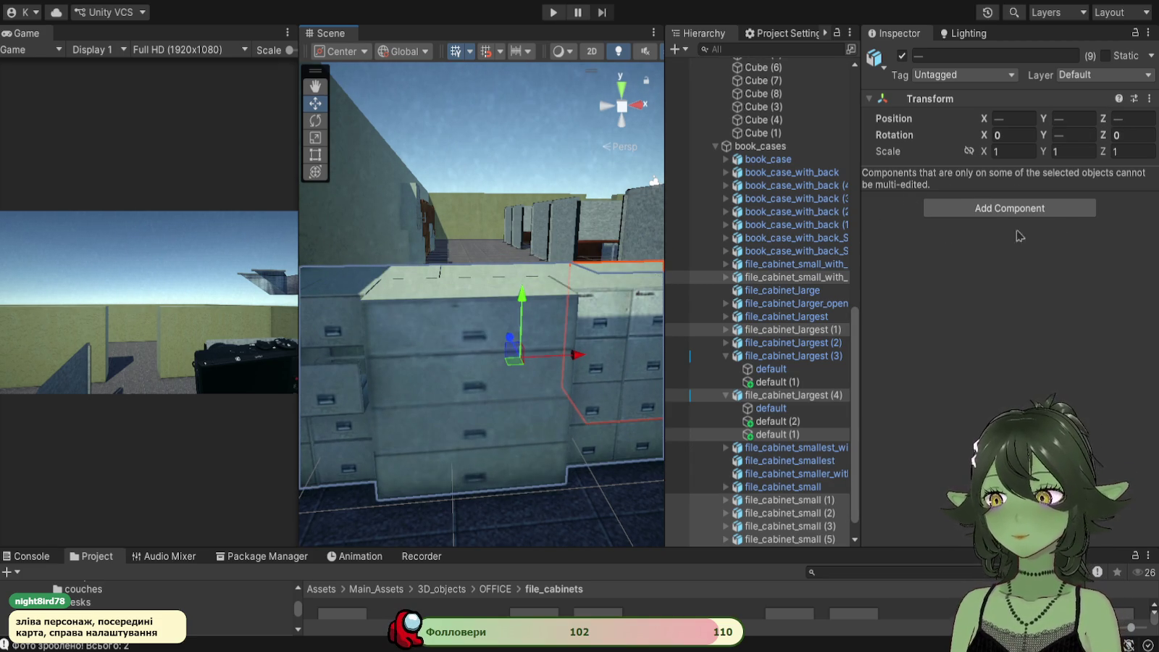
left_click(1083, 119)
type("9.08")
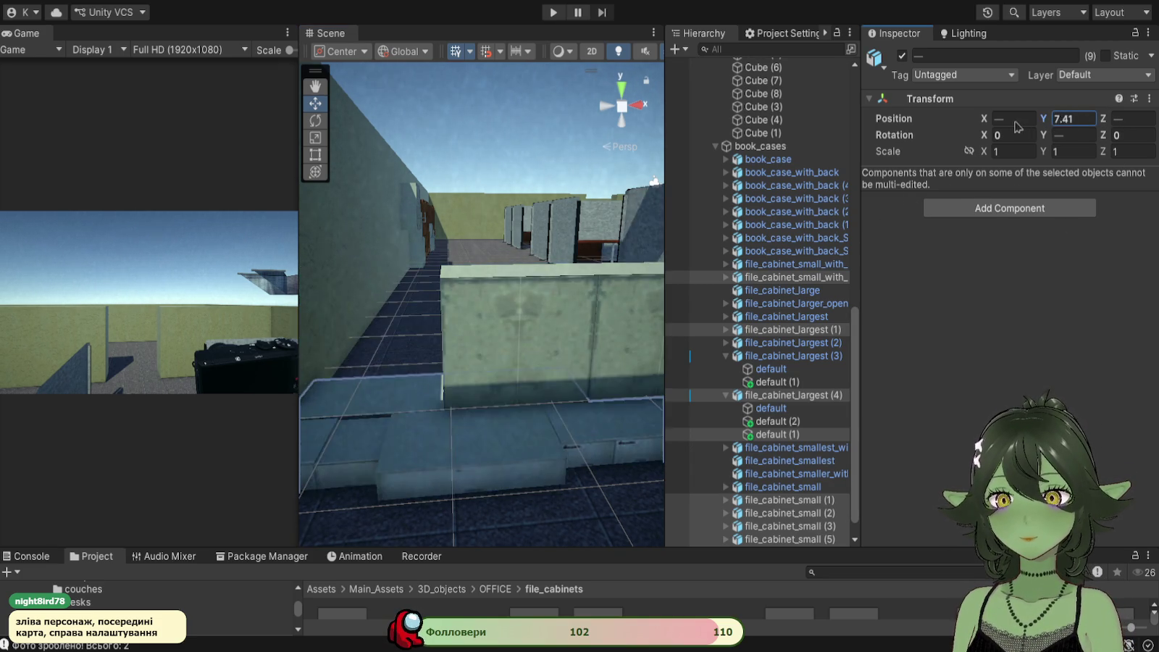
mouse_move(654, 386)
left_mouse_down()
mouse_move(470, 434)
mouse_move(452, 467)
mouse_move(463, 452)
left_mouse_up()
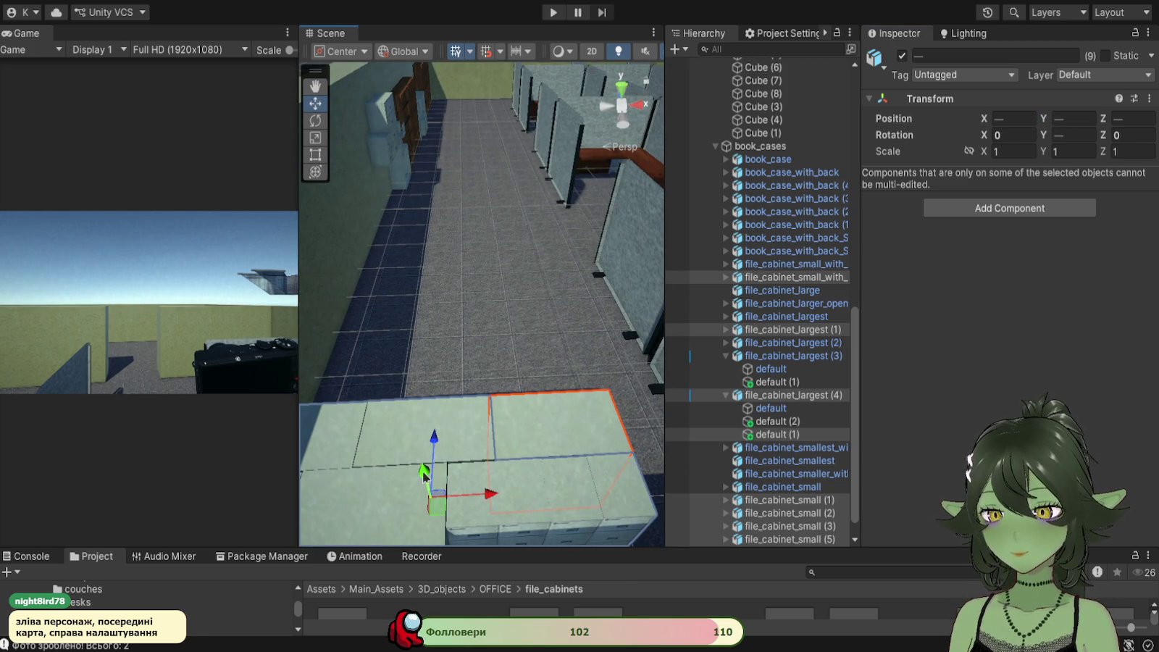
Step: Delete the extra default (1) and default (2) parts from file_cabinet_largest (4)
left_click_drag(491, 453, 640, 423)
left_click(588, 414)
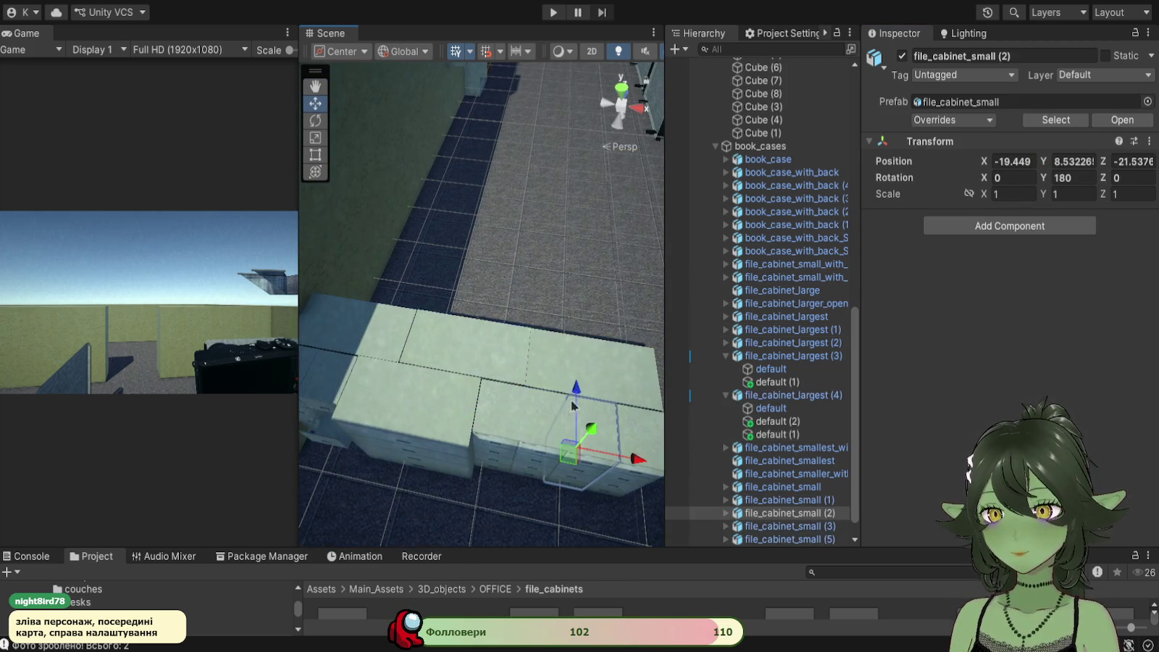
left_click(725, 356)
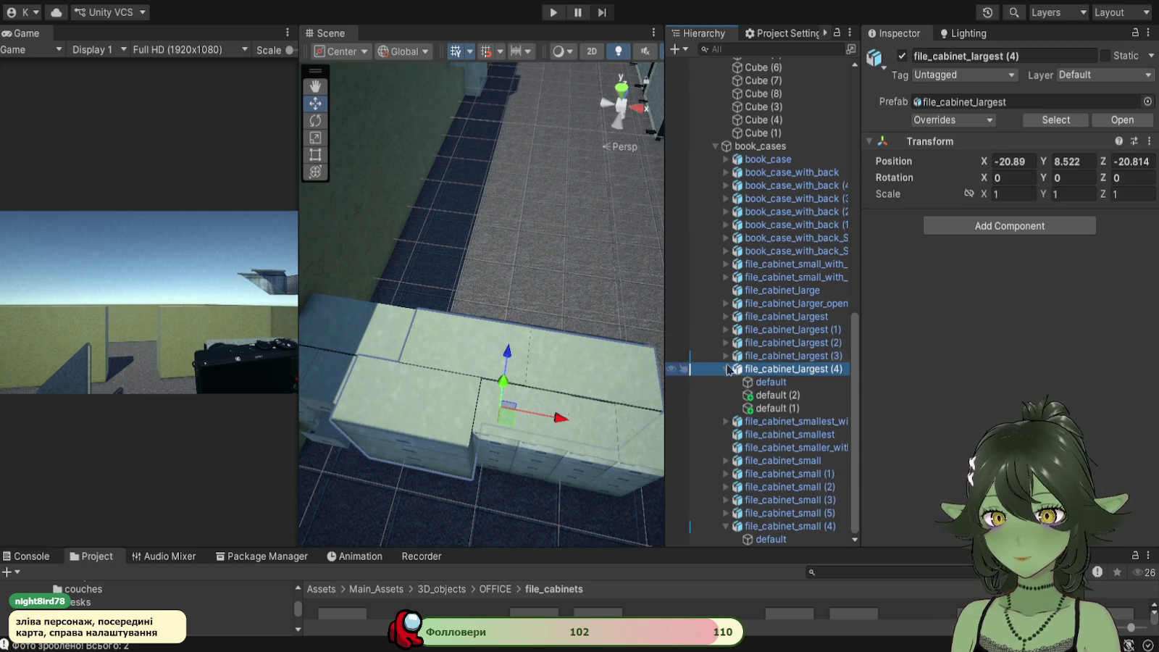
scroll(727, 374, "up", 1)
left_click(570, 360)
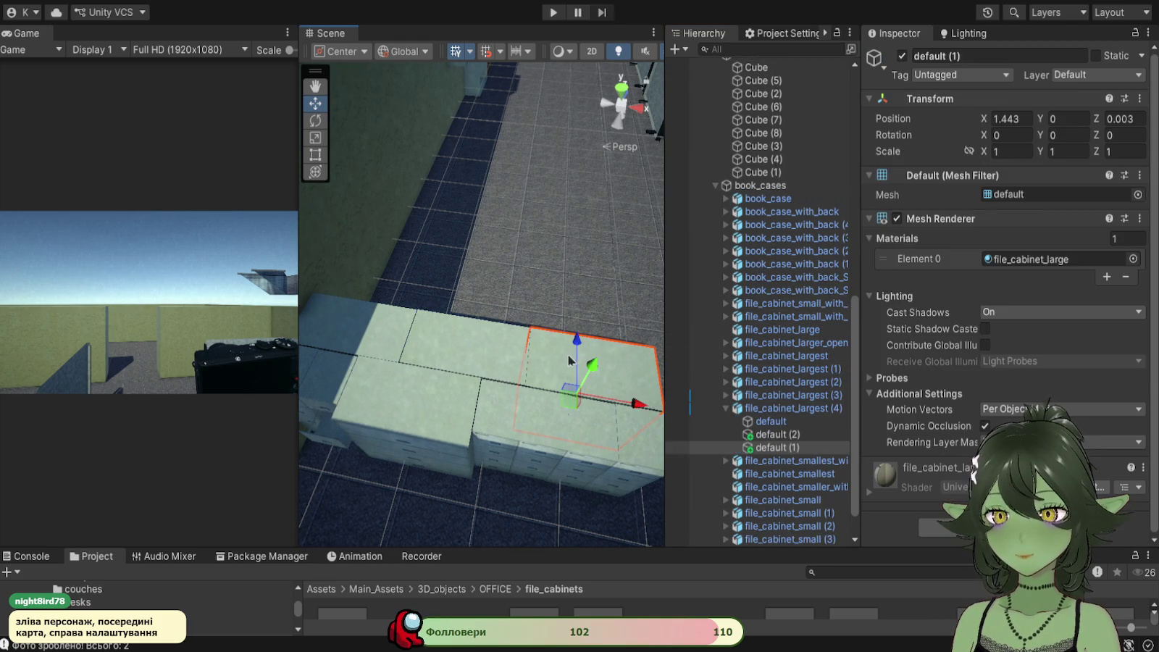
left_click(772, 435)
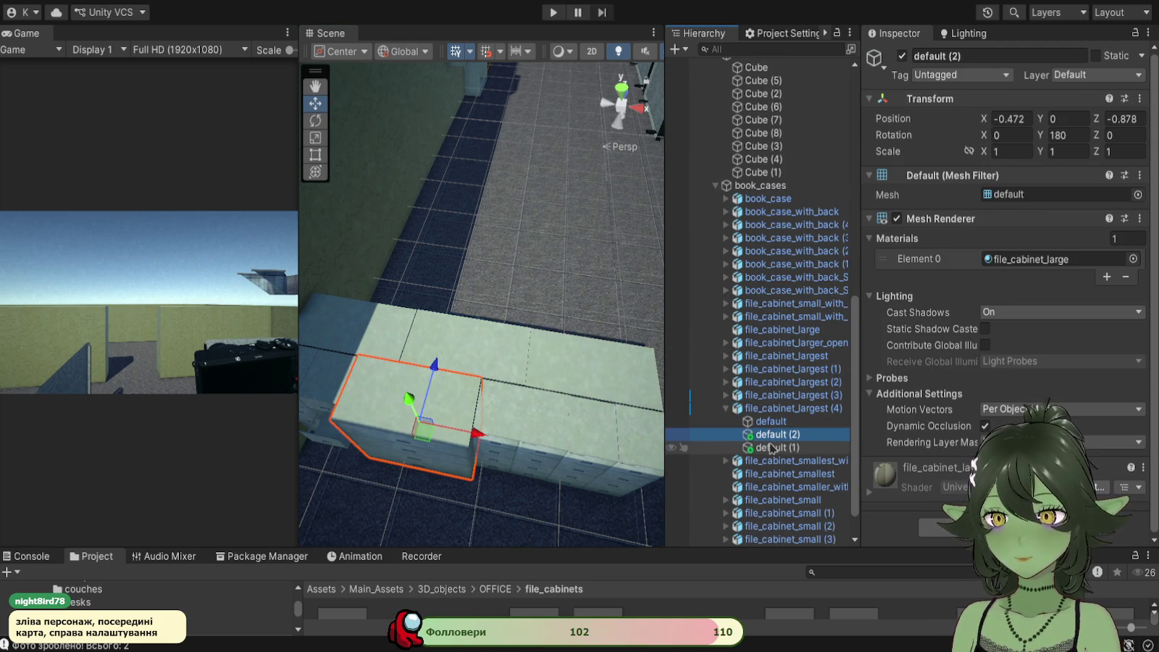
left_click(770, 449)
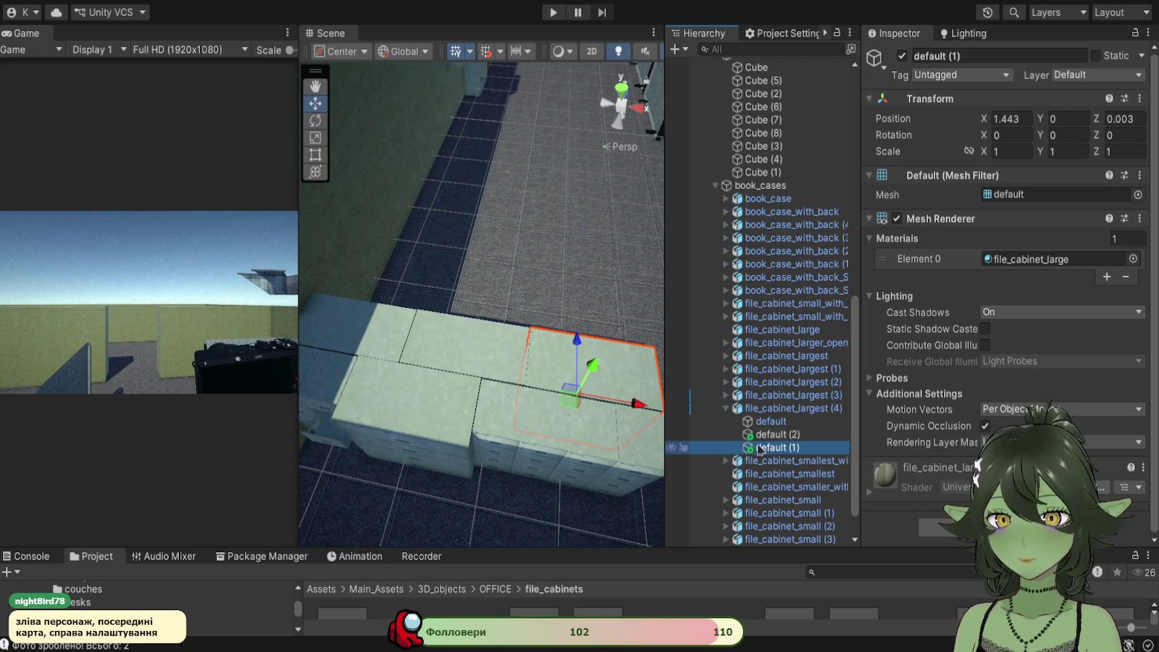
left_click(770, 436)
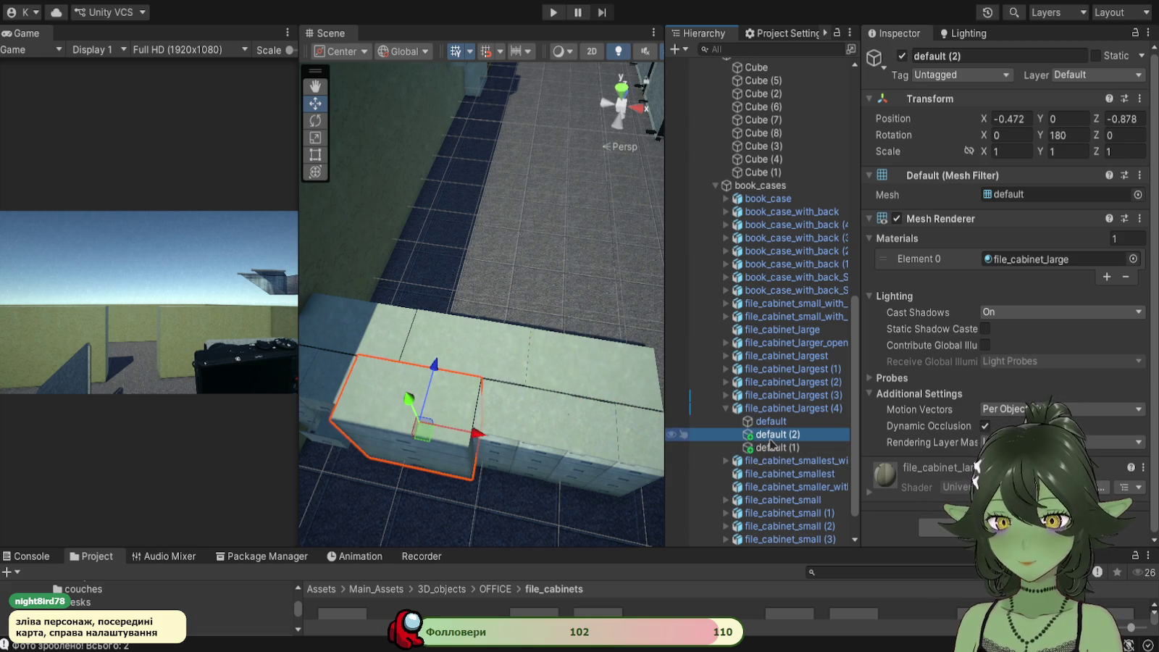
left_click(771, 426)
left_click(770, 433)
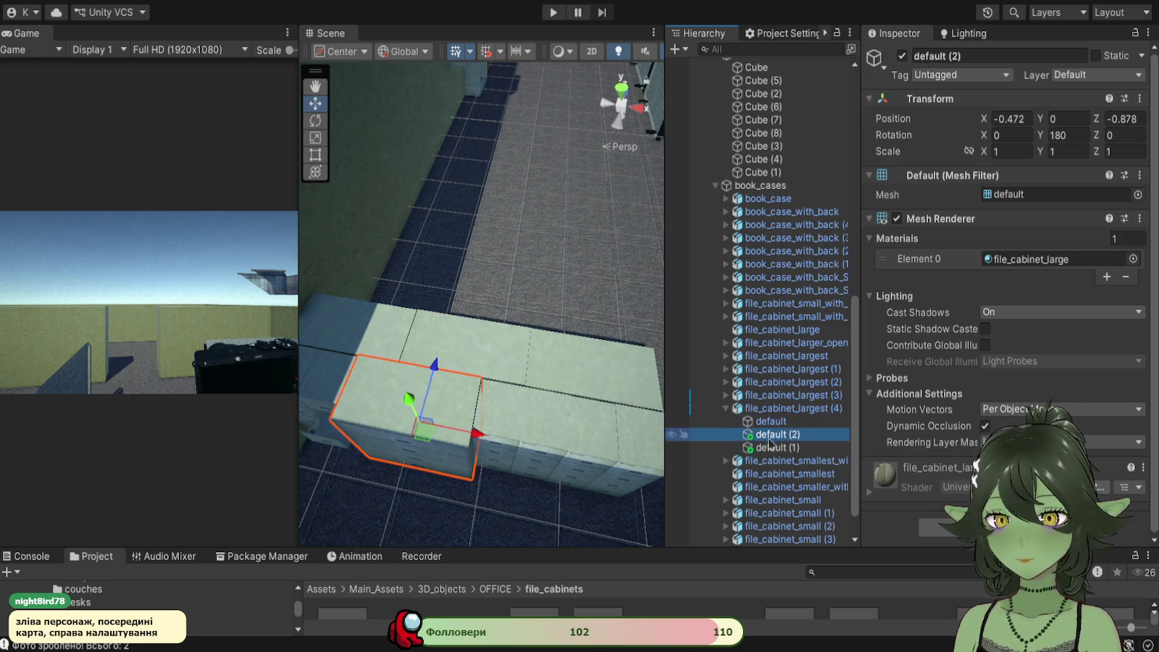
left_click(771, 448, "shift")
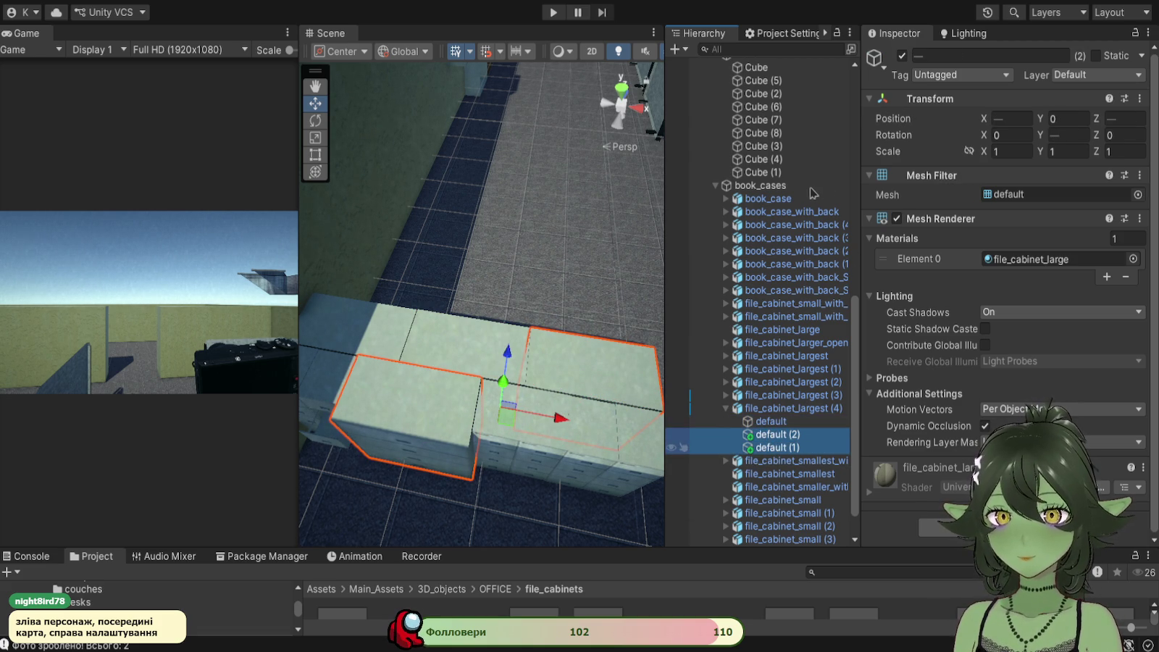
key("Delete")
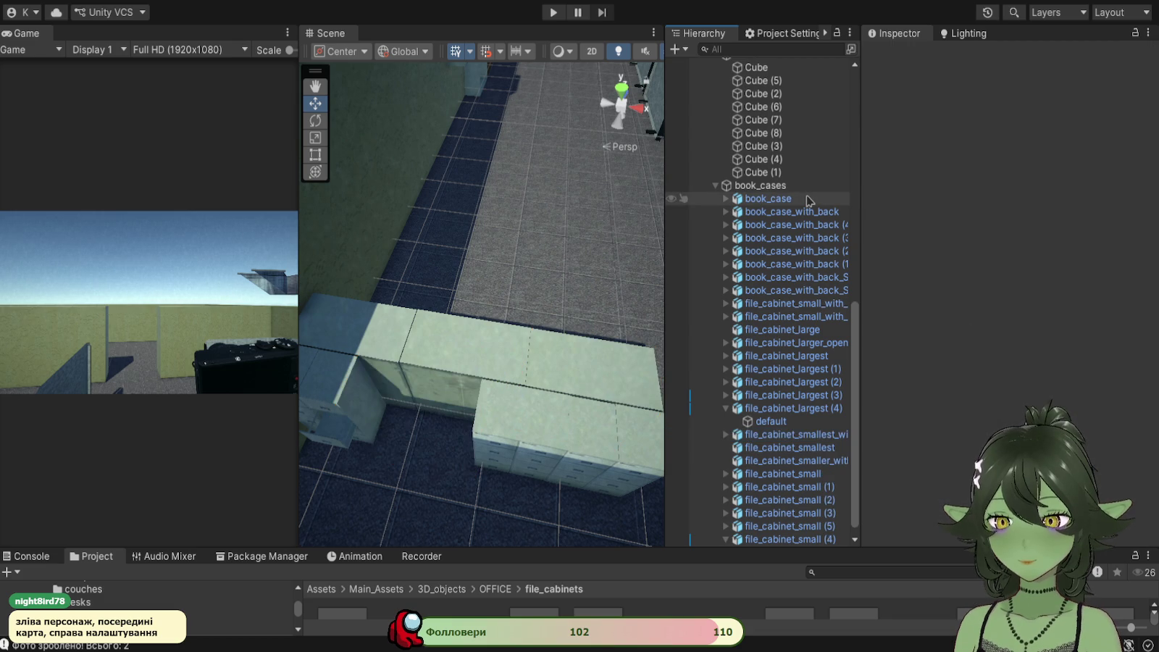
Step: Delete default (1) from file_cabinet_largest (3), then duplicate file_cabinet_largest (4)
left_click(769, 421)
key("ctrl+z")
key("ctrl+z")
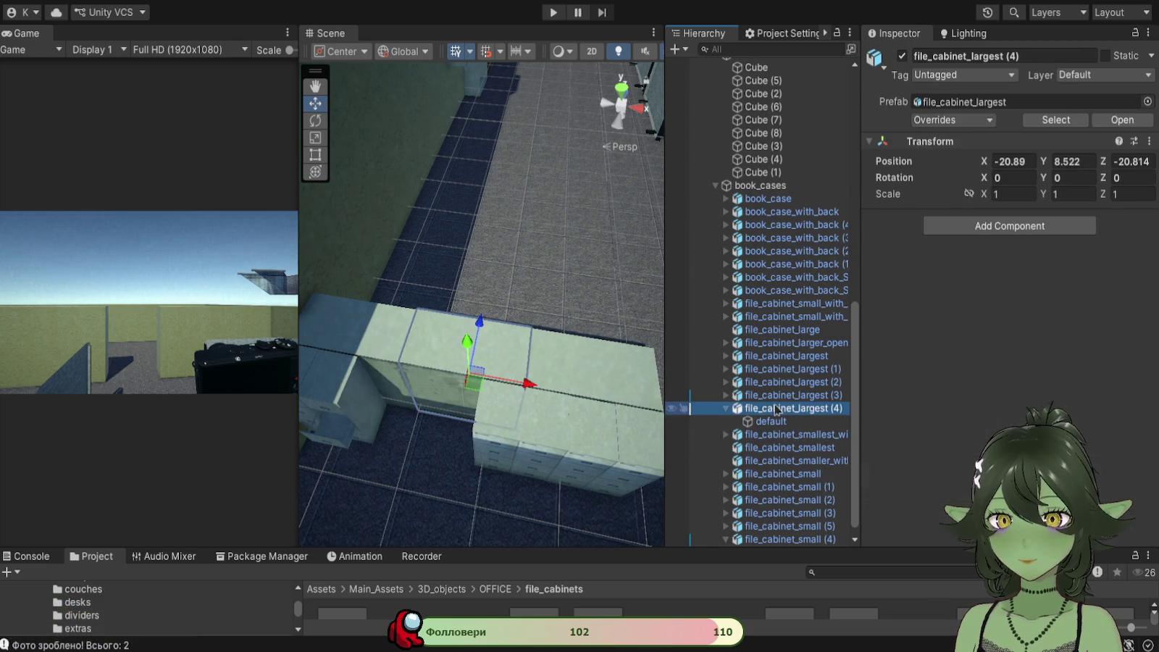
left_click(759, 423)
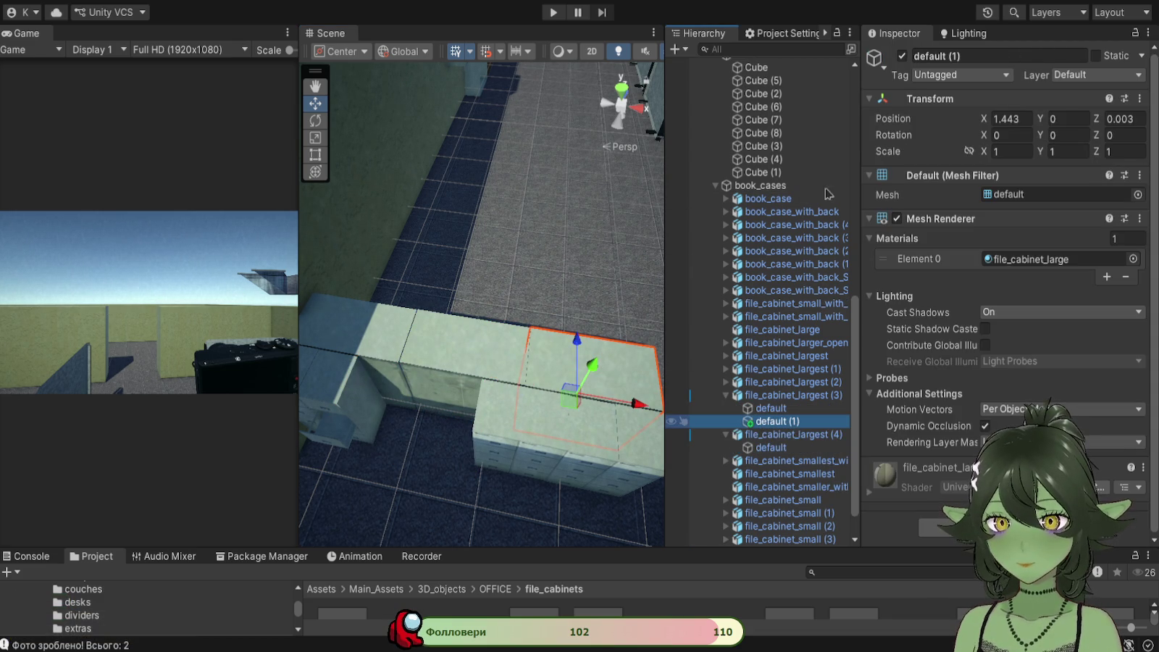
left_click(785, 418)
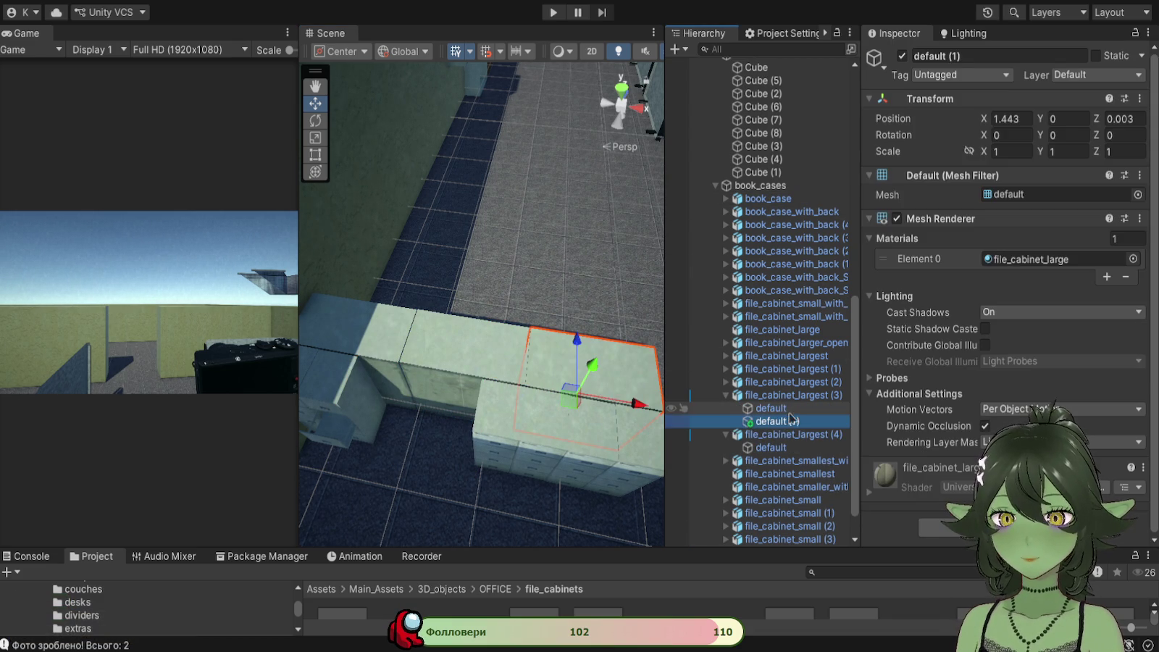
key("Delete")
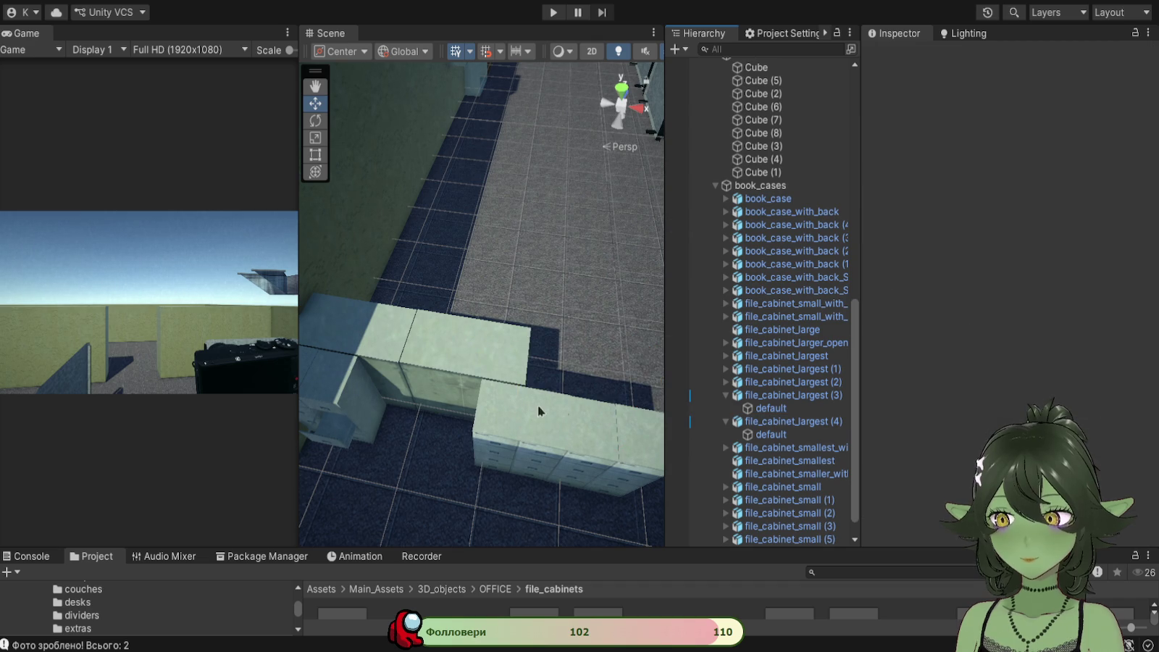
left_click(507, 380)
key("ctrl+d")
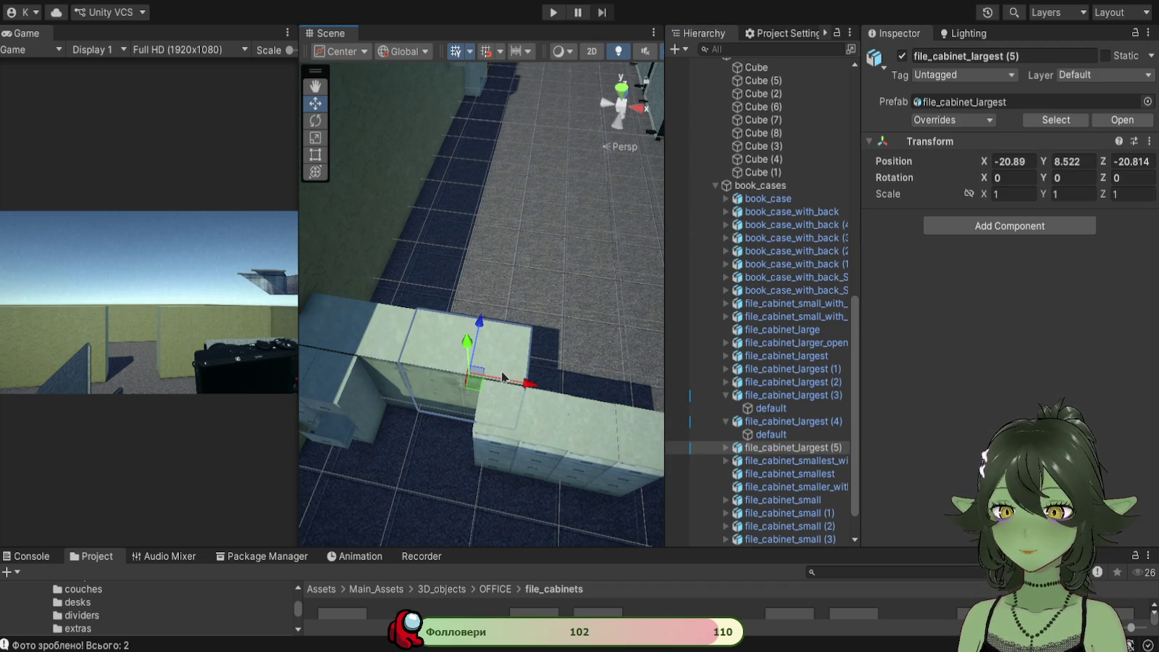
Step: Slide file_cabinet_largest (5) along X to -19.431 beside the original
left_click_drag(536, 386, 637, 402)
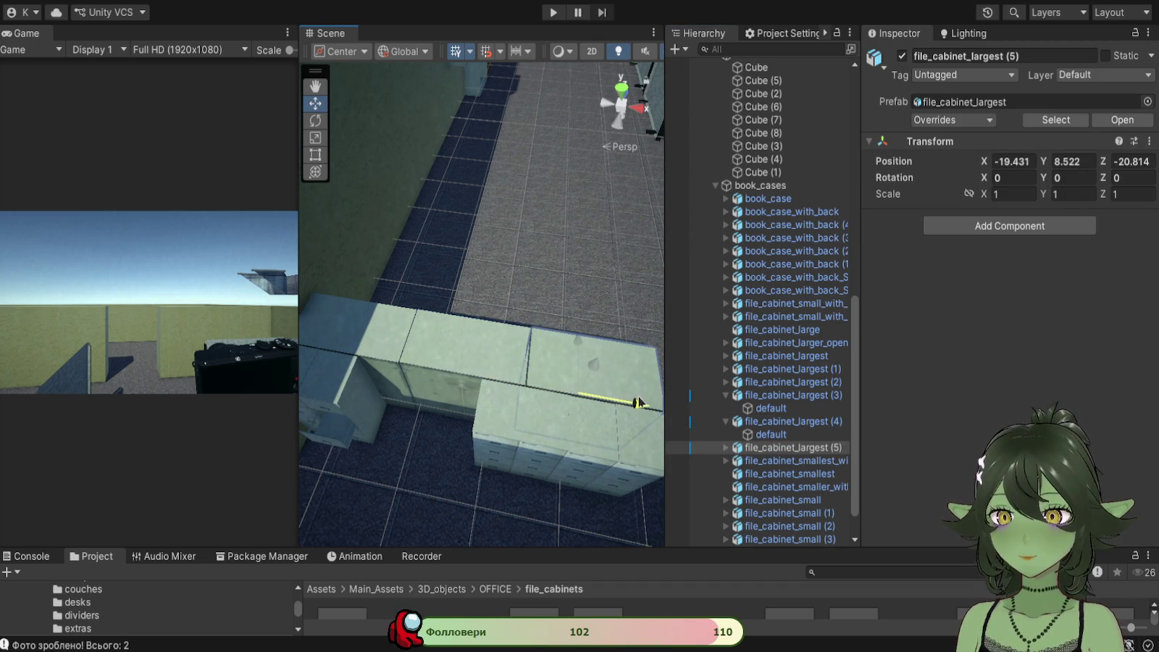
mouse_move(507, 377)
left_mouse_down()
mouse_move(355, 366)
mouse_move(393, 331)
left_mouse_up()
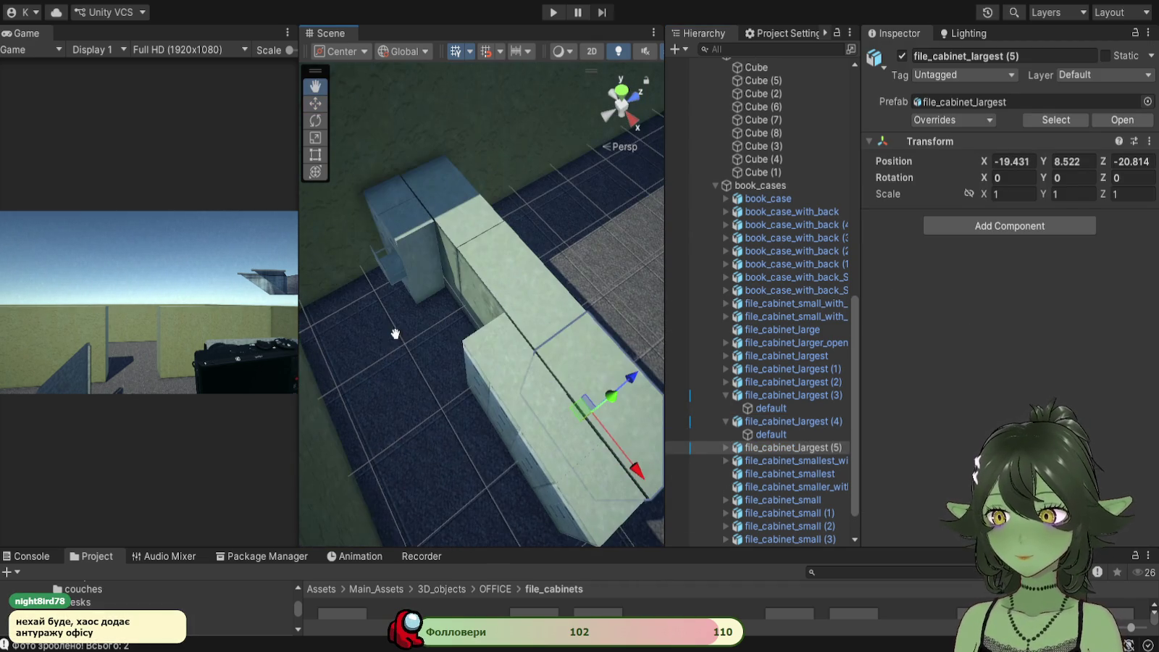
mouse_move(464, 411)
left_mouse_down()
mouse_move(486, 406)
mouse_move(444, 344)
mouse_move(527, 372)
mouse_move(448, 339)
mouse_move(463, 304)
mouse_move(433, 237)
mouse_move(414, 414)
mouse_move(501, 450)
left_mouse_up()
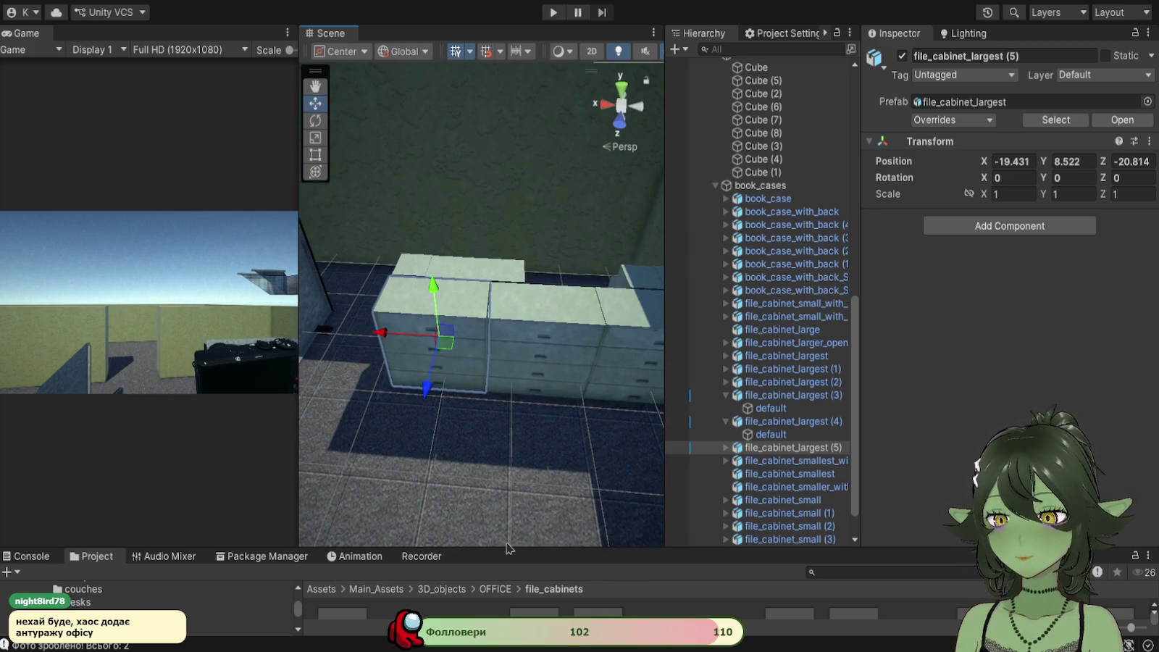
mouse_move(505, 552)
left_mouse_down()
mouse_move(505, 594)
mouse_move(509, 444)
mouse_move(494, 318)
mouse_move(451, 576)
mouse_move(504, 357)
mouse_move(485, 368)
mouse_move(459, 260)
mouse_move(594, 357)
mouse_move(631, 418)
mouse_move(557, 467)
mouse_move(556, 407)
mouse_move(486, 434)
mouse_move(518, 543)
mouse_move(490, 496)
mouse_move(565, 546)
mouse_move(564, 432)
mouse_move(424, 339)
left_mouse_up()
scroll(570, 469, "up", 3)
left_click(424, 339)
Step: Duplicate file_cabinet_largest (5) and rotate the copy 180° on Y
left_click(483, 366, "ctrl")
left_click(520, 425, "ctrl")
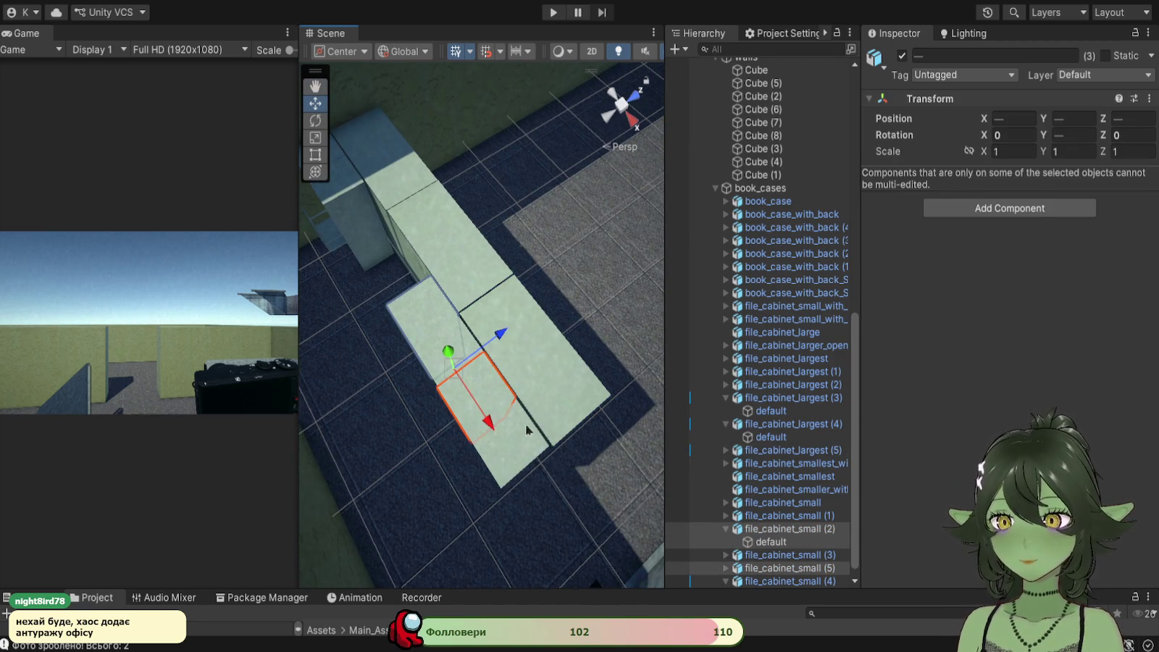
left_click(519, 423, "ctrl")
left_click(523, 326)
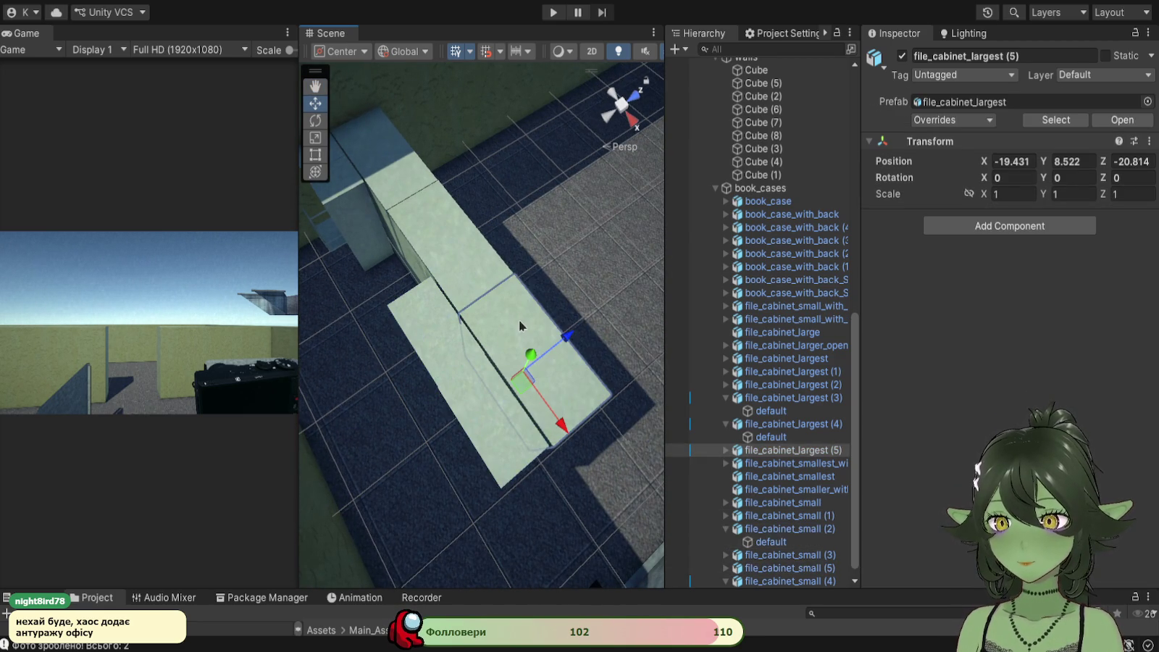
key("ctrl+d")
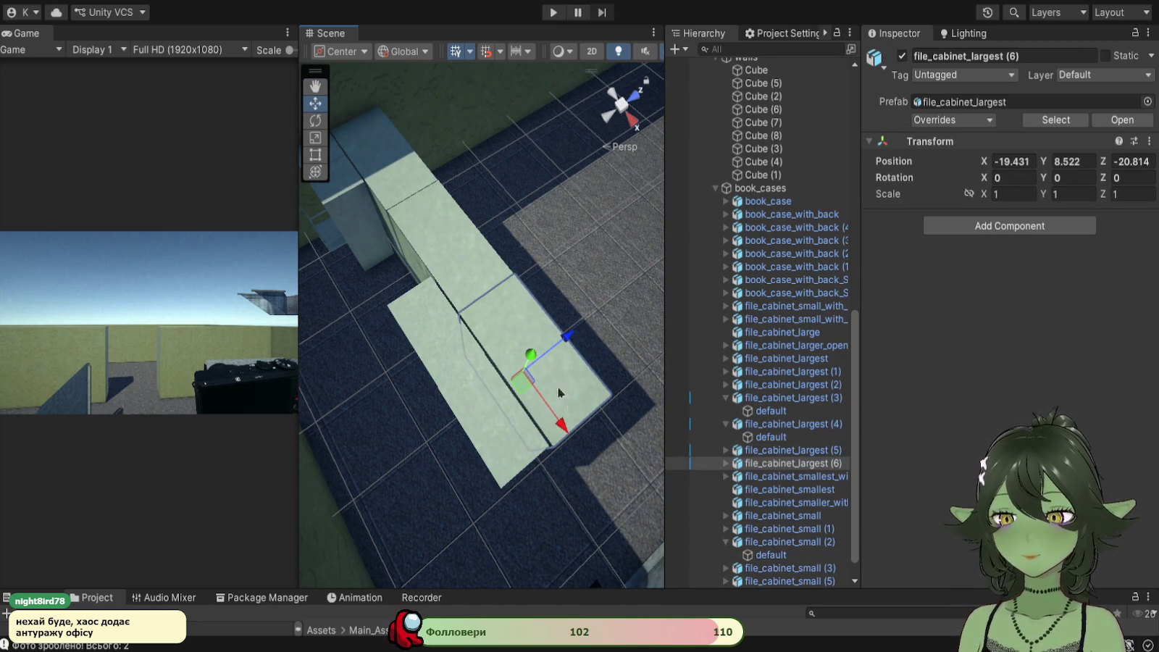
left_click(315, 121)
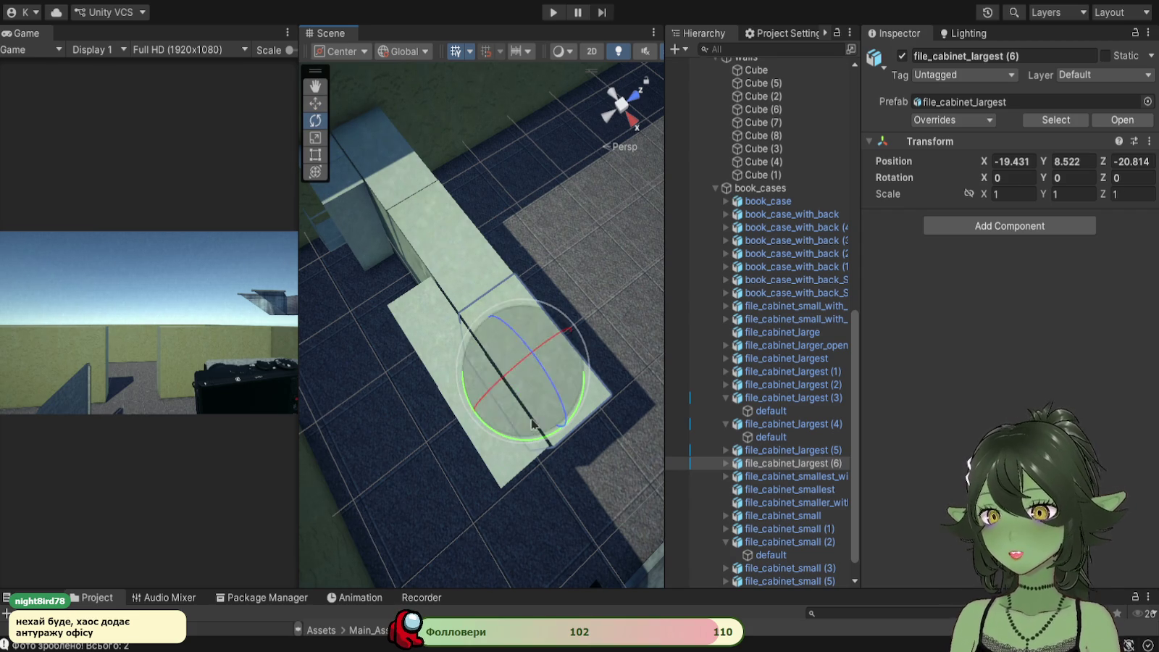
mouse_move(526, 442)
left_mouse_down()
mouse_move(413, 261)
mouse_move(340, 209)
mouse_move(359, 164)
mouse_move(507, 362)
left_mouse_up()
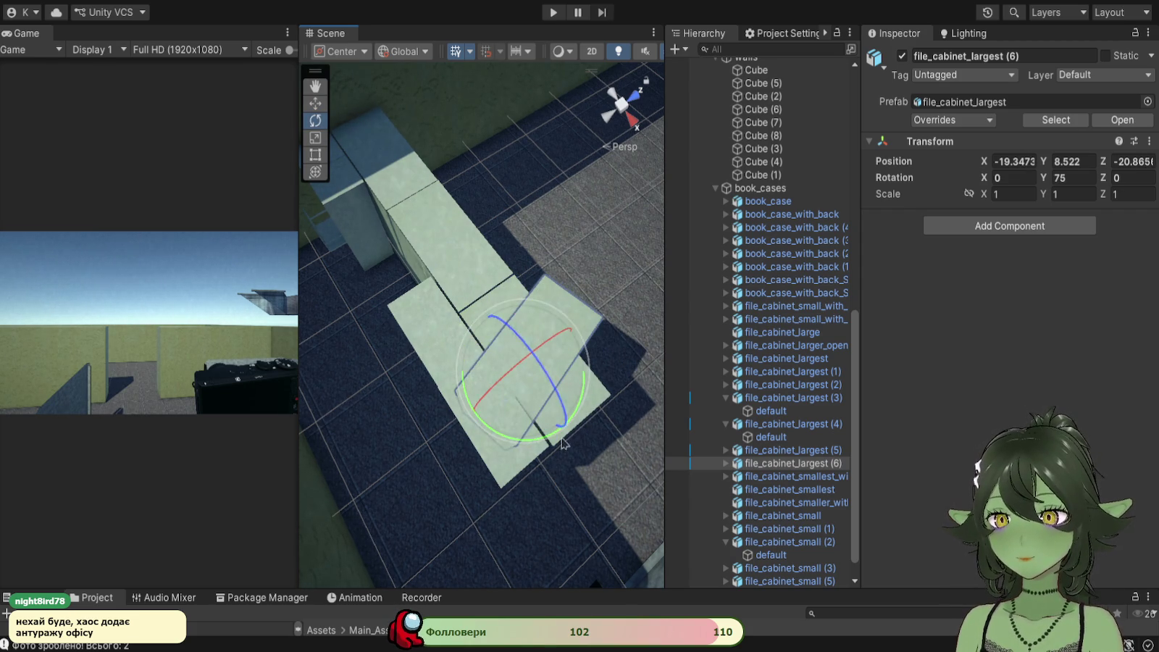
mouse_move(529, 428)
left_mouse_down()
mouse_move(373, 242)
mouse_move(399, 215)
left_mouse_up()
mouse_move(534, 444)
left_mouse_down()
mouse_move(486, 421)
mouse_move(428, 368)
mouse_move(409, 318)
left_mouse_up()
left_click(315, 103)
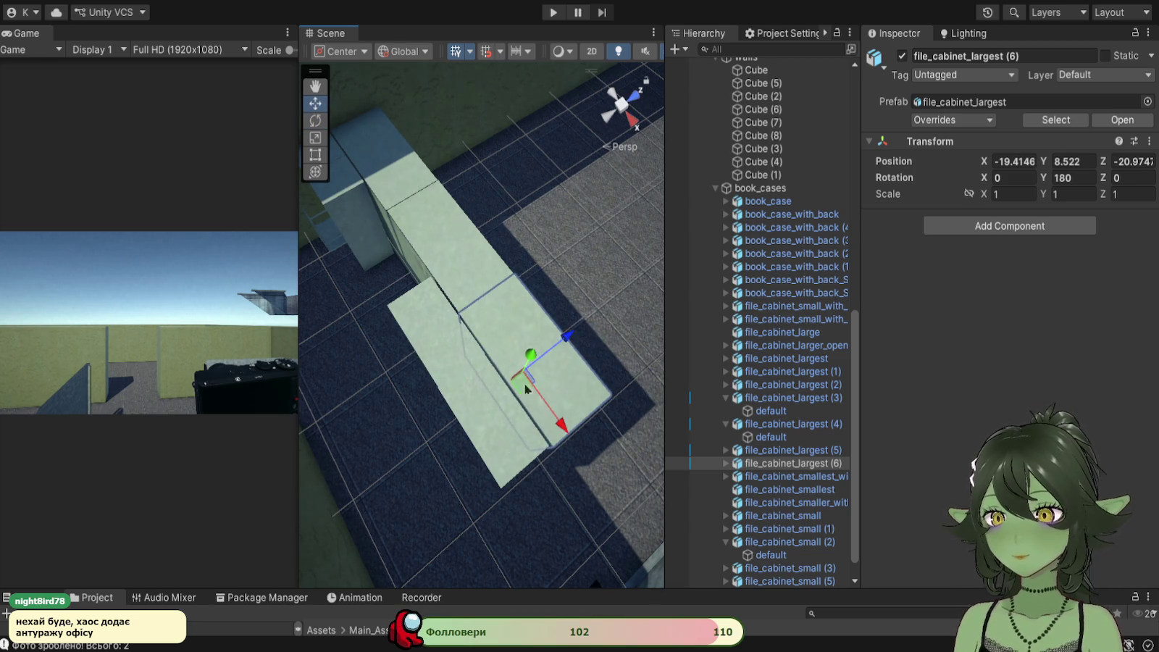
Step: Move file_cabinet_largest (6) to X -21.29, Z -21.68 against the row
mouse_move(564, 430)
left_mouse_down()
mouse_move(435, 236)
mouse_move(468, 241)
mouse_move(442, 255)
left_mouse_up()
mouse_move(470, 326)
left_mouse_down()
mouse_move(510, 444)
mouse_move(492, 428)
left_mouse_up()
left_click_drag(483, 424, 482, 425)
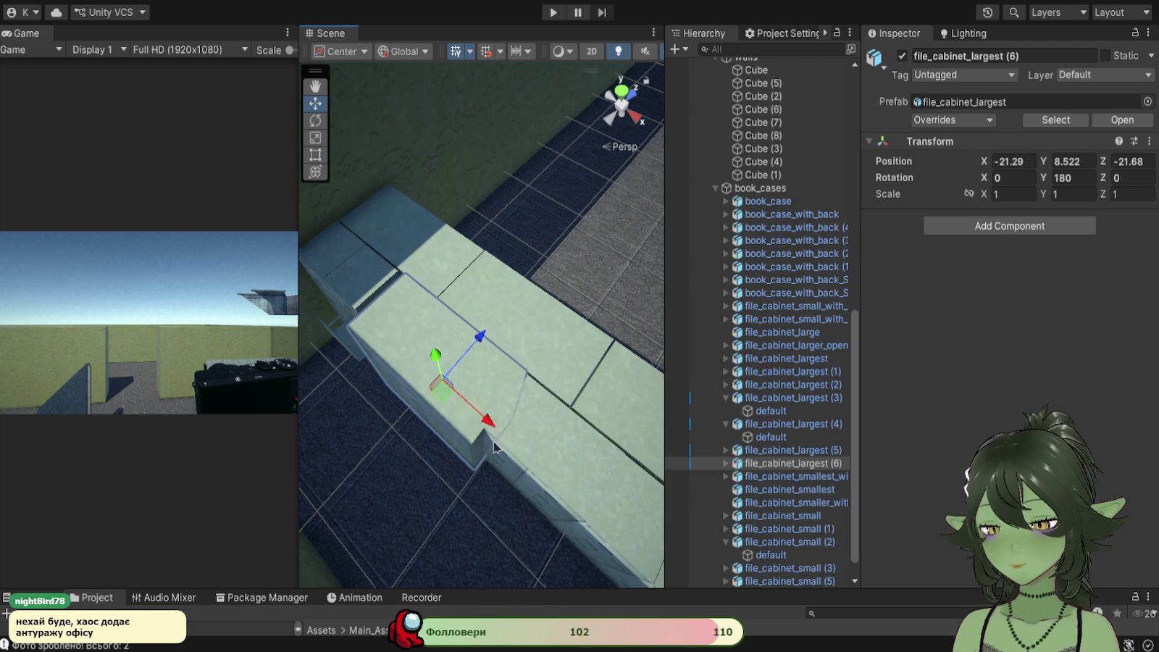
key("f")
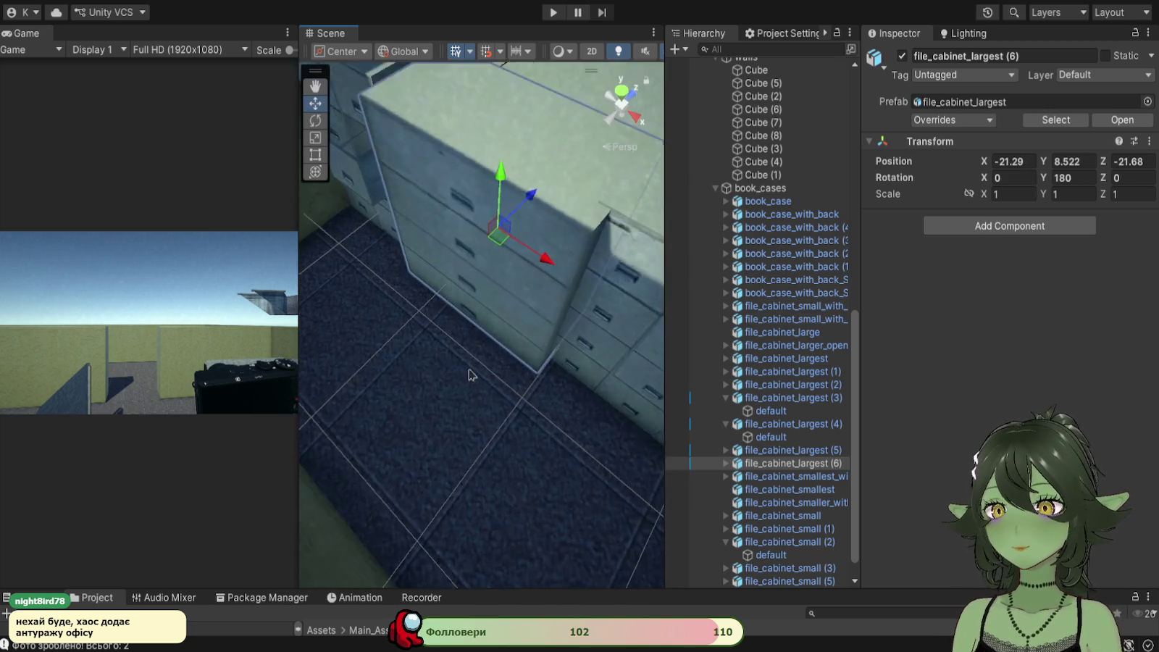
left_click(445, 173)
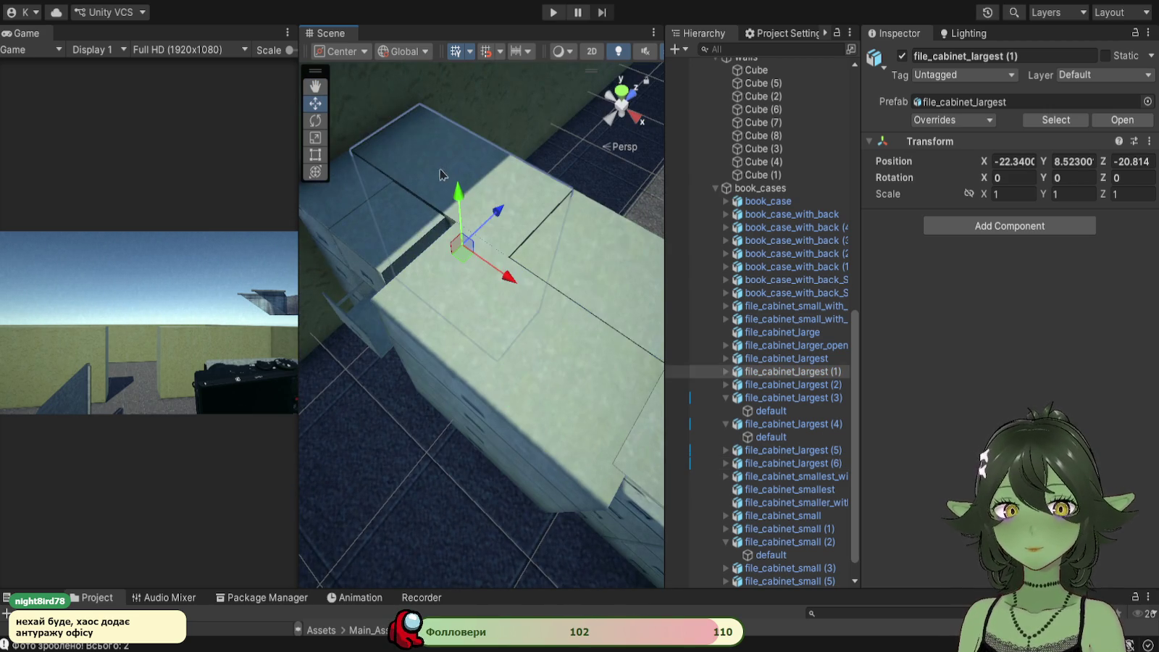
Step: Try a height of 8 on file_cabinet_largest (1), then undo the change
left_click(384, 238)
left_click(450, 175)
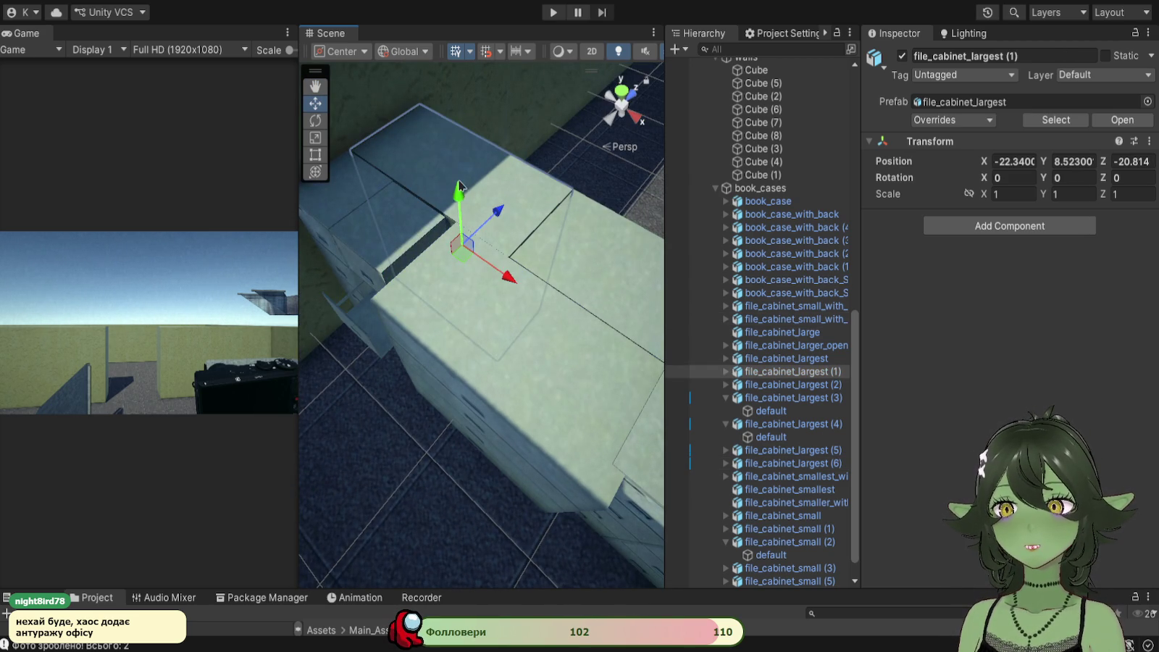
left_click(1071, 160)
type("8")
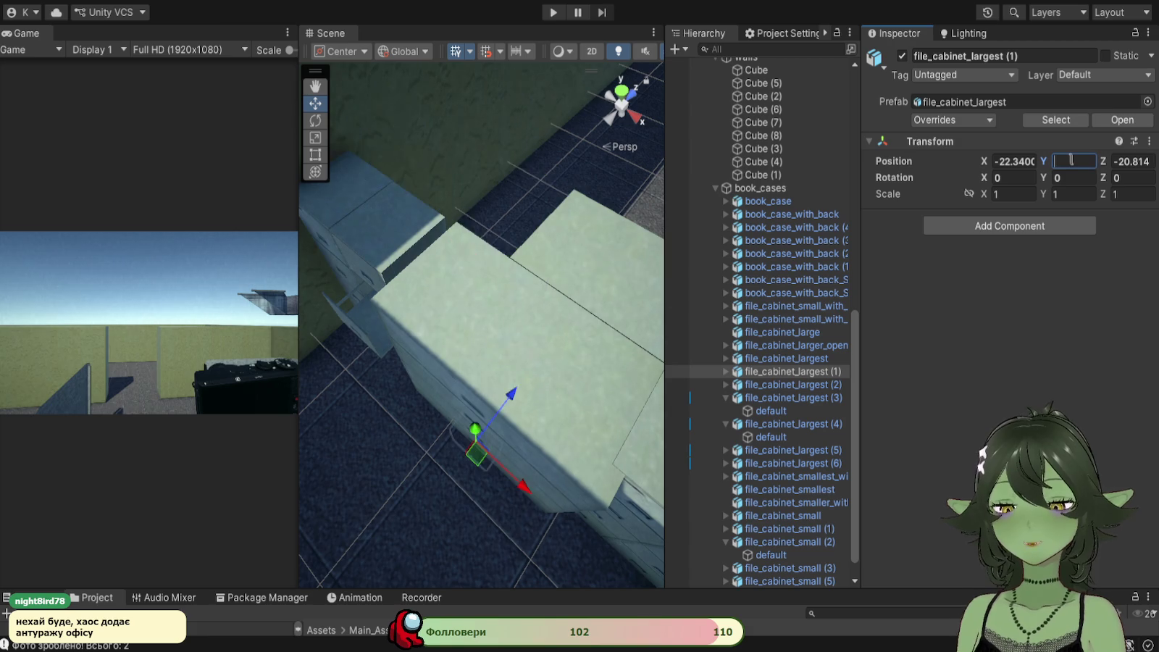
mouse_move(612, 245)
left_mouse_down()
mouse_move(424, 240)
mouse_move(519, 251)
mouse_move(509, 263)
mouse_move(444, 171)
mouse_move(520, 197)
mouse_move(572, 319)
mouse_move(573, 292)
left_mouse_up()
key("ctrl+z")
key("ctrl+z")
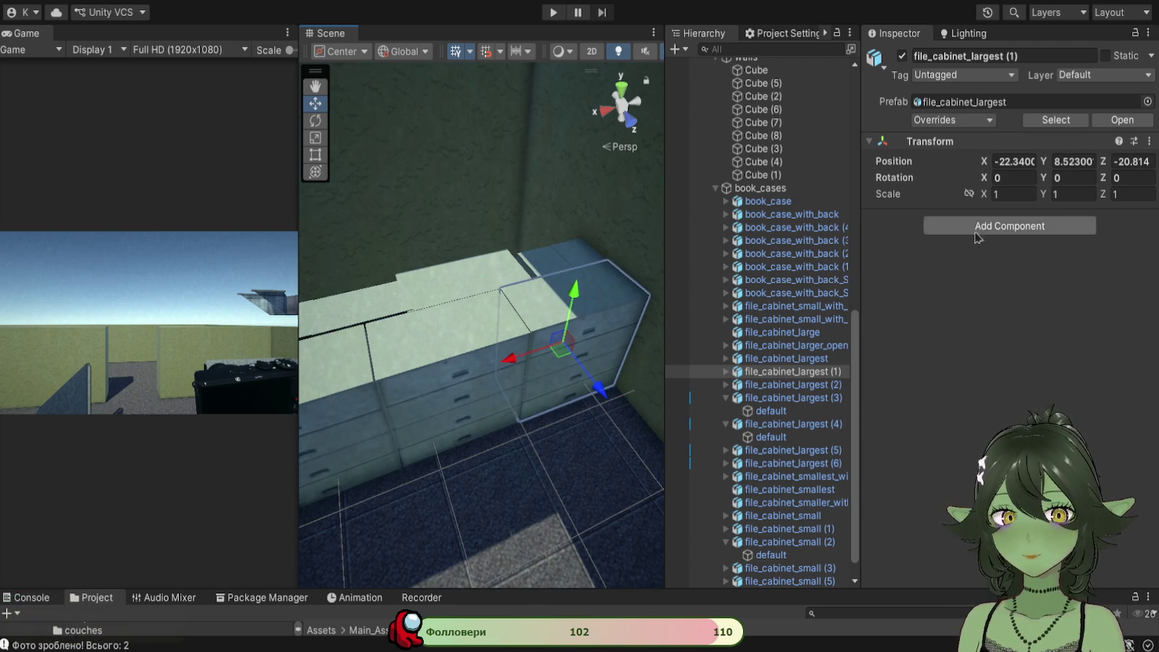
Step: Select the nine file cabinets in the row, starting from file_cabinet_largest (4)
left_click(1066, 162)
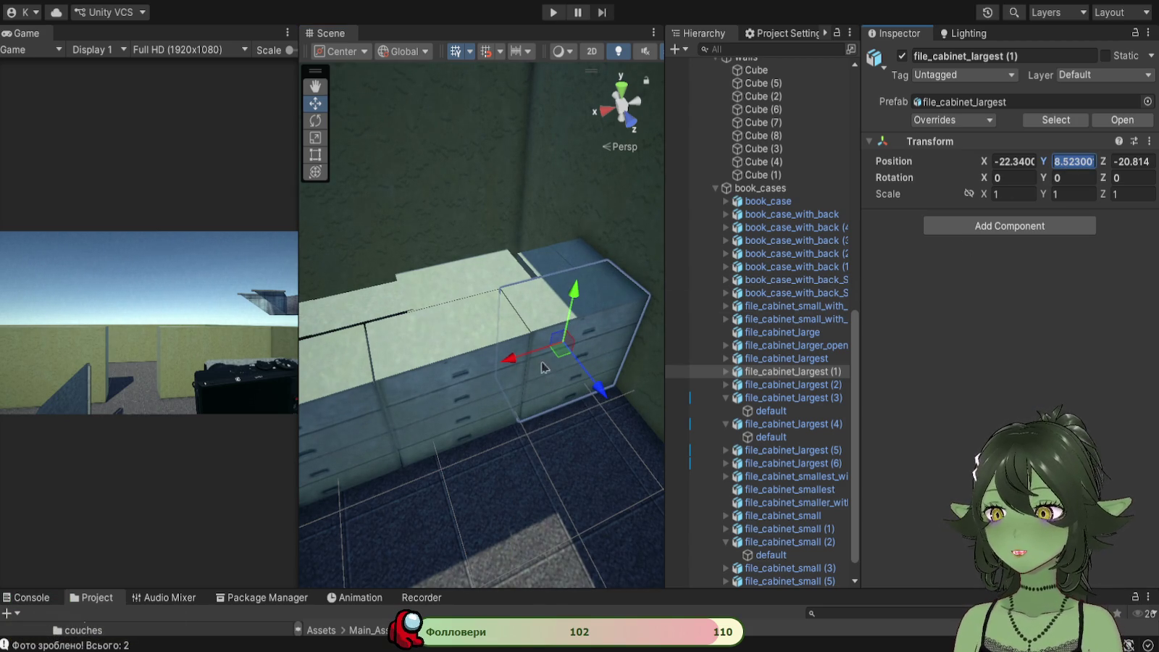
left_click(786, 424)
key("f")
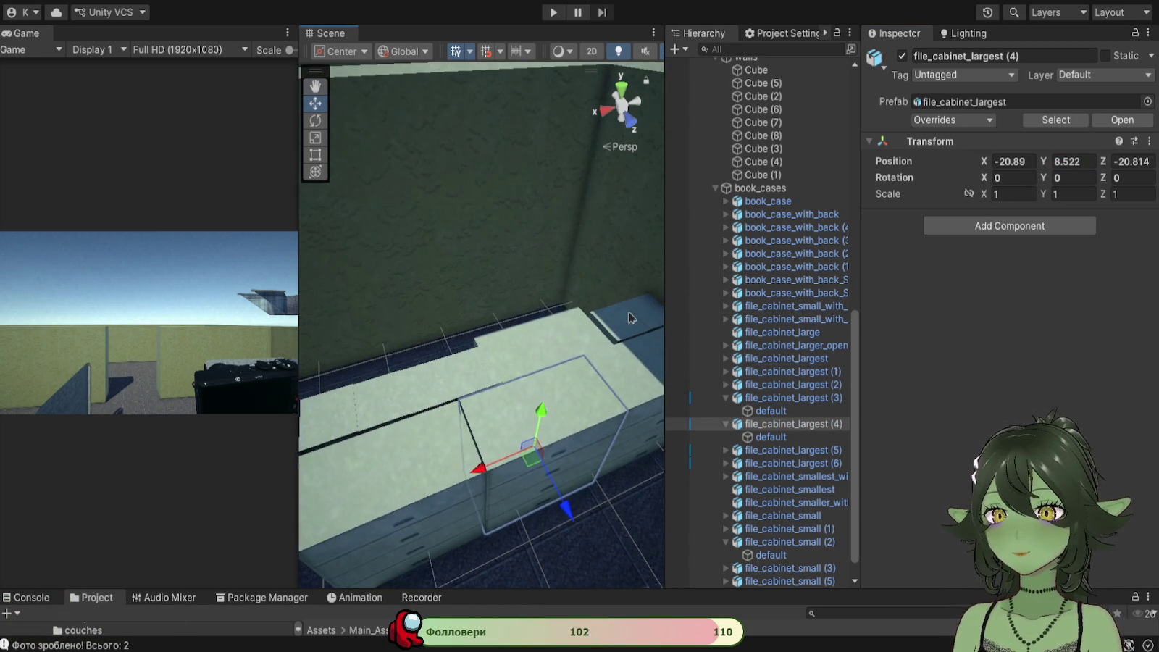
left_click(641, 308, "shift")
left_click(563, 334, "shift")
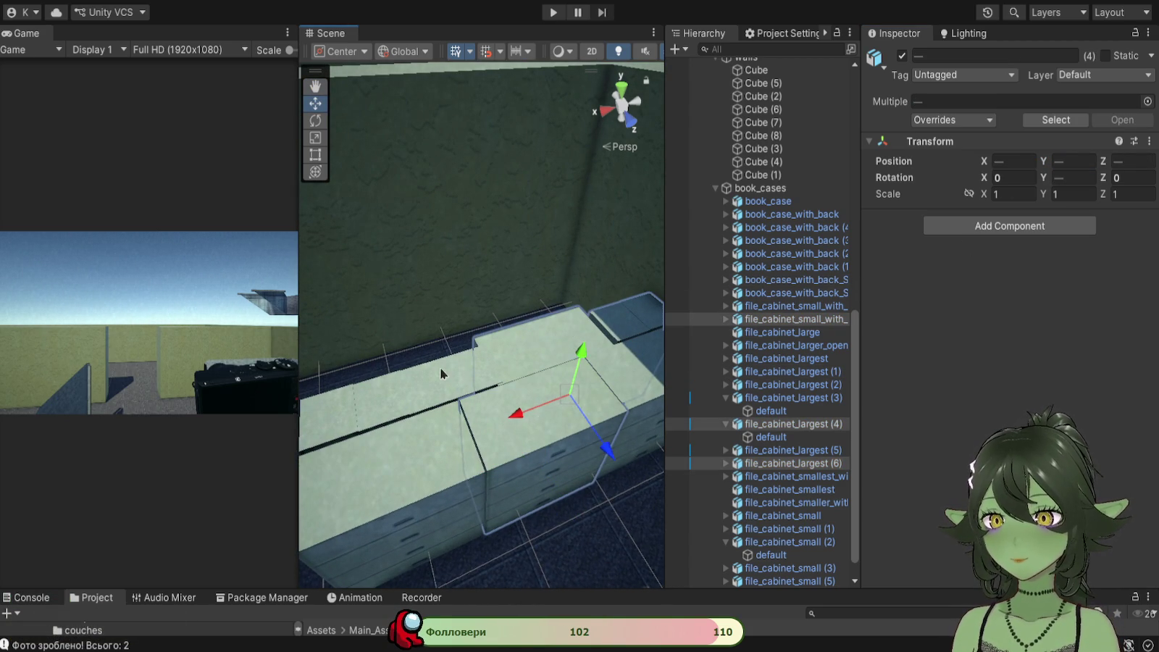
left_click(431, 384, "shift")
left_click(369, 411, "shift")
left_click(338, 420, "shift")
left_click(383, 448, "shift")
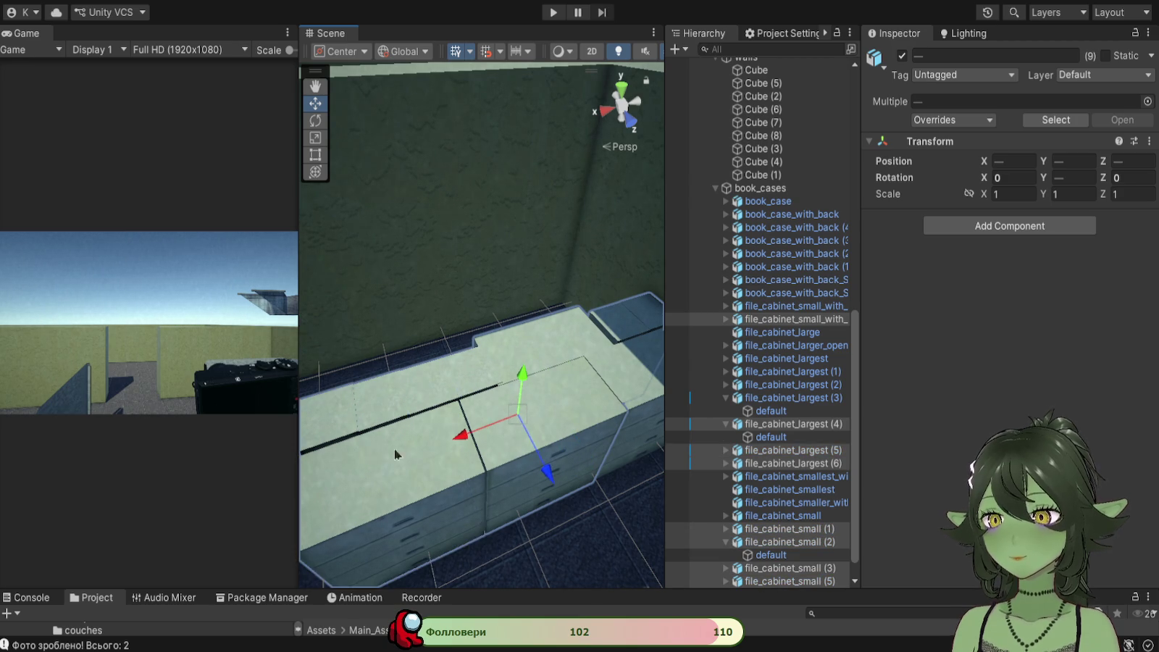
left_click(382, 447, "shift")
Step: Set the selected cabinets' Position Y to 8.523 and view them from the front
left_click(1061, 161)
type("8.523")
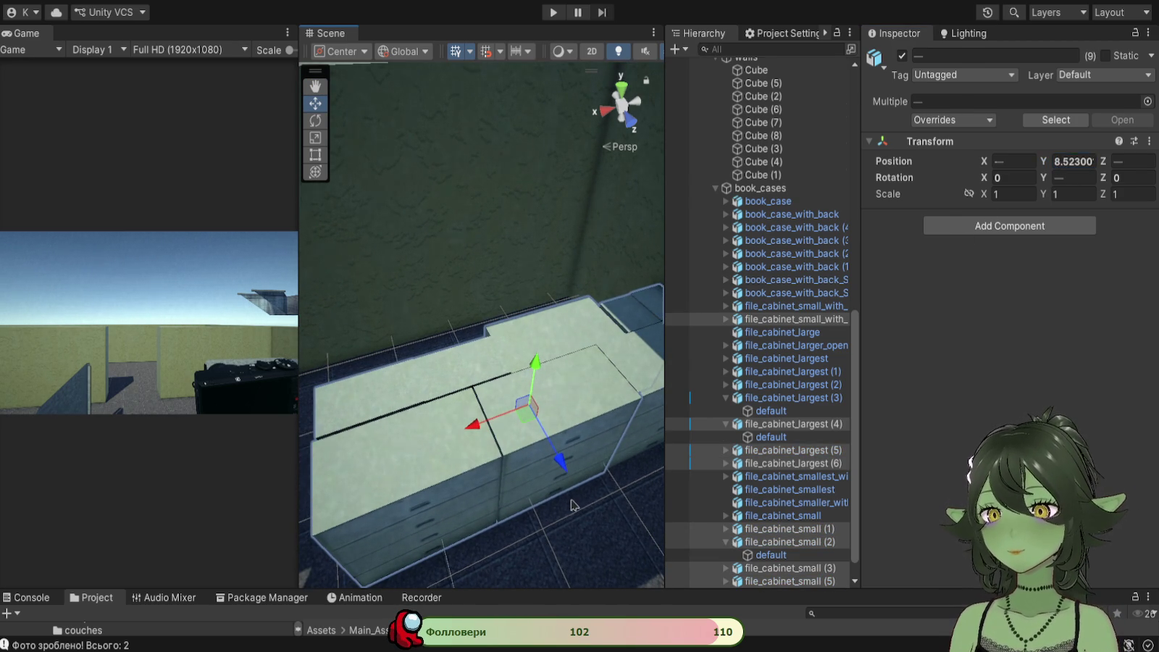
left_click(574, 504)
mouse_move(575, 504)
left_mouse_down()
mouse_move(444, 364)
mouse_move(467, 396)
mouse_move(478, 354)
mouse_move(456, 395)
left_mouse_up()
left_click(462, 387)
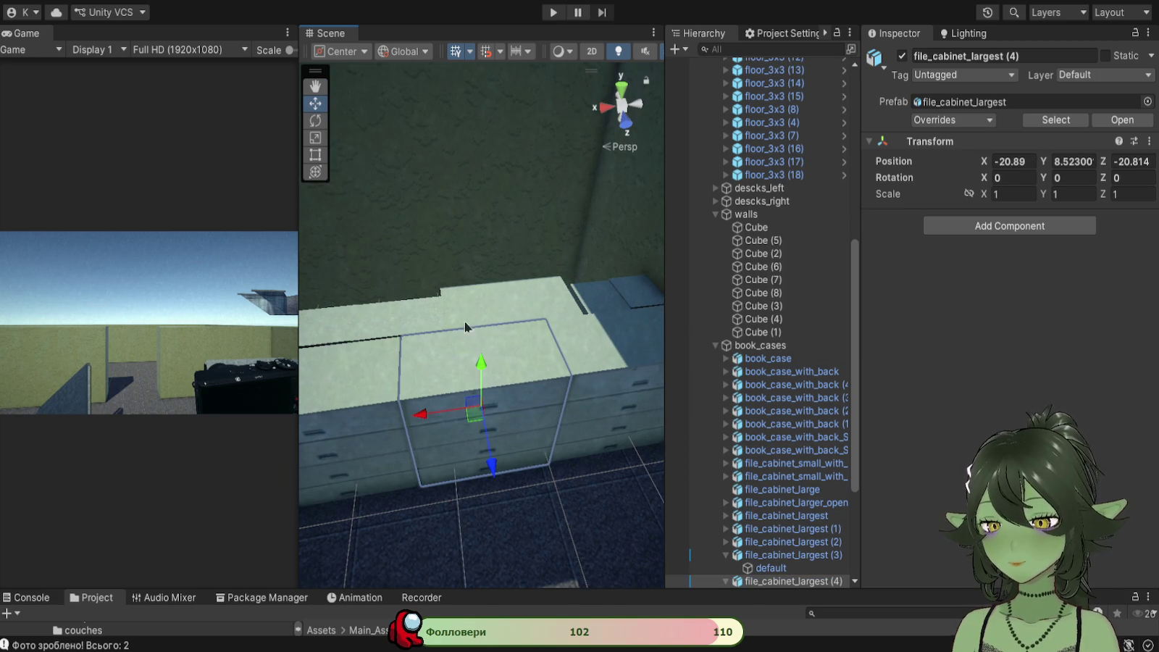
Step: Nudge the small shelved cabinet into line with its neighbours, checking from above
left_click(445, 267)
scroll(399, 276, "up", 3)
mouse_move(451, 227)
left_mouse_down()
mouse_move(468, 176)
mouse_move(512, 460)
mouse_move(400, 456)
mouse_move(521, 417)
mouse_move(515, 443)
left_mouse_up()
left_click(515, 443)
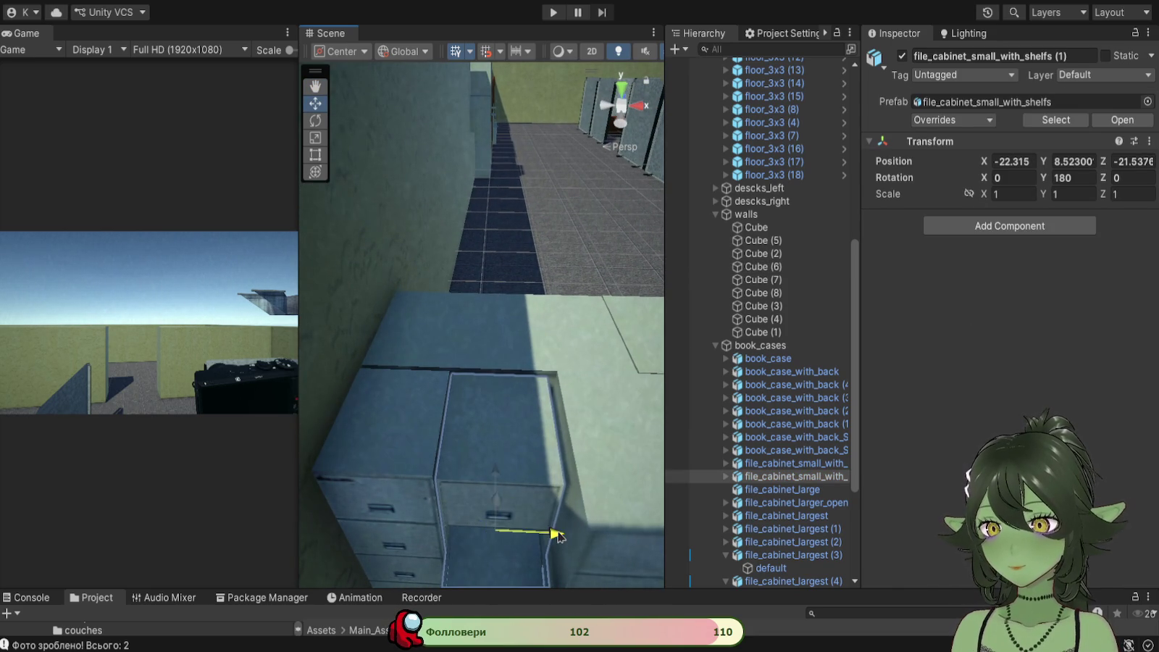
left_click(441, 440)
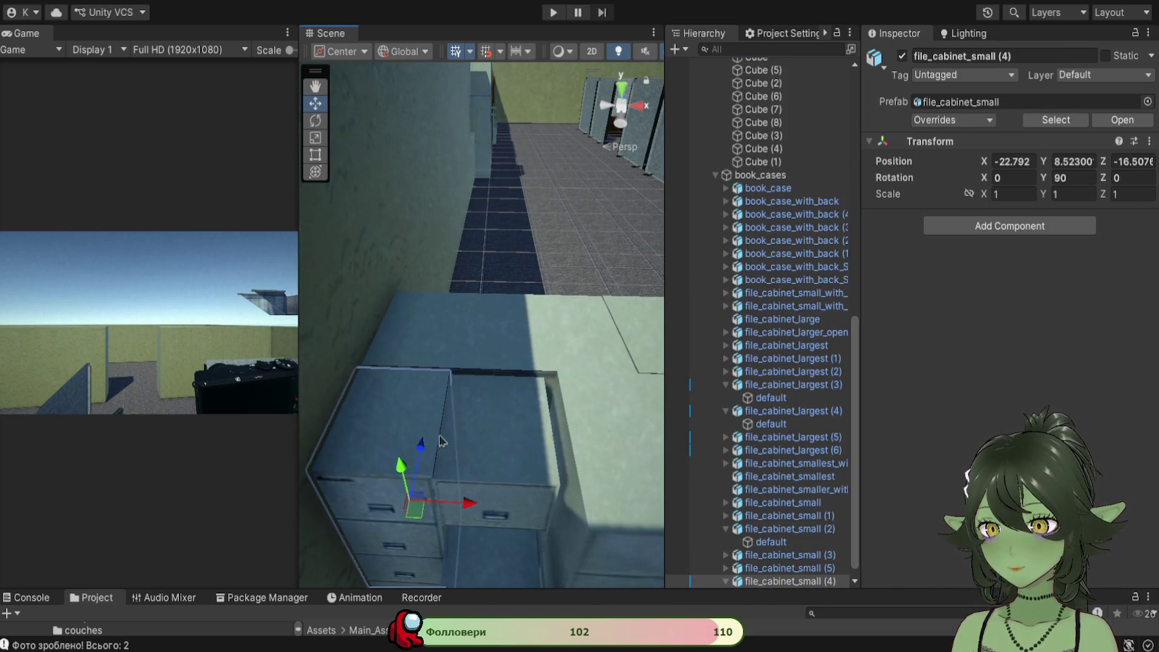
left_click(486, 440, "shift")
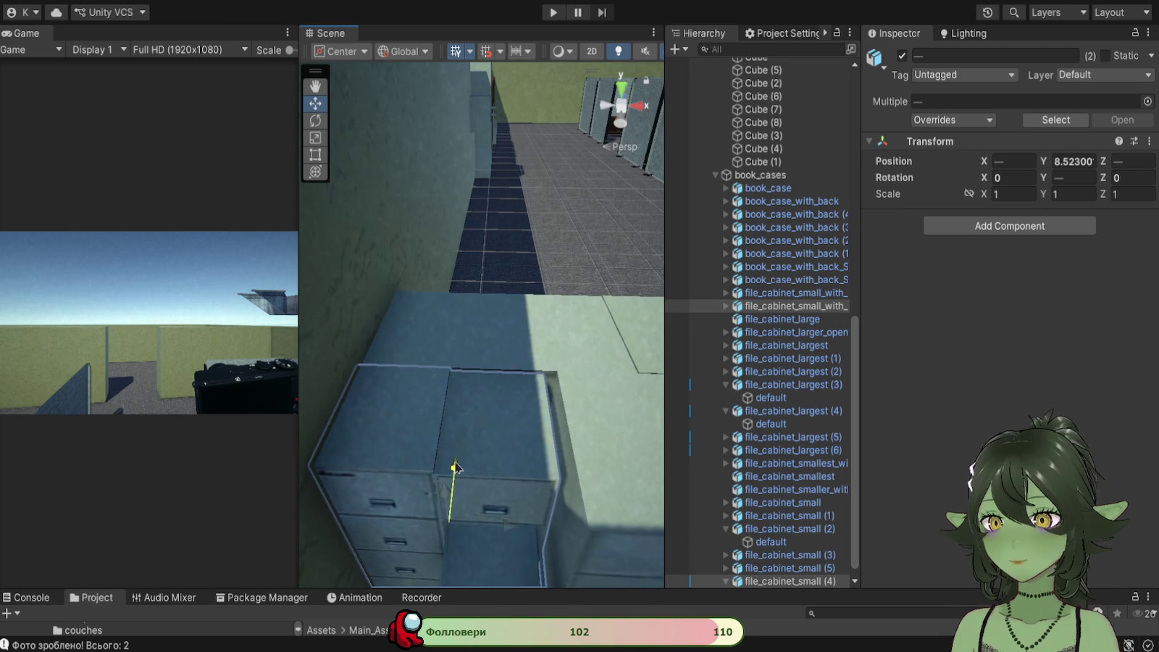
left_click(501, 407)
key("f")
left_click(547, 356)
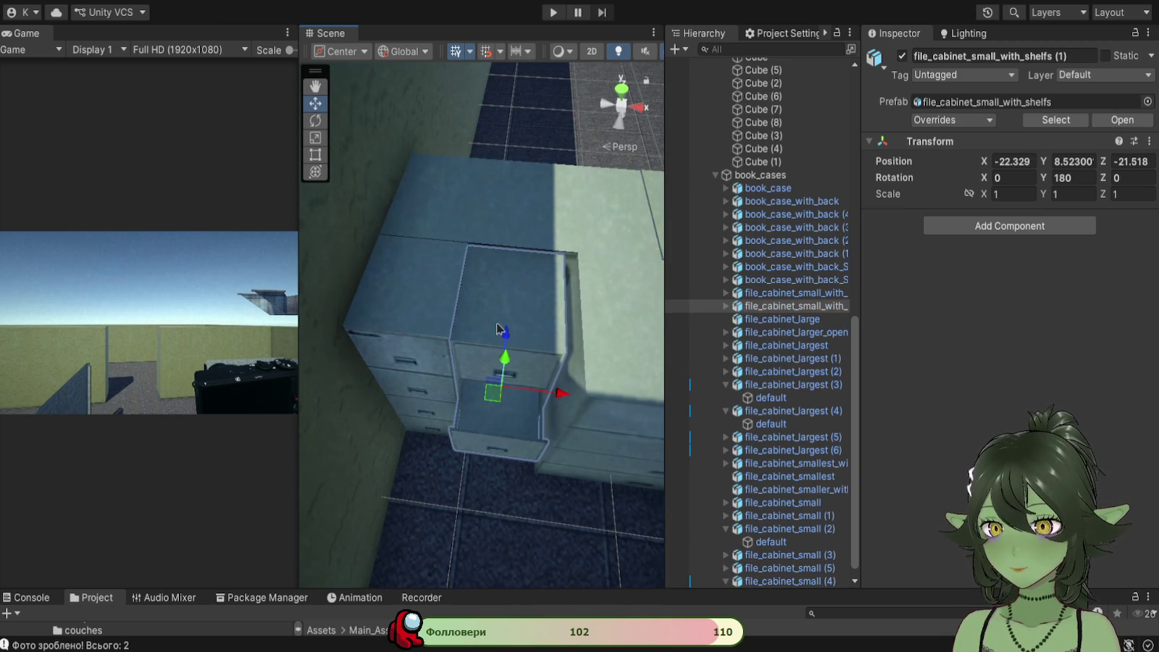
left_click_drag(505, 337, 506, 334)
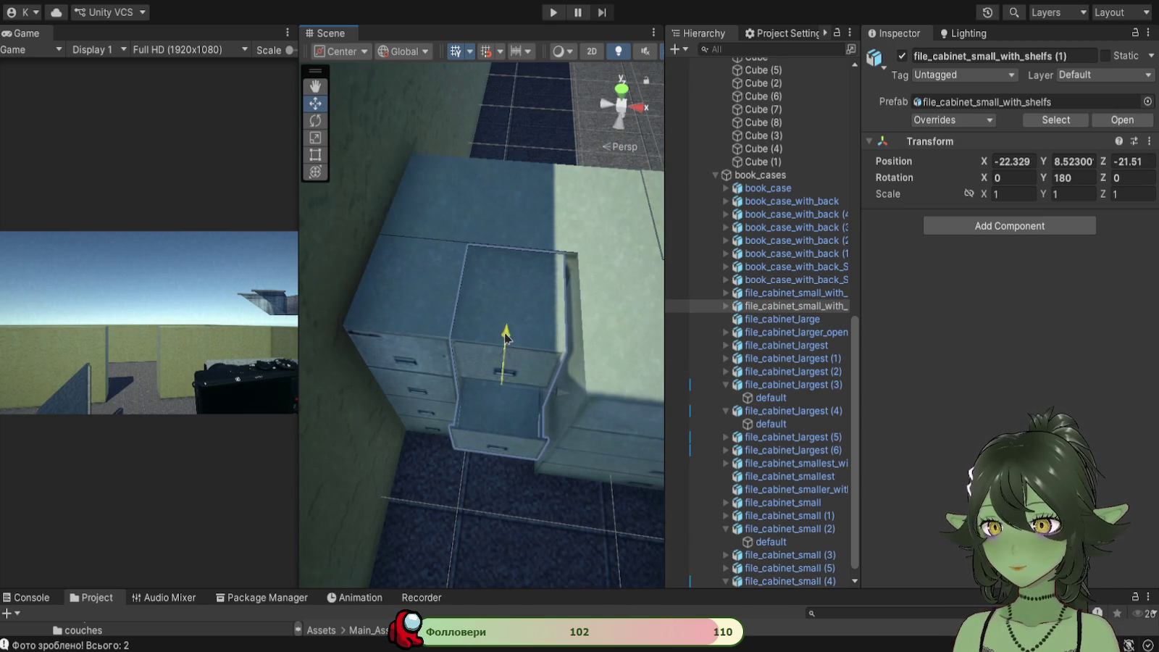
Step: Push file_cabinet_small (2) slightly back toward the wall, then check the row from the side
mouse_move(538, 393)
left_mouse_down()
mouse_move(365, 419)
mouse_move(339, 444)
left_mouse_up()
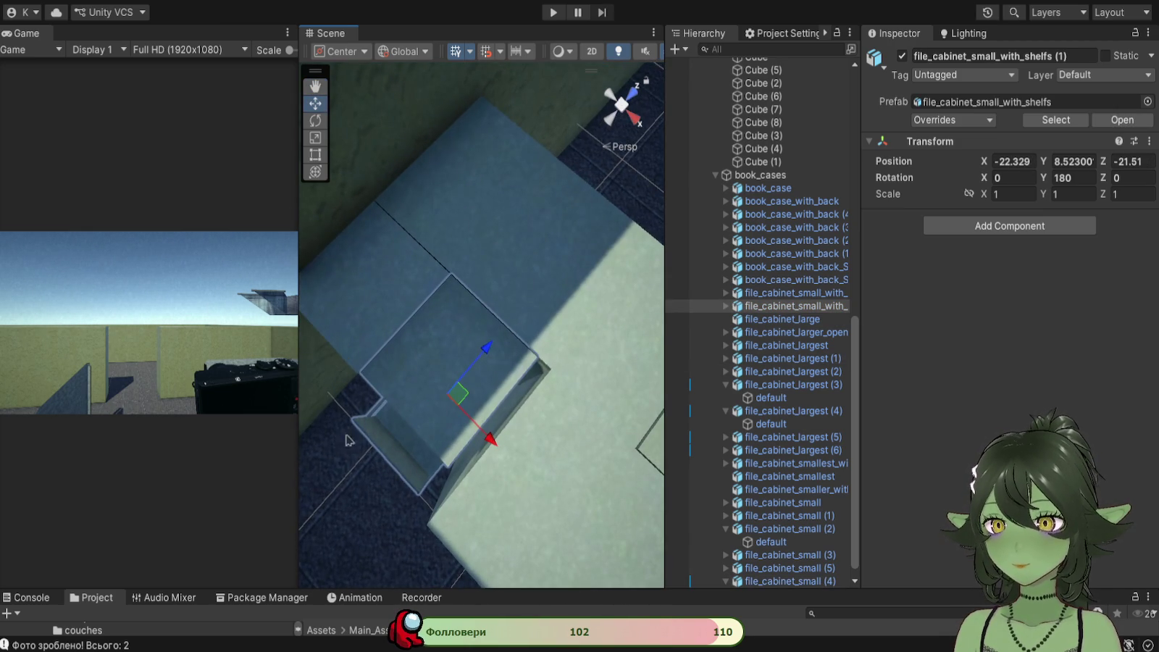
mouse_move(465, 305)
left_mouse_down()
mouse_move(579, 298)
mouse_move(510, 161)
mouse_move(435, 453)
mouse_move(452, 383)
mouse_move(572, 343)
mouse_move(610, 360)
left_mouse_up()
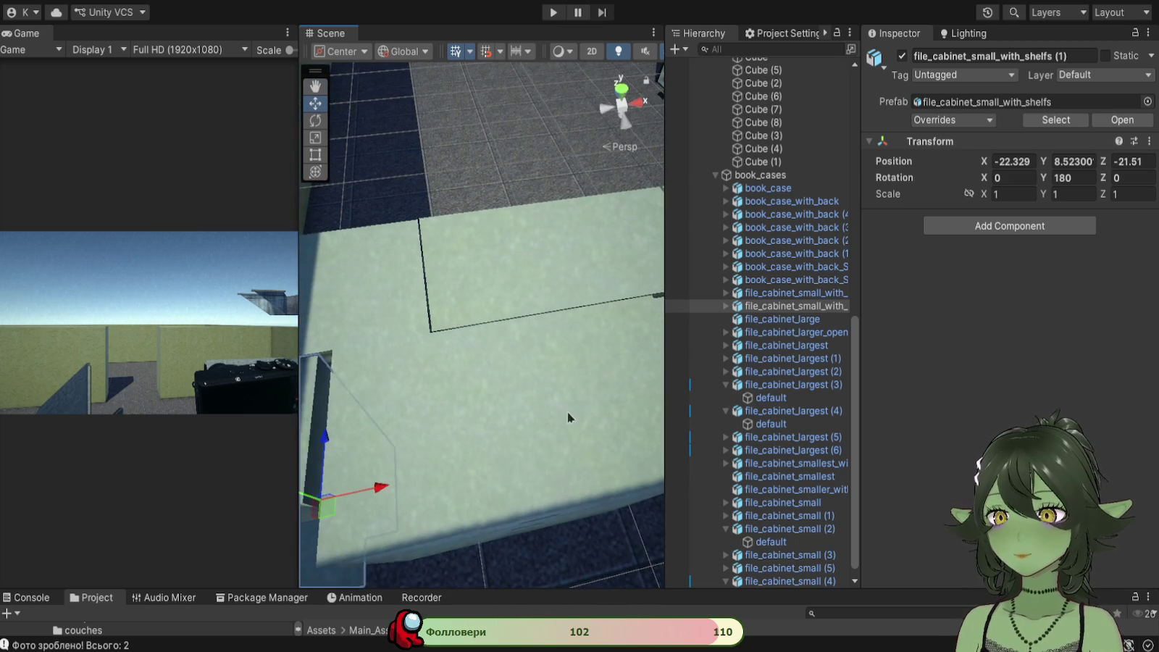
left_click(570, 417)
mouse_move(556, 439)
left_mouse_down()
mouse_move(457, 331)
mouse_move(463, 406)
left_mouse_up()
left_click(546, 420)
mouse_move(547, 420)
left_mouse_down()
mouse_move(433, 344)
mouse_move(540, 412)
mouse_move(492, 400)
left_mouse_up()
left_click(535, 413)
left_click_drag(548, 323, 499, 330)
left_click(530, 194)
mouse_move(590, 236)
left_mouse_down()
mouse_move(468, 227)
mouse_move(466, 90)
mouse_move(494, 399)
mouse_move(436, 287)
left_mouse_up()
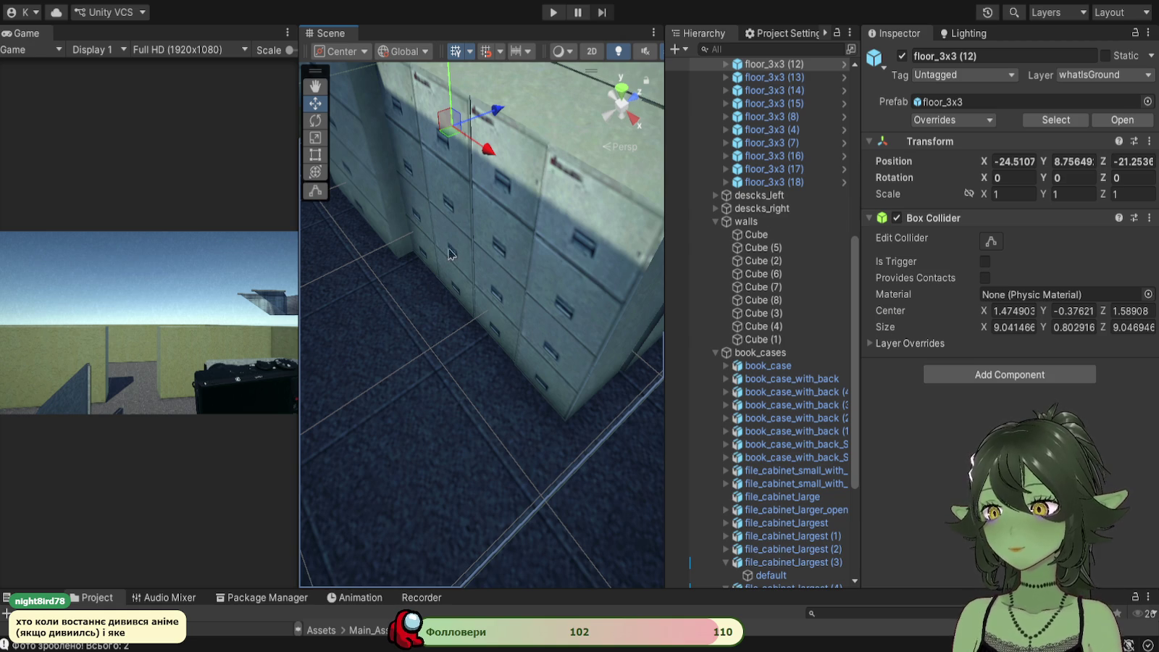
key("f")
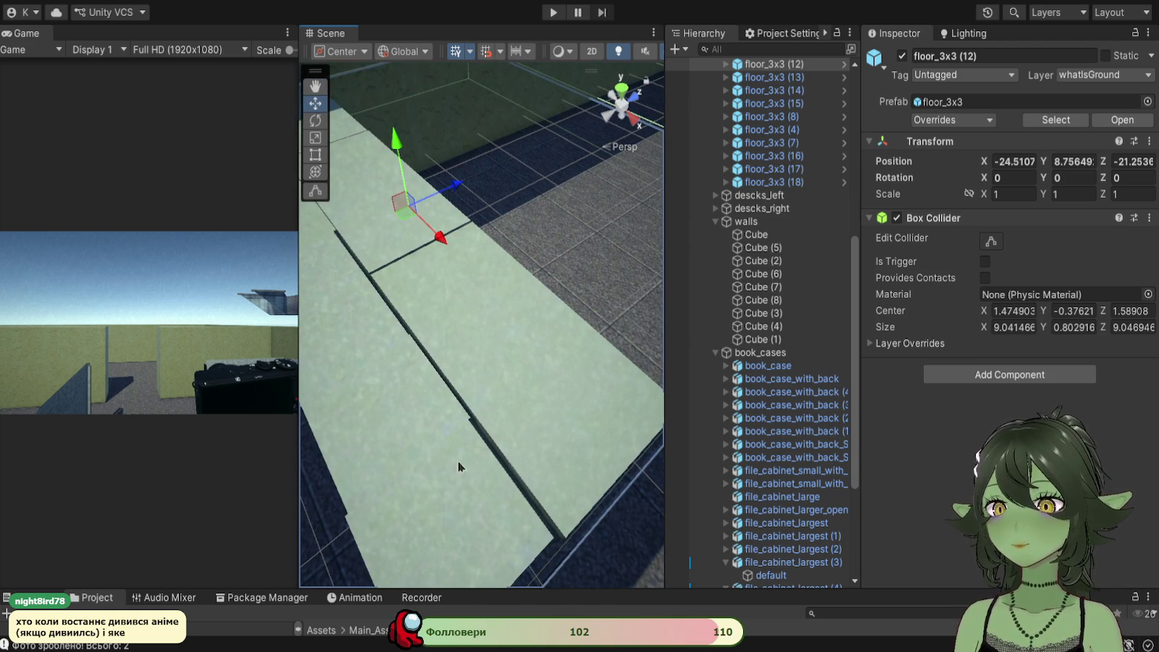
left_click(449, 489)
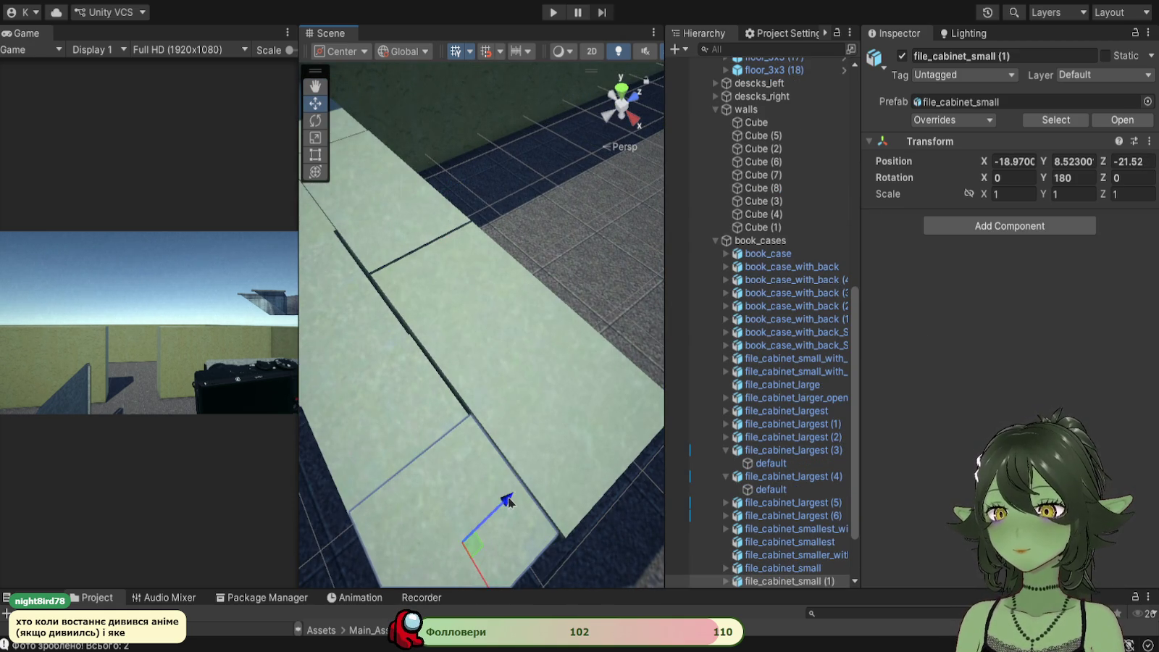
left_click(605, 313)
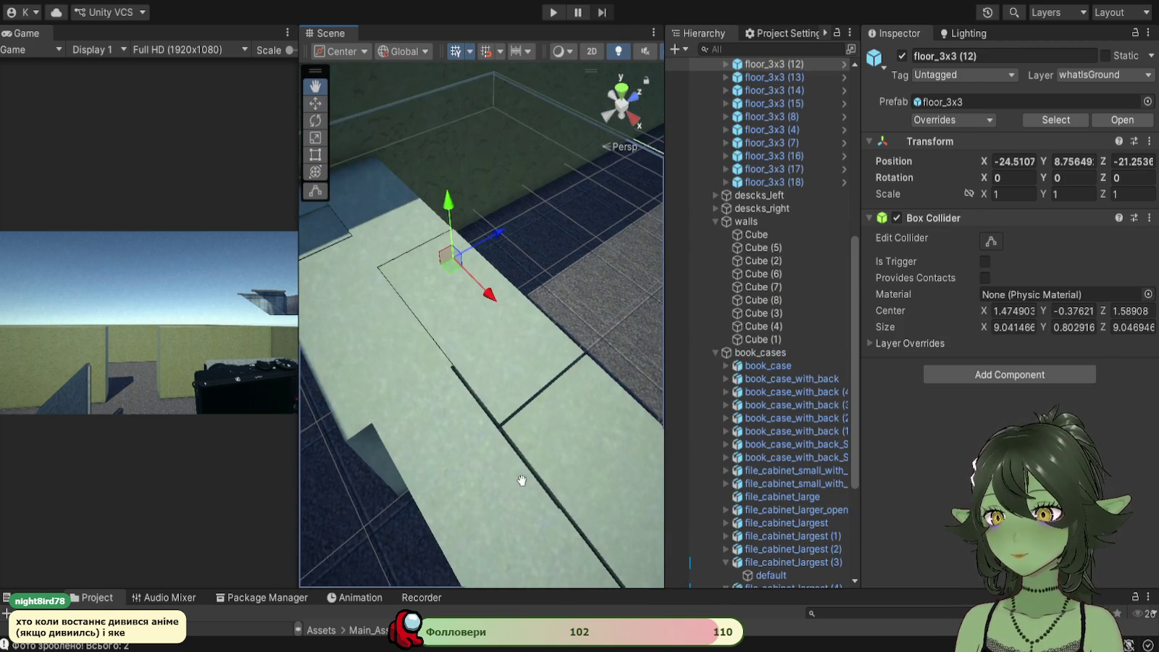
left_click(459, 443)
left_click_drag(385, 414, 622, 499)
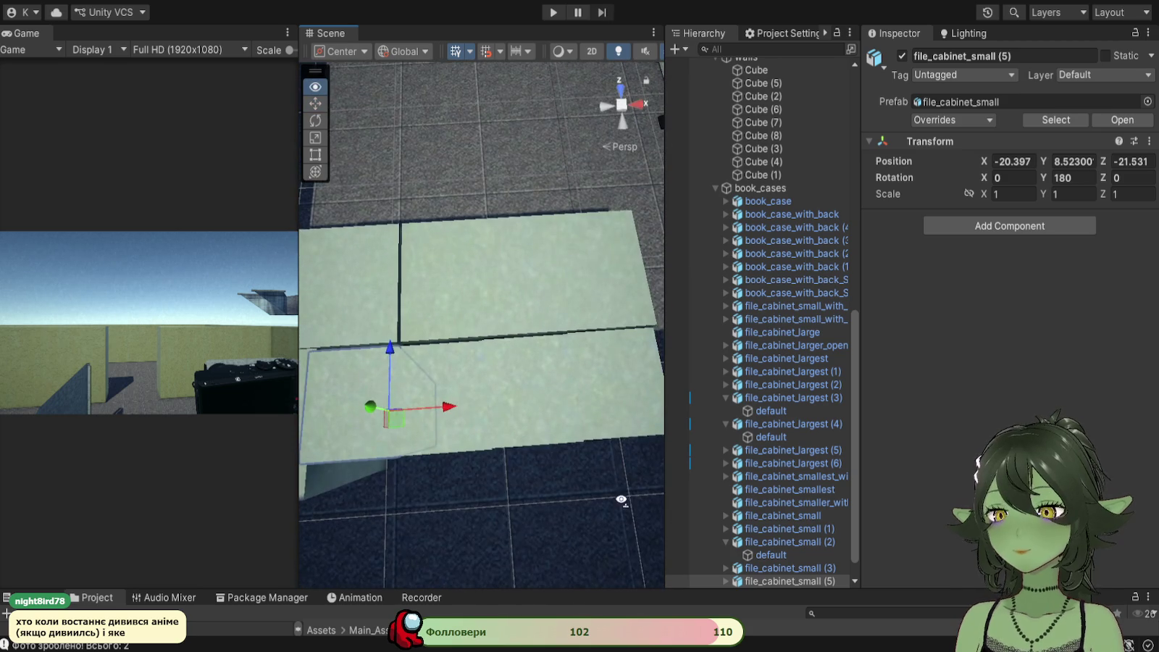
left_click(600, 369, "shift")
left_click(559, 381, "shift")
left_click(457, 358, "shift")
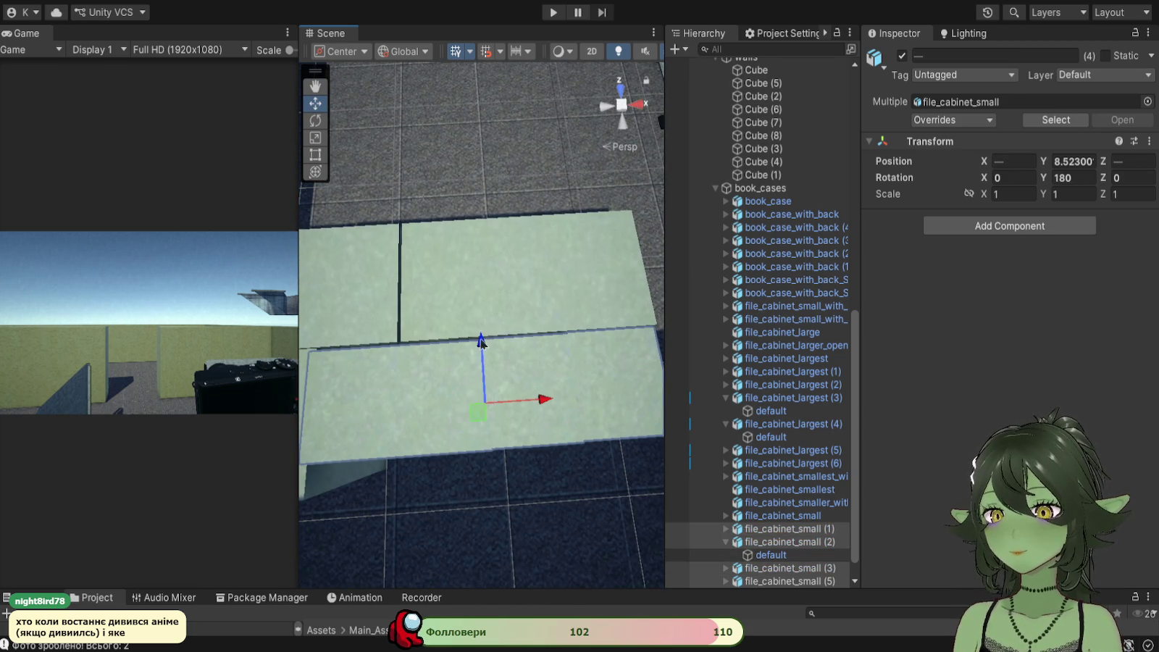
left_click(482, 242)
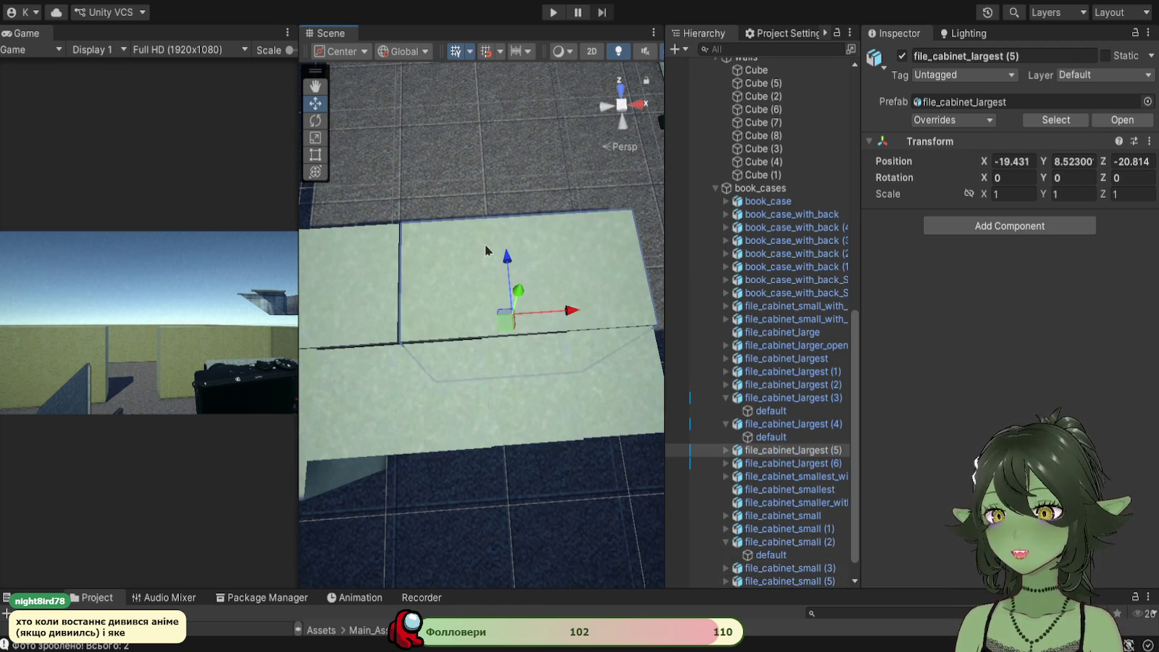
mouse_move(437, 160)
left_mouse_down("alt")
mouse_move(389, 236)
mouse_move(393, 341)
mouse_move(603, 427)
left_mouse_up("alt")
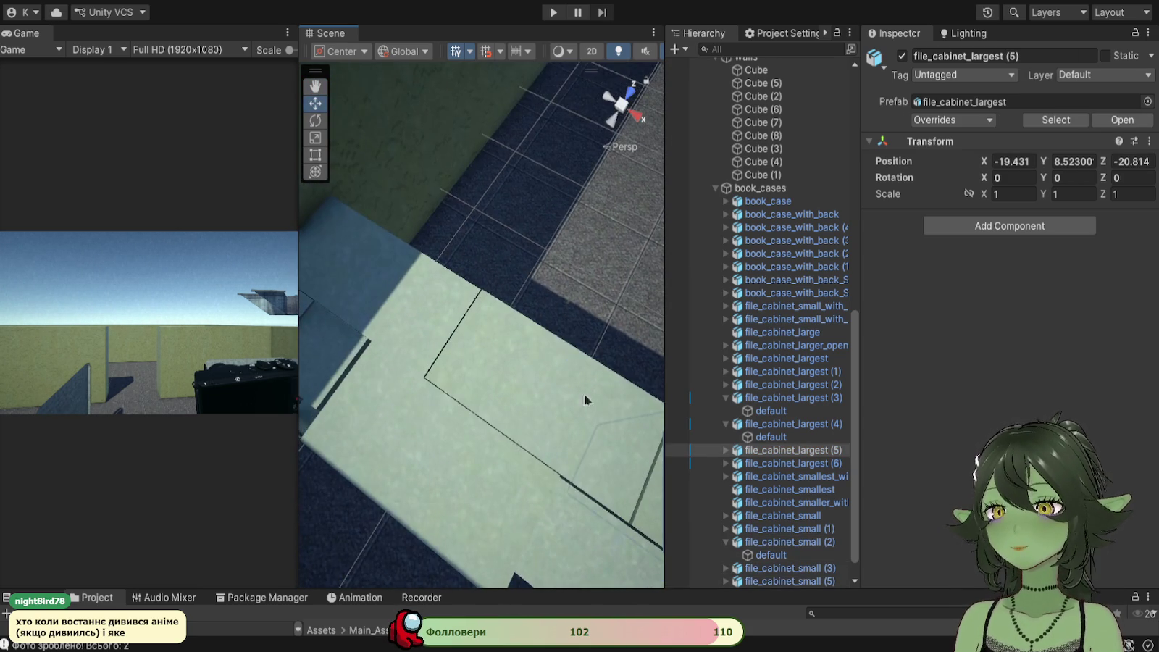
mouse_move(400, 391)
left_mouse_down()
mouse_move(504, 448)
mouse_move(551, 395)
mouse_move(515, 305)
mouse_move(545, 319)
mouse_move(393, 388)
mouse_move(320, 362)
left_mouse_up()
scroll(545, 319, "down", 2)
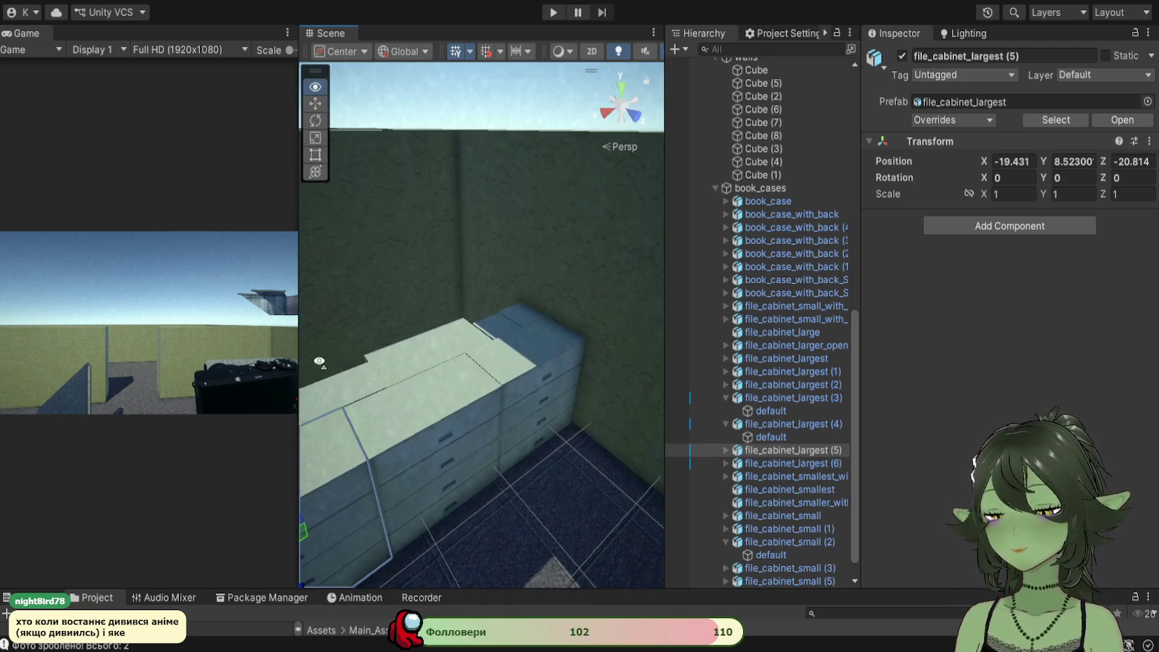
left_click_drag(415, 406, 581, 313)
mouse_move(469, 502)
left_mouse_down()
mouse_move(521, 405)
mouse_move(574, 401)
mouse_move(224, 520)
left_mouse_up()
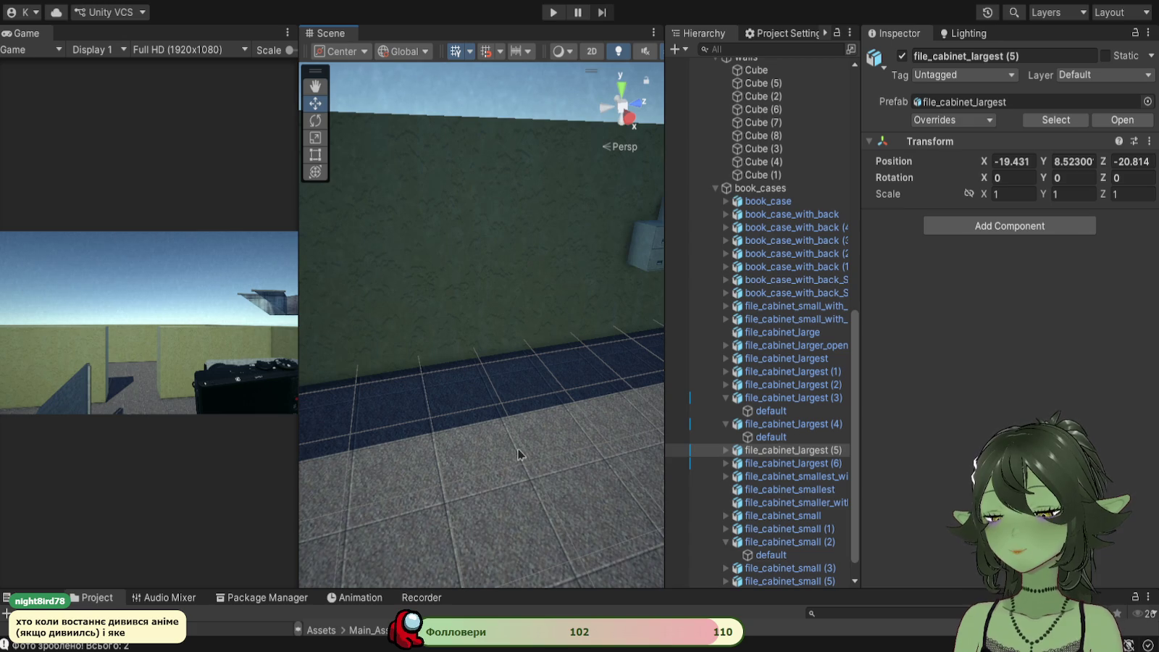
mouse_move(486, 427)
left_mouse_down()
mouse_move(464, 376)
mouse_move(470, 318)
mouse_move(422, 498)
left_mouse_up()
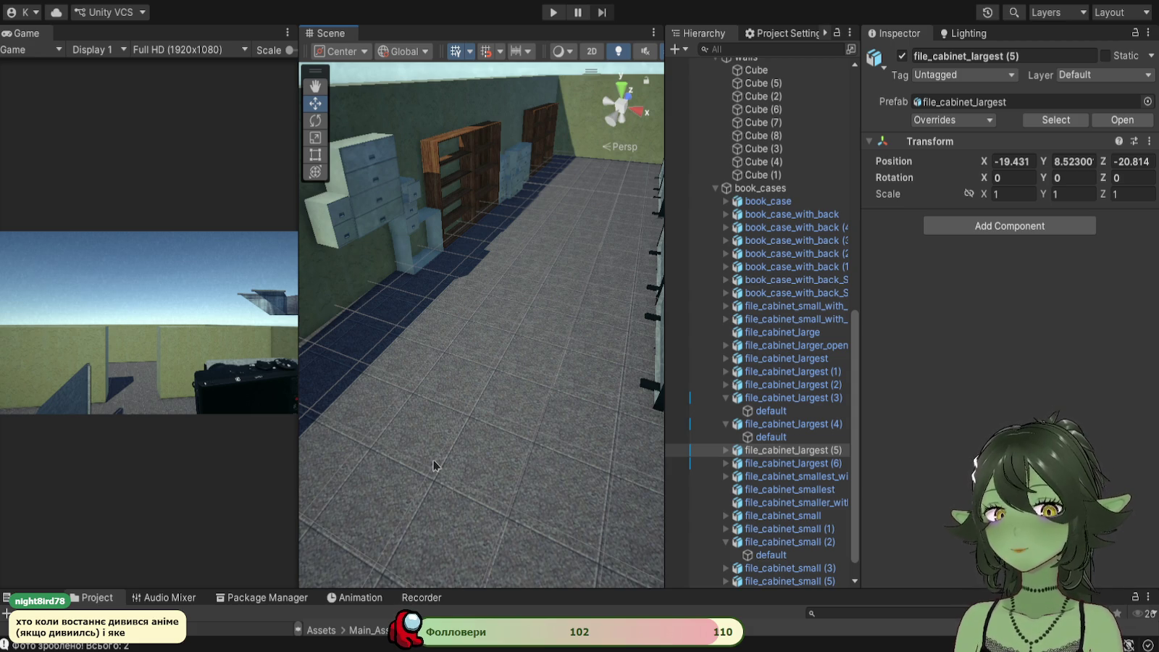
mouse_move(438, 458)
left_mouse_down()
mouse_move(450, 480)
mouse_move(464, 449)
left_mouse_up()
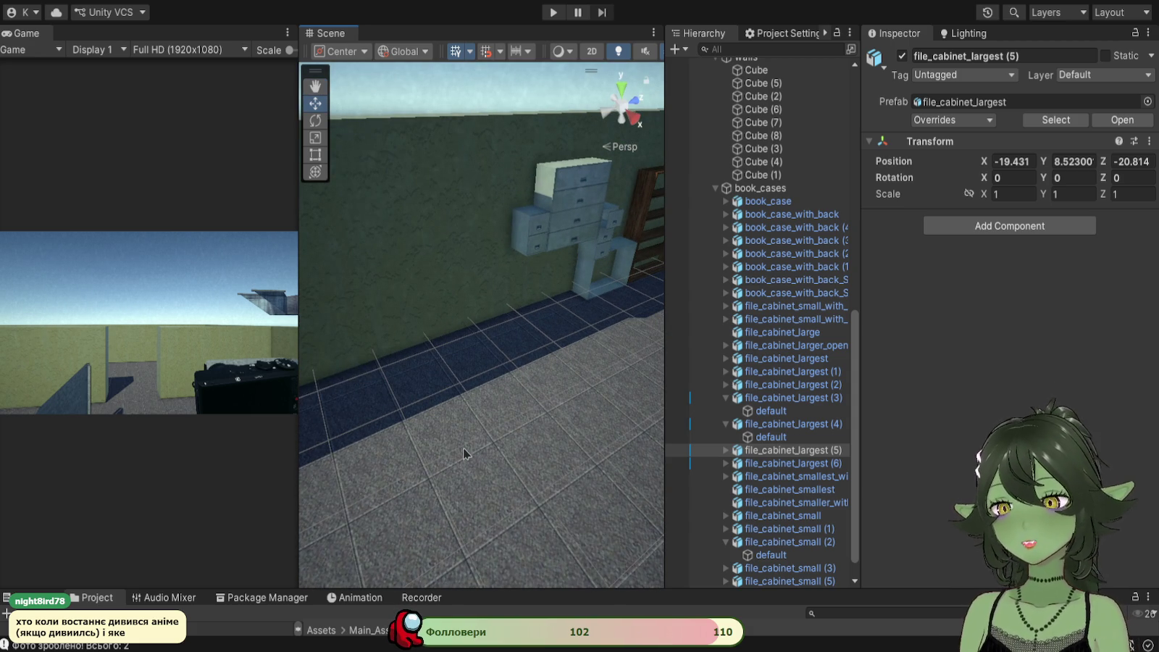
left_click_drag(539, 292, 387, 390)
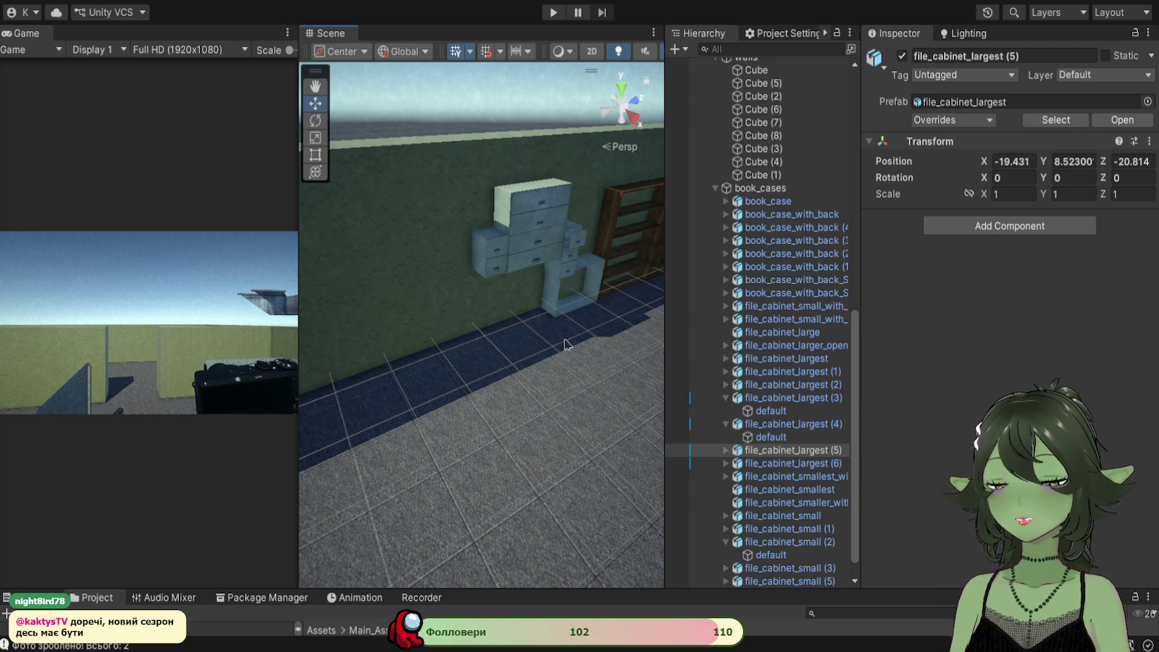
Step: Undo a trial move of seven selected cabinets across the floor
mouse_move(553, 354)
left_mouse_down()
mouse_move(533, 333)
mouse_move(522, 380)
mouse_move(428, 376)
mouse_move(475, 377)
mouse_move(499, 392)
left_mouse_up()
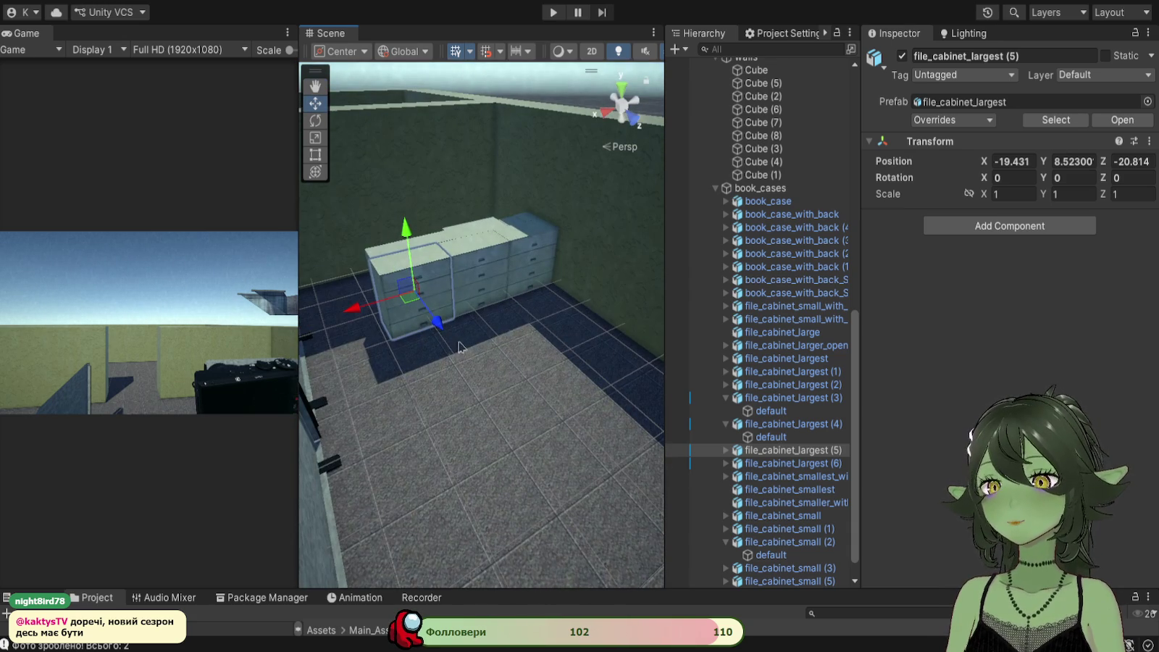
mouse_move(478, 260)
left_mouse_down()
mouse_move(485, 301)
mouse_move(506, 228)
mouse_move(490, 240)
mouse_move(485, 217)
left_mouse_up()
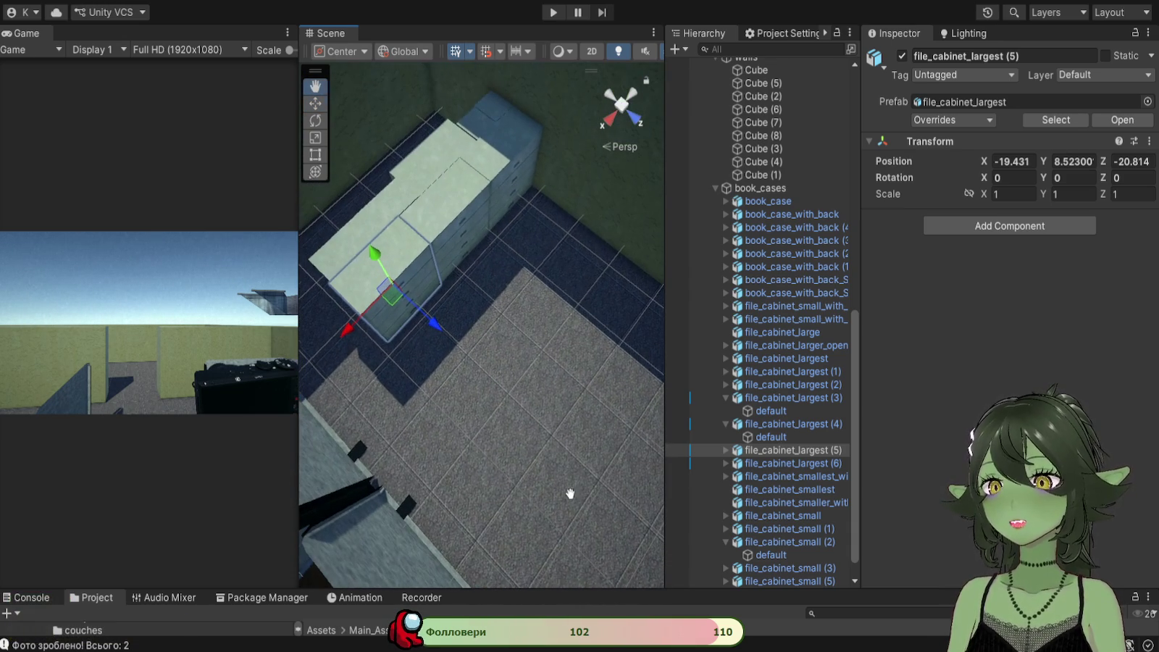
left_click(484, 117, "shift")
left_click(485, 129, "shift")
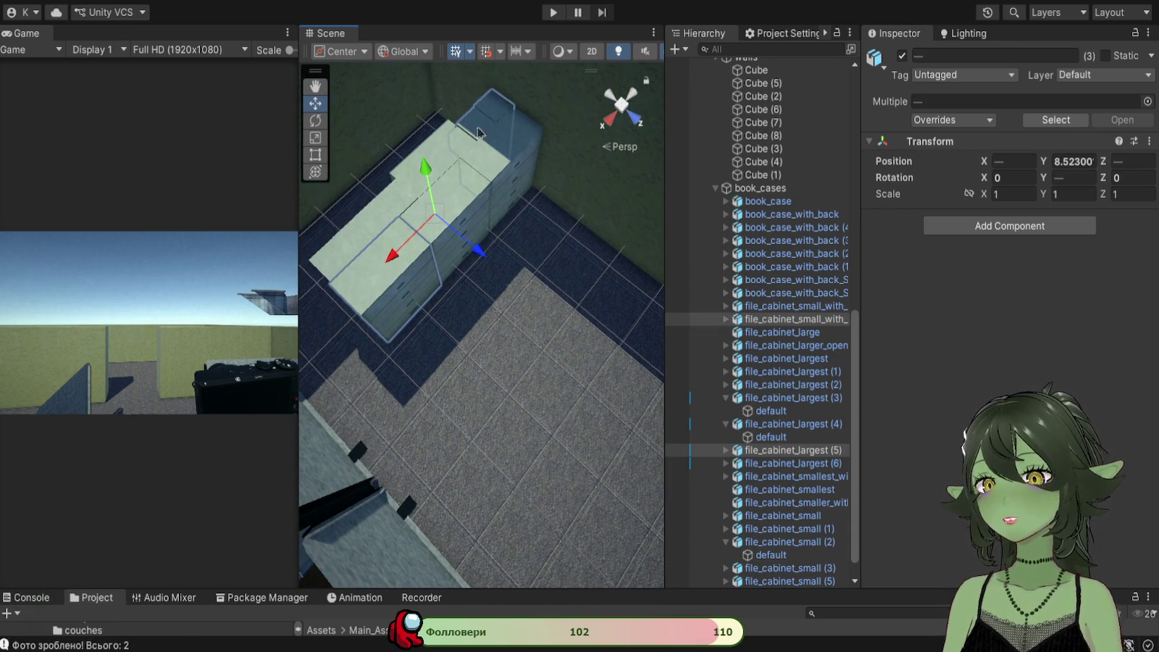
left_click(394, 215, "shift")
left_click(375, 230, "shift")
left_click(350, 244, "shift")
left_click(344, 252, "shift")
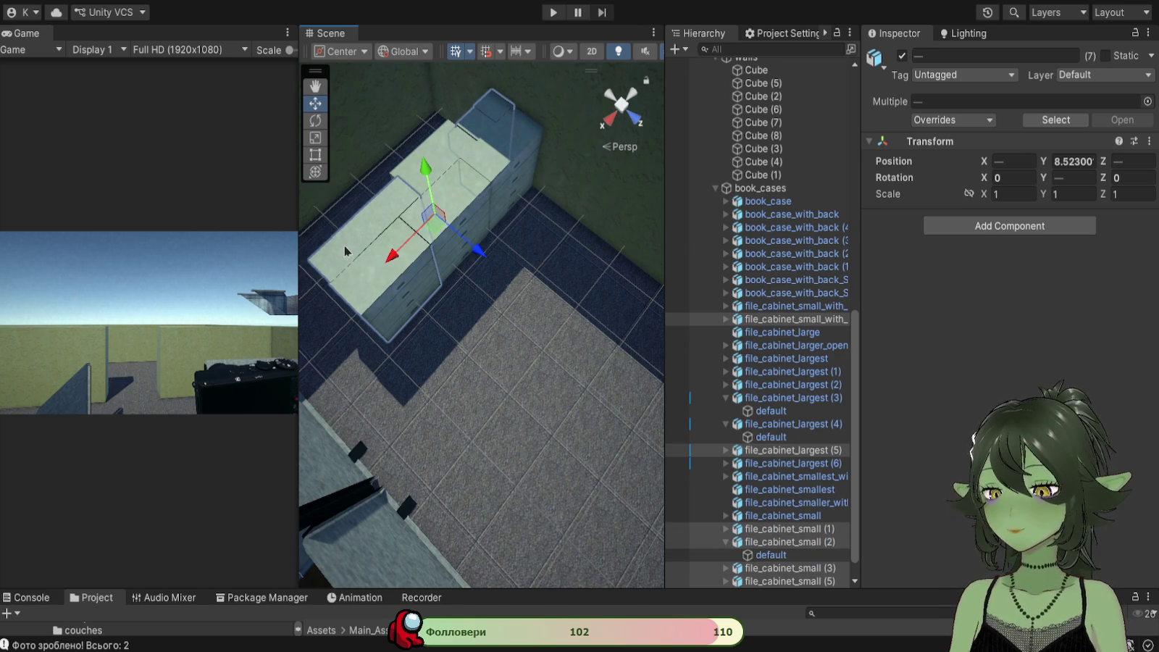
left_click_drag(478, 257, 624, 367)
key("ctrl+z")
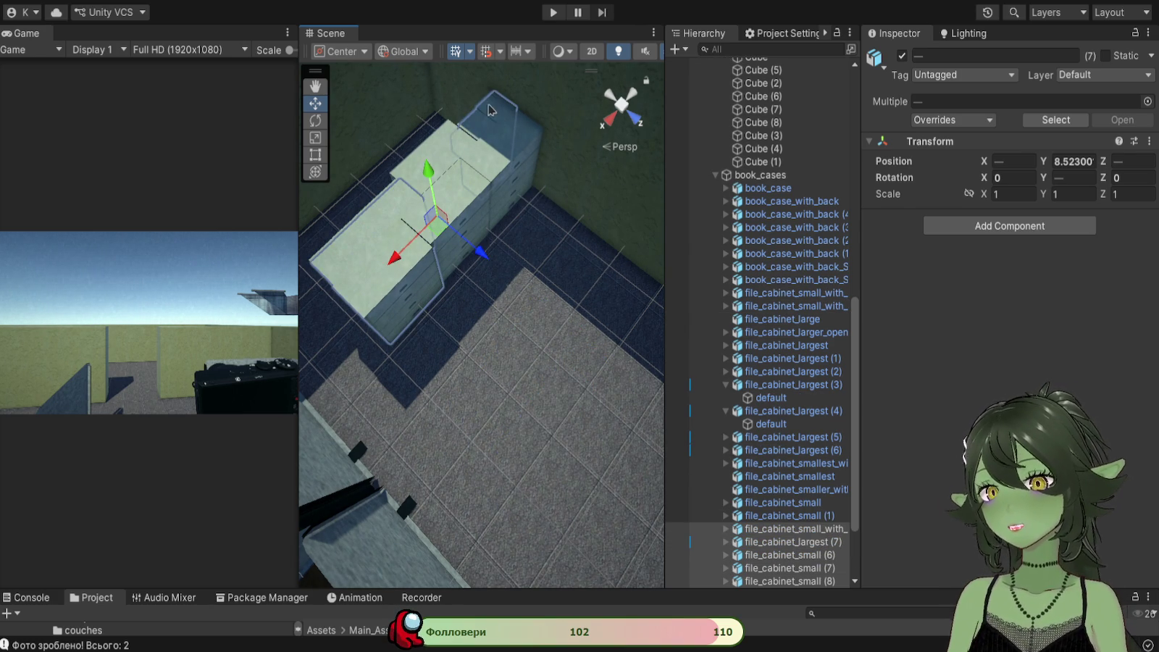
Step: Duplicate the six stacked cabinets and slide the copies along the wall as a second row
left_click(340, 252)
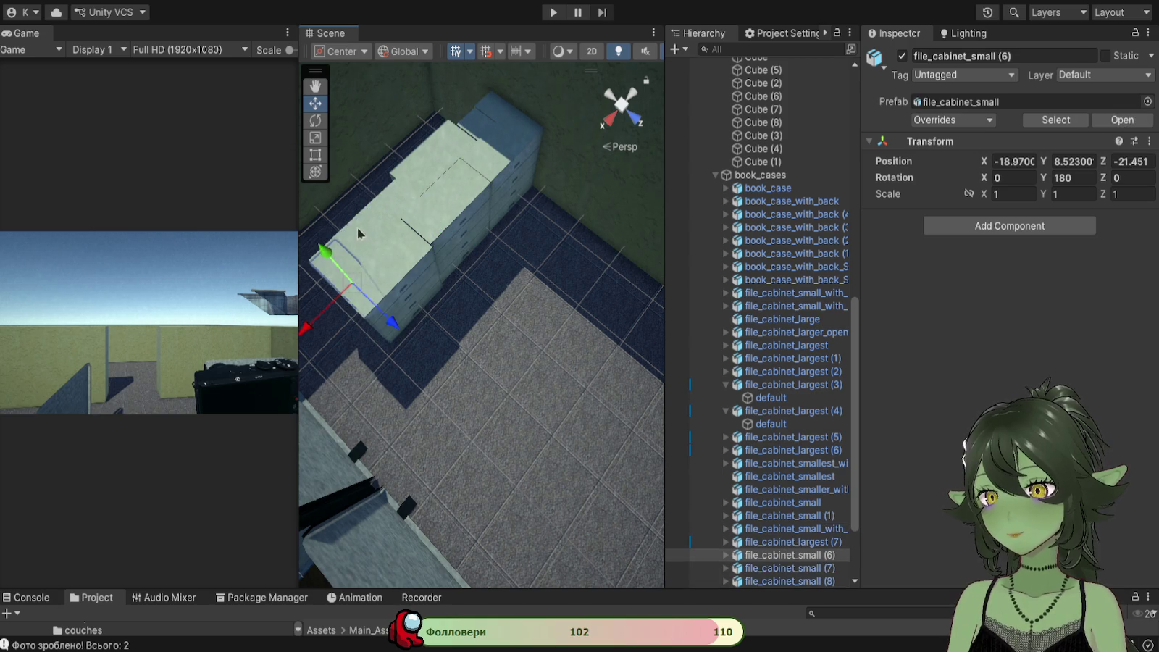
left_click(380, 217, "shift")
left_click(398, 201, "shift")
left_click(435, 178, "shift")
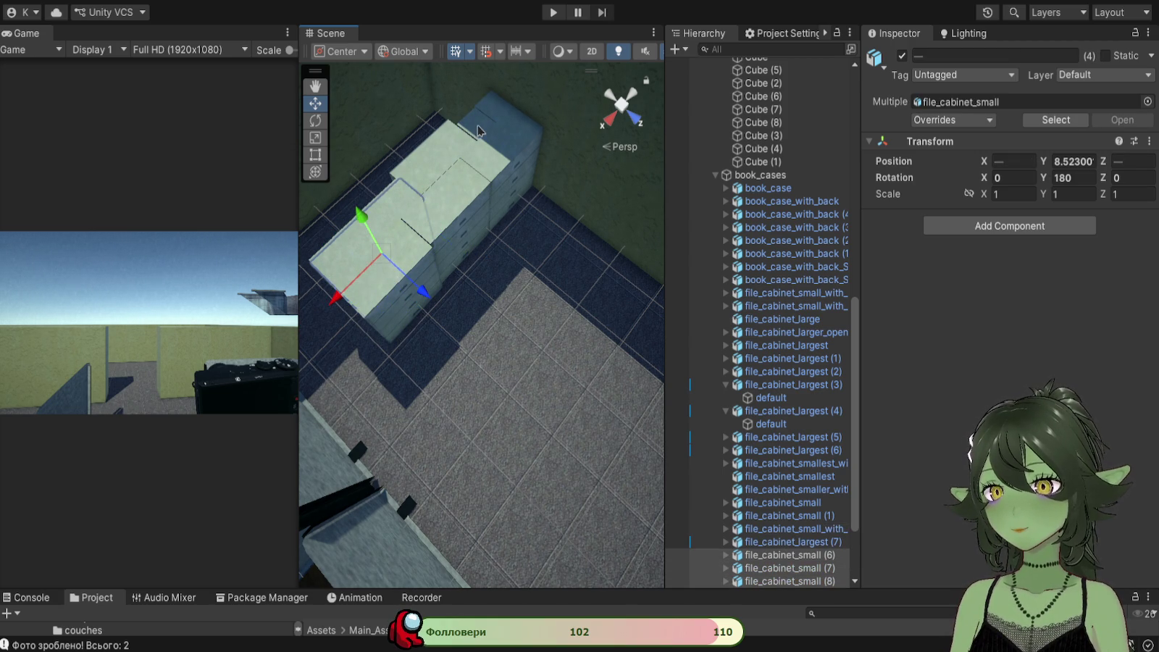
left_click(477, 131, "shift")
left_click(499, 108, "shift")
key("ctrl+d")
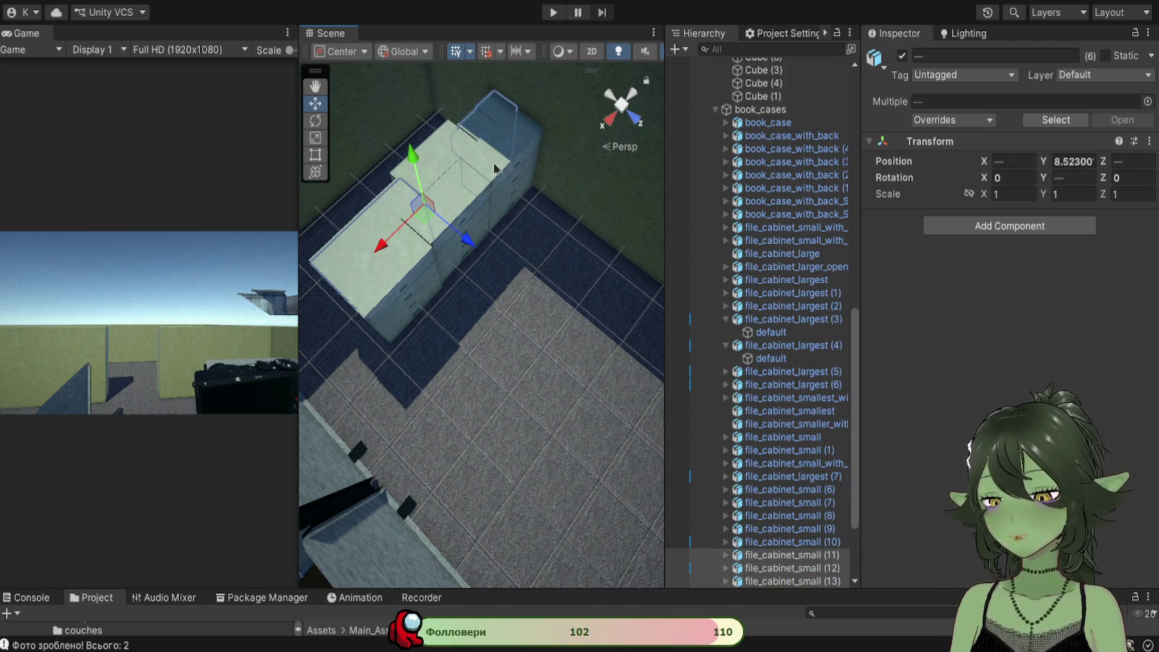
mouse_move(467, 241)
left_mouse_down()
mouse_move(590, 366)
mouse_move(619, 417)
left_mouse_up()
left_click_drag(619, 416, 338, 197)
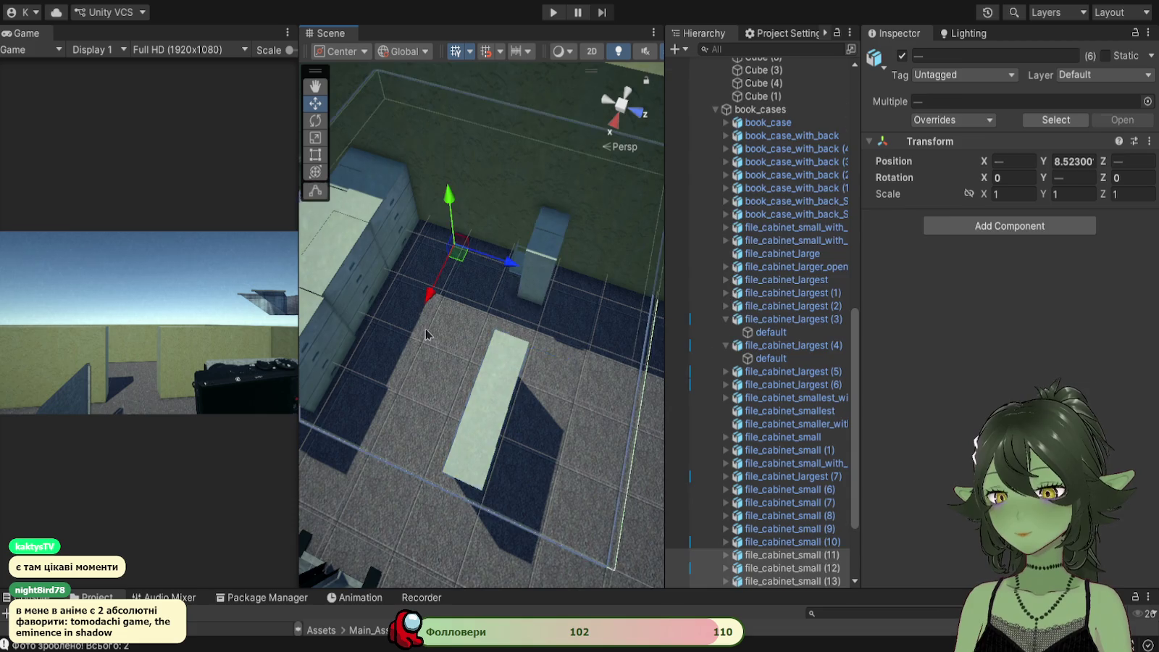
Step: Move file_cabinet_small_with_shelfs (3) back along Z from -17.578 to -16.671
left_click(427, 331)
key("f")
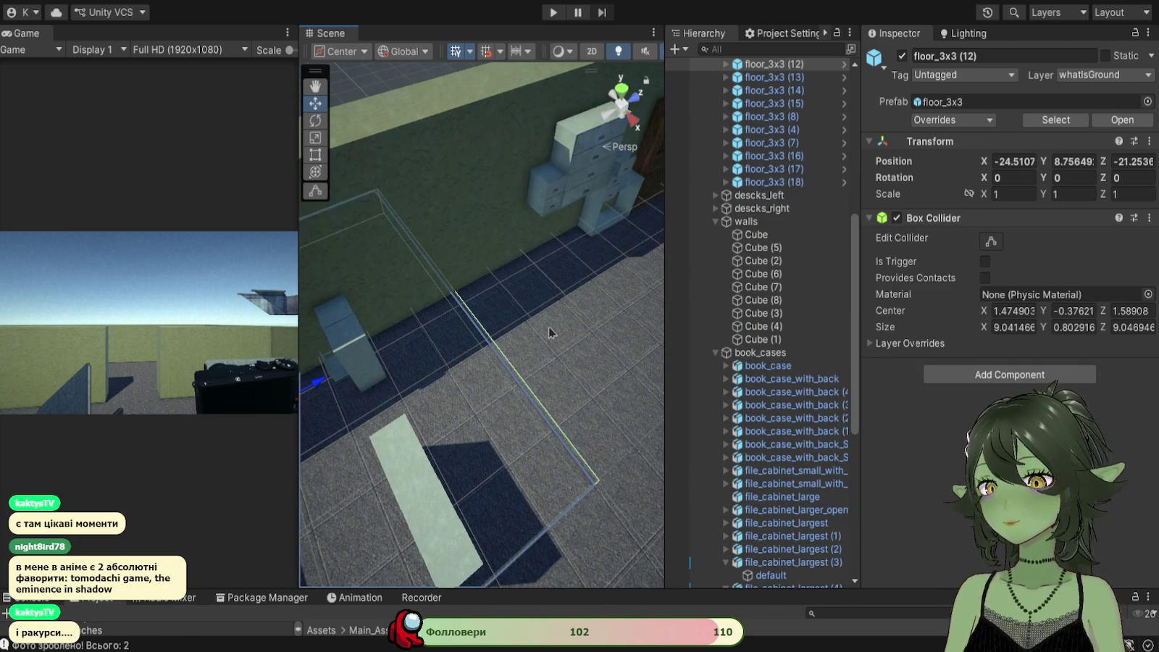
mouse_move(388, 439)
left_mouse_down()
mouse_move(434, 406)
mouse_move(470, 438)
mouse_move(551, 336)
left_mouse_up()
scroll(552, 336, "up", 10)
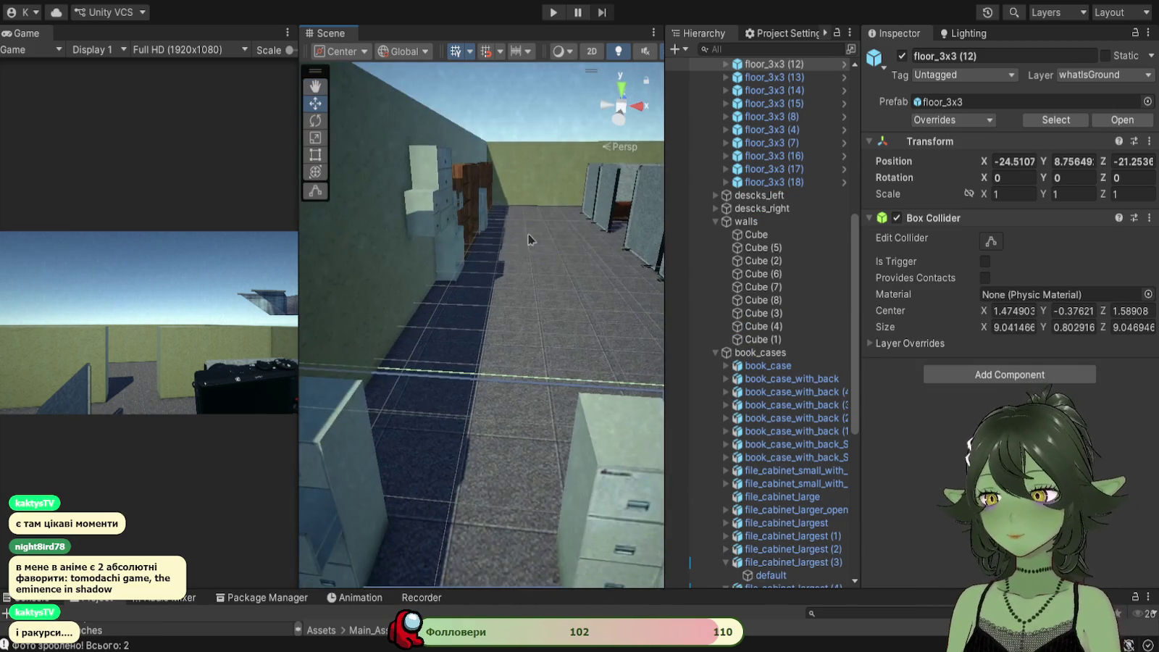
scroll(420, 452, "up", 1)
left_click(388, 452)
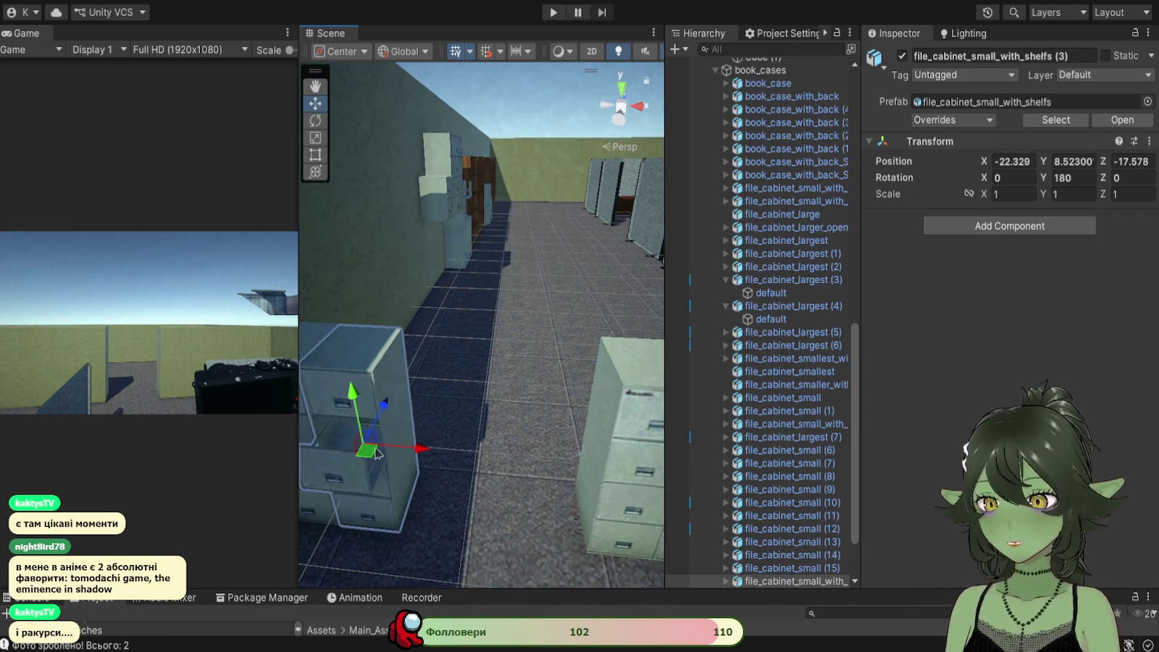
mouse_move(384, 404)
left_mouse_down()
mouse_move(414, 340)
mouse_move(429, 353)
left_mouse_up()
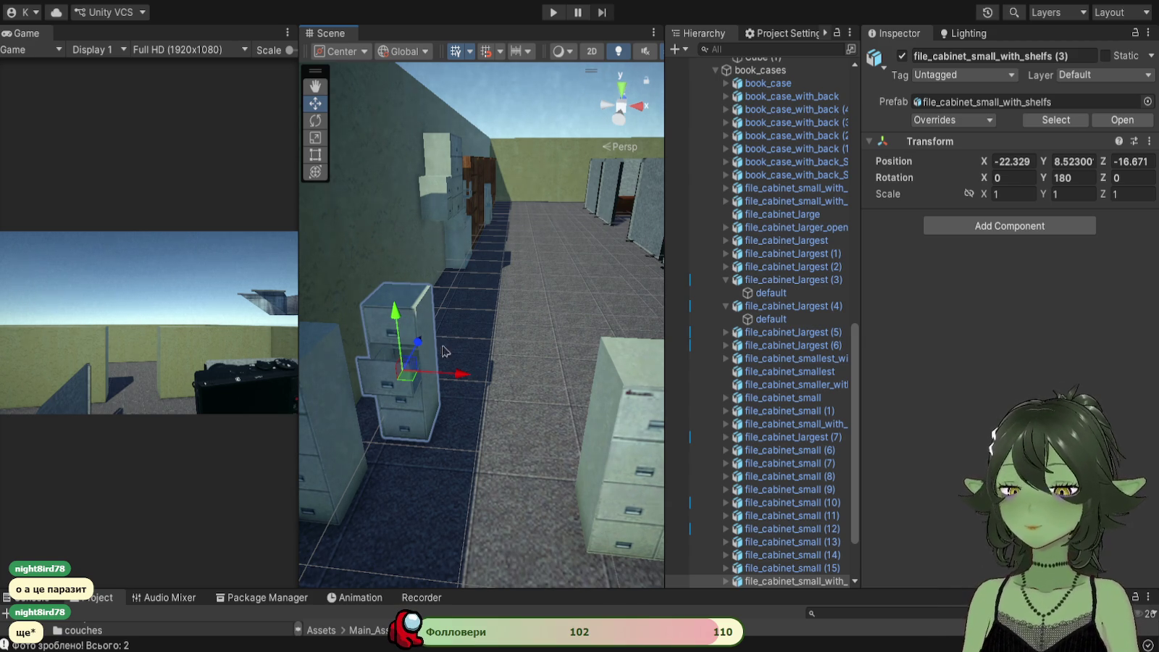
mouse_move(504, 385)
left_mouse_down()
mouse_move(521, 456)
mouse_move(507, 391)
mouse_move(344, 389)
mouse_move(523, 359)
mouse_move(428, 395)
mouse_move(436, 380)
left_mouse_up()
Step: Turn the shelved cabinet around and slide it in beside the cabinet row
key("e")
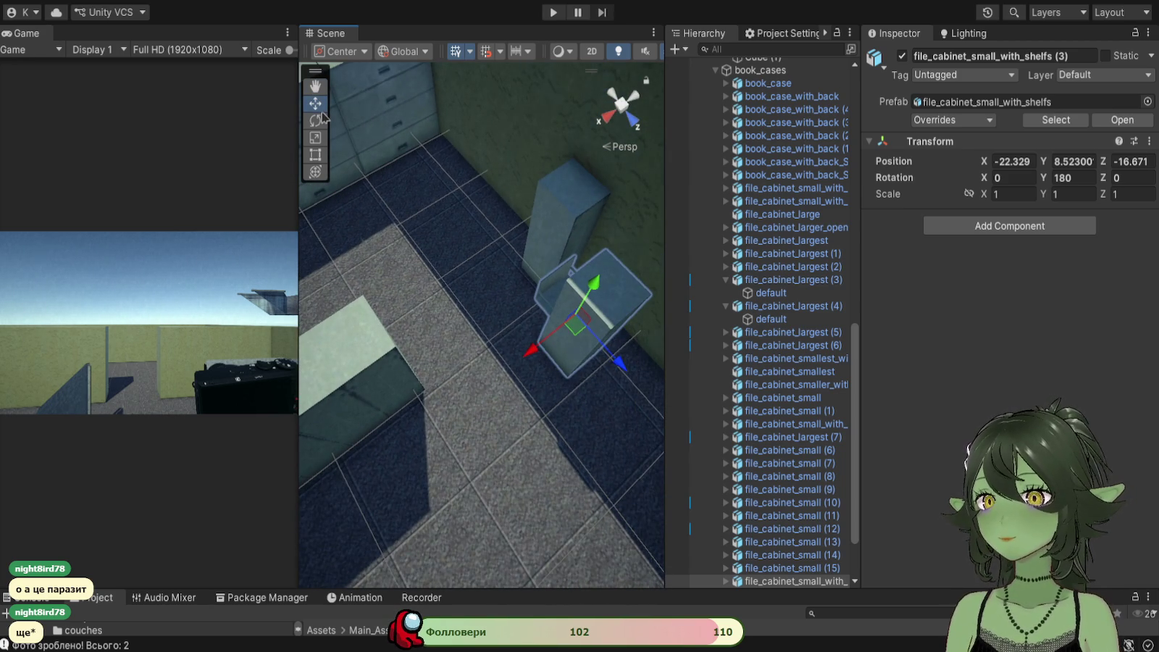
mouse_move(578, 384)
left_mouse_down()
mouse_move(550, 369)
mouse_move(684, 370)
mouse_move(1040, 331)
mouse_move(927, 350)
mouse_move(965, 350)
left_mouse_up()
key("w")
left_click_drag(540, 357, 365, 460)
key("f")
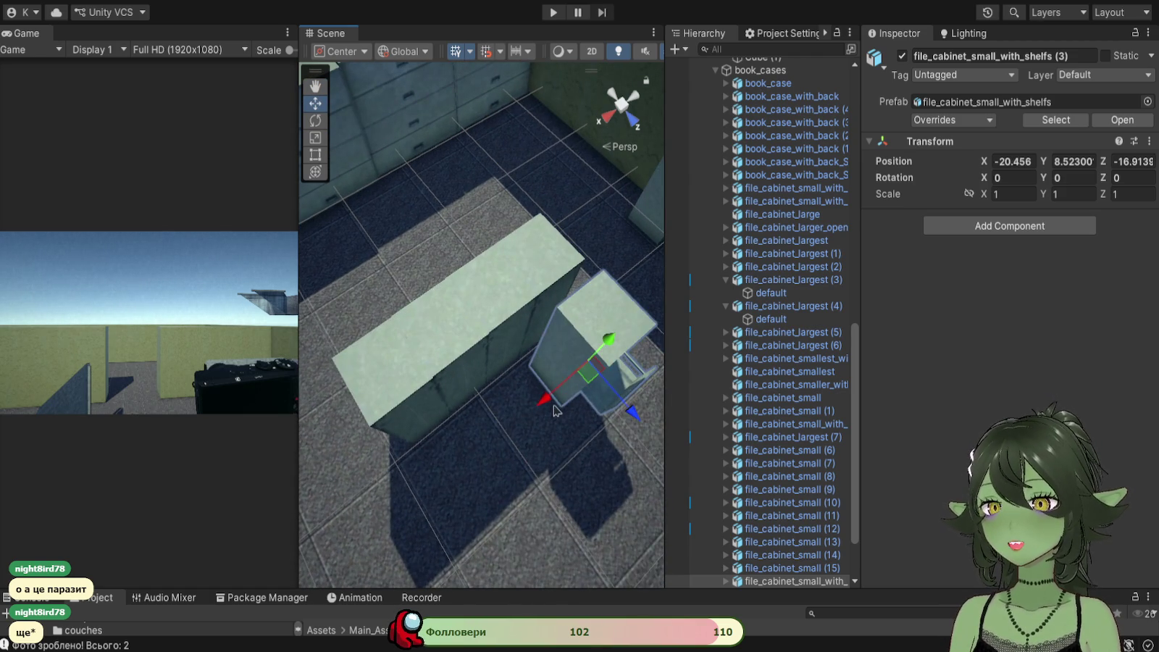
mouse_move(554, 405)
left_mouse_down()
mouse_move(394, 479)
mouse_move(395, 496)
left_mouse_up()
left_click_drag(502, 535, 481, 507)
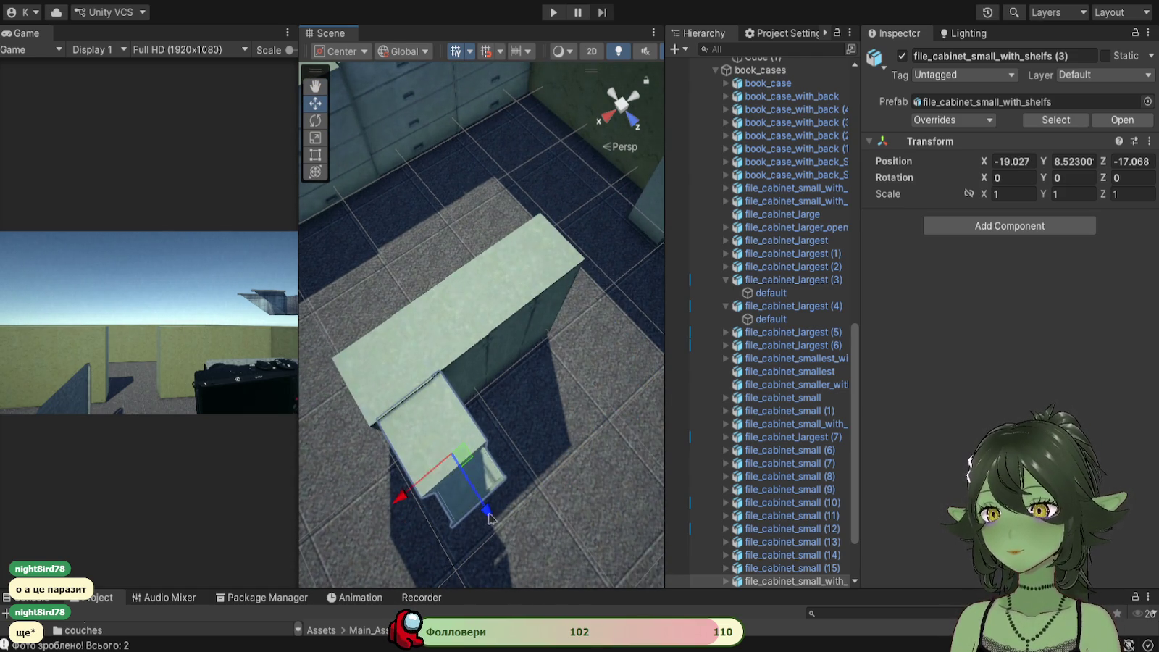
left_click_drag(400, 494, 408, 424)
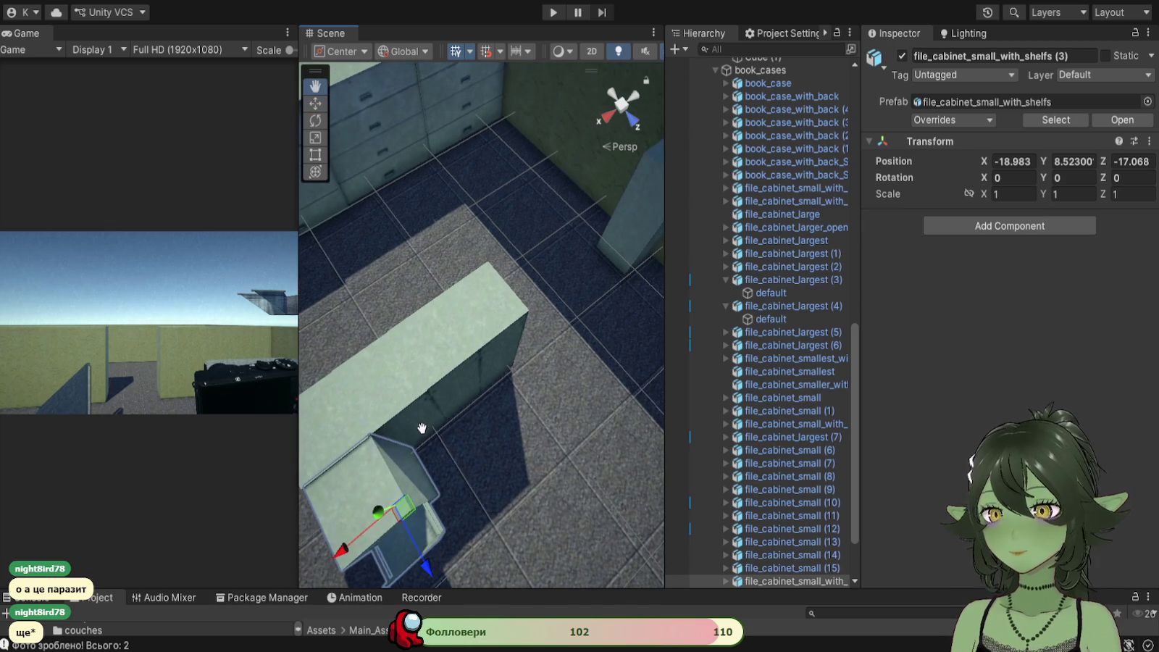
Step: Duplicate three small cabinets, rotate the copies and push them against the shelved cabinet
left_click(476, 322, "shift")
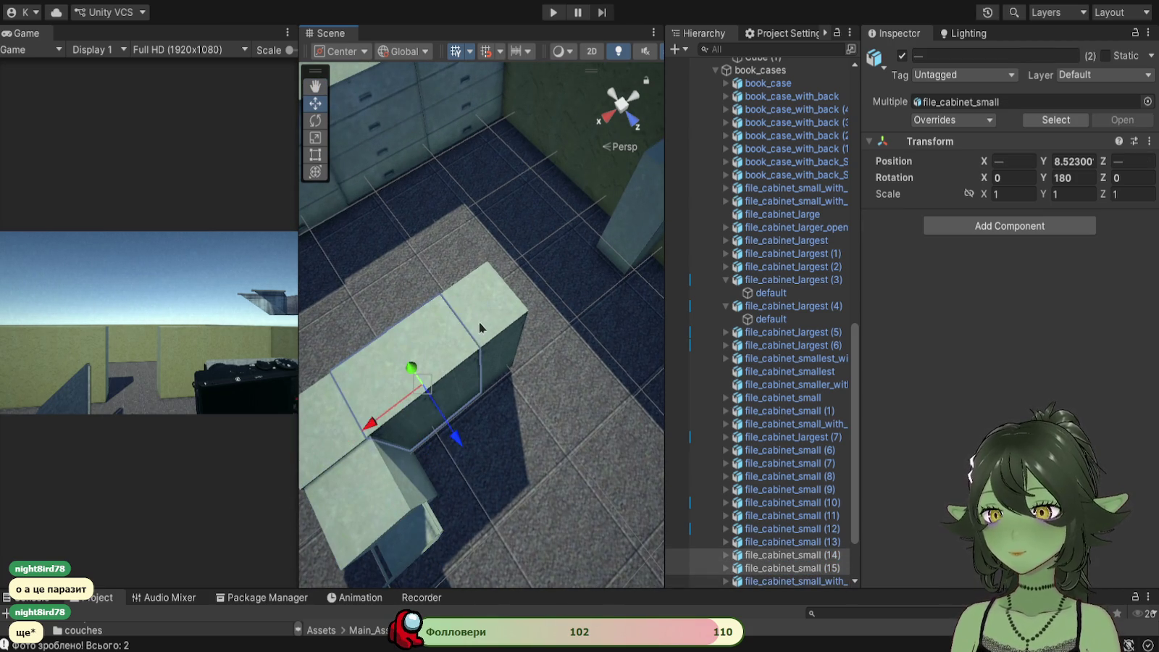
left_click(482, 331, "shift")
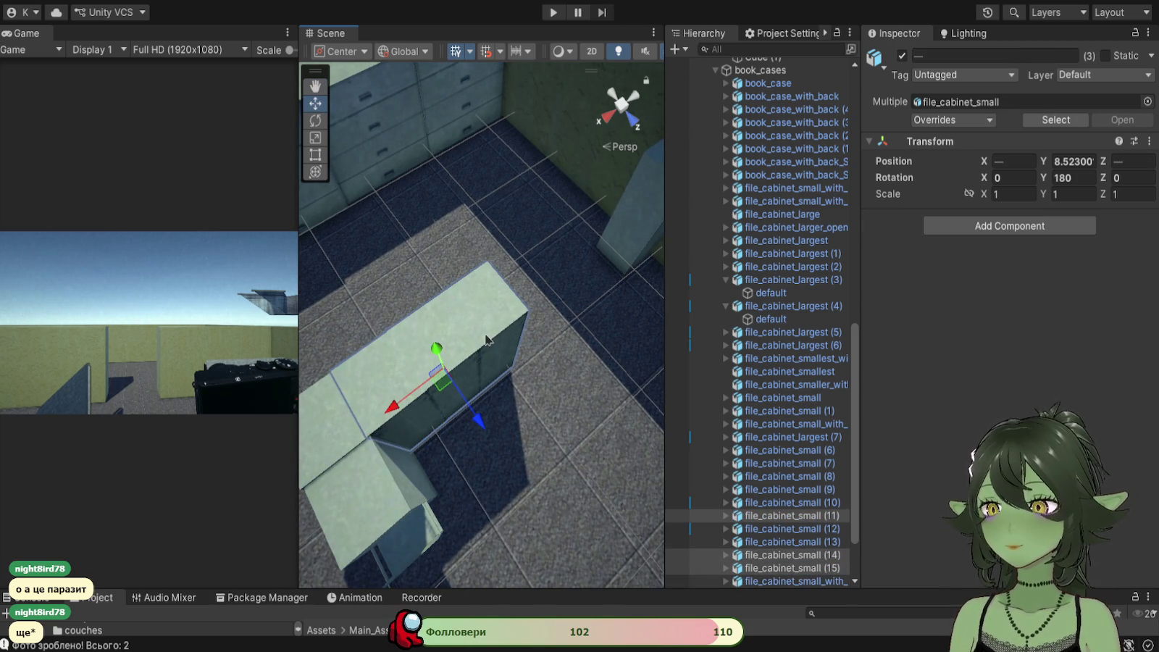
key("ctrl+d")
mouse_move(479, 421)
left_mouse_down()
mouse_move(539, 523)
mouse_move(66, 273)
left_mouse_up()
left_click(315, 120)
left_click(315, 103)
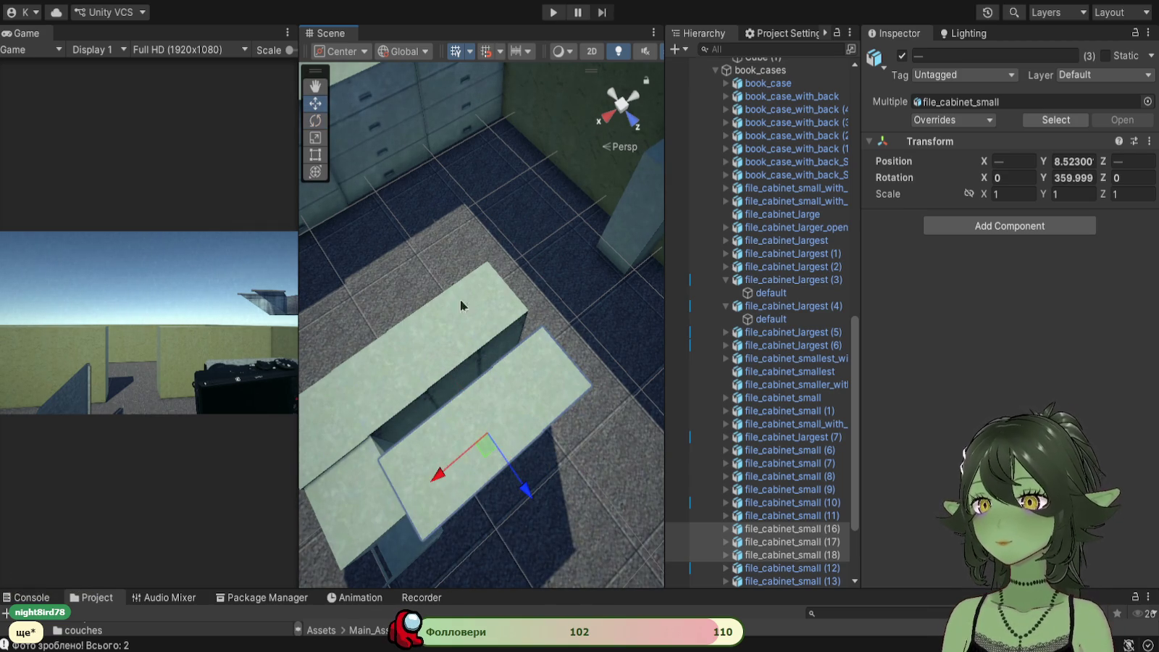
left_click_drag(528, 498, 513, 469)
left_click_drag(426, 460, 433, 460)
Step: Nudge the shelved cabinet sideways into line with the three copied small cabinets
left_click_drag(499, 511, 479, 235)
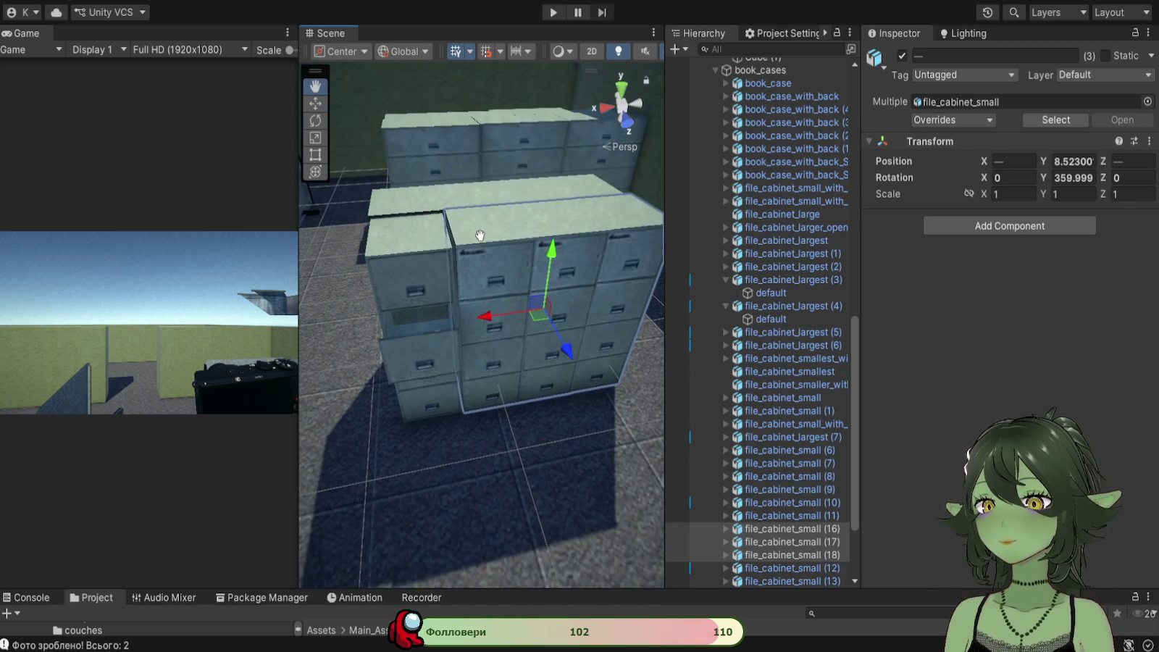
left_click(422, 254)
left_click_drag(527, 362, 541, 302)
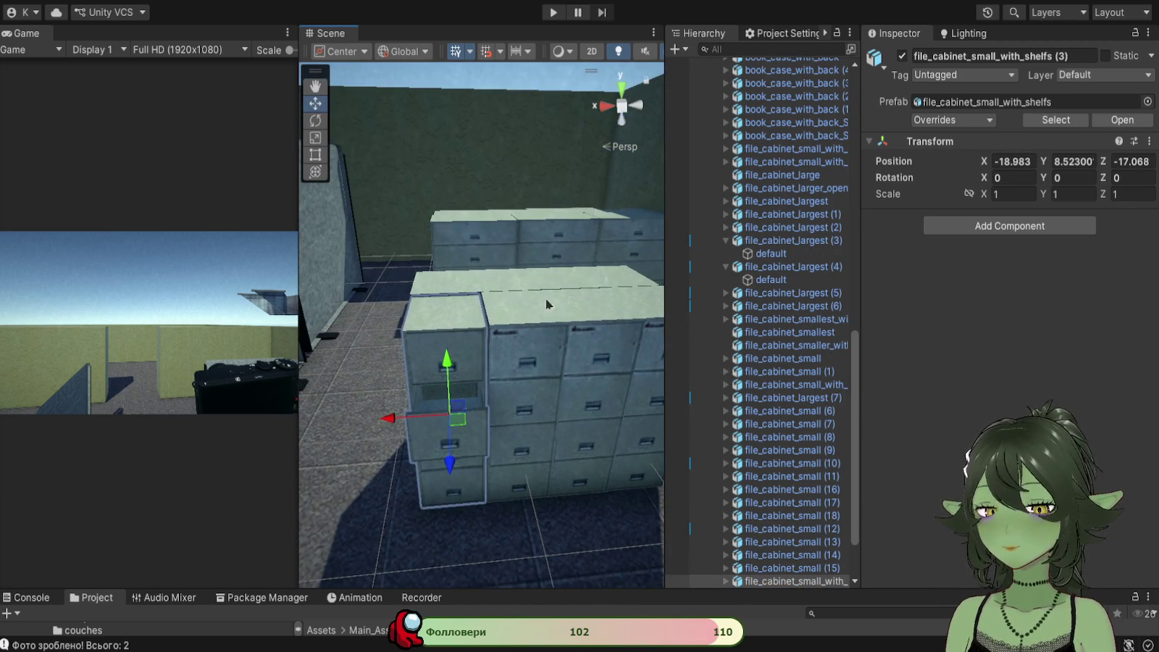
left_click(556, 330)
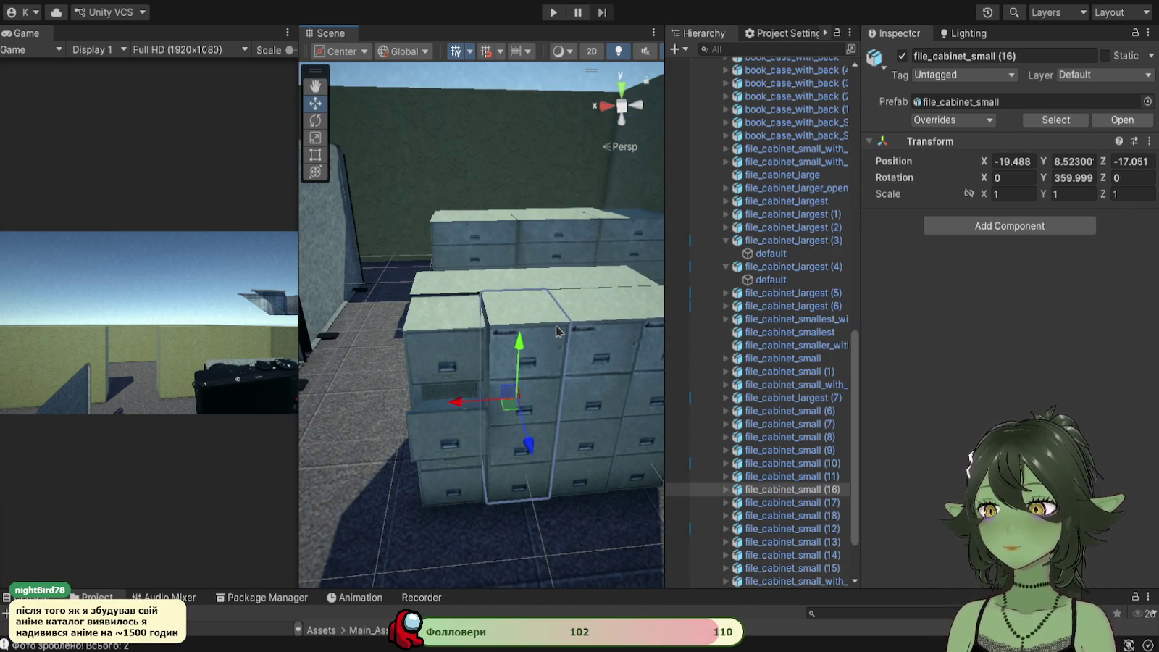
left_click_drag(544, 342, 437, 418)
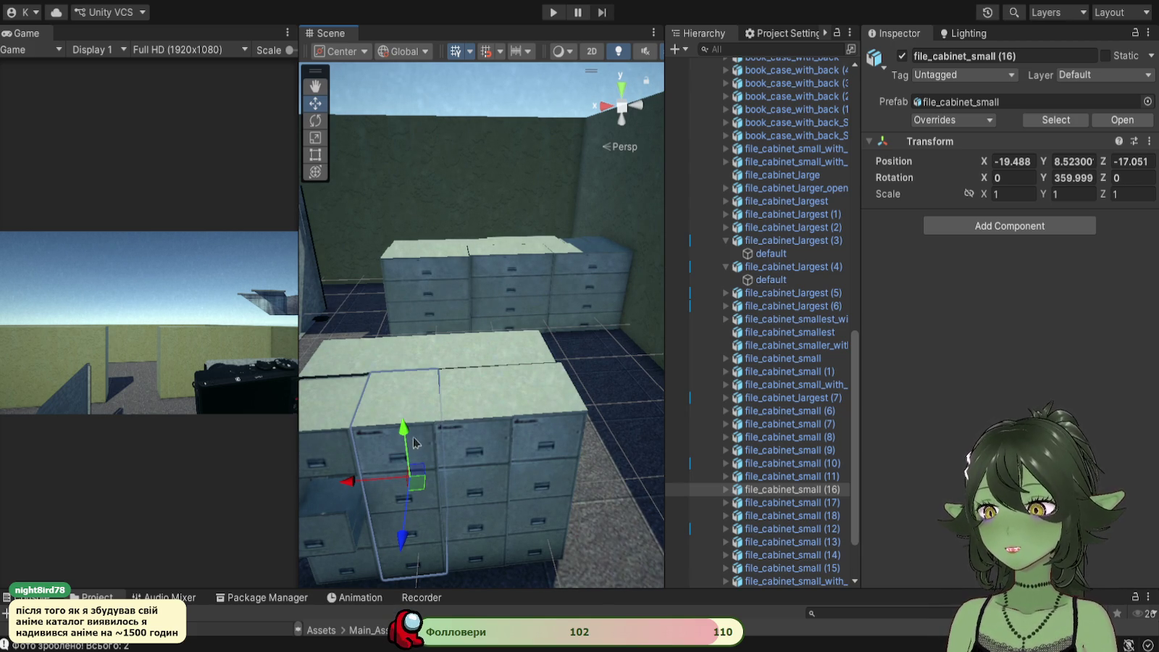
mouse_move(340, 438)
left_mouse_down()
mouse_move(380, 460)
mouse_move(486, 484)
left_mouse_up()
mouse_move(453, 419)
left_mouse_down()
mouse_move(342, 500)
mouse_move(383, 445)
mouse_move(504, 539)
left_mouse_up()
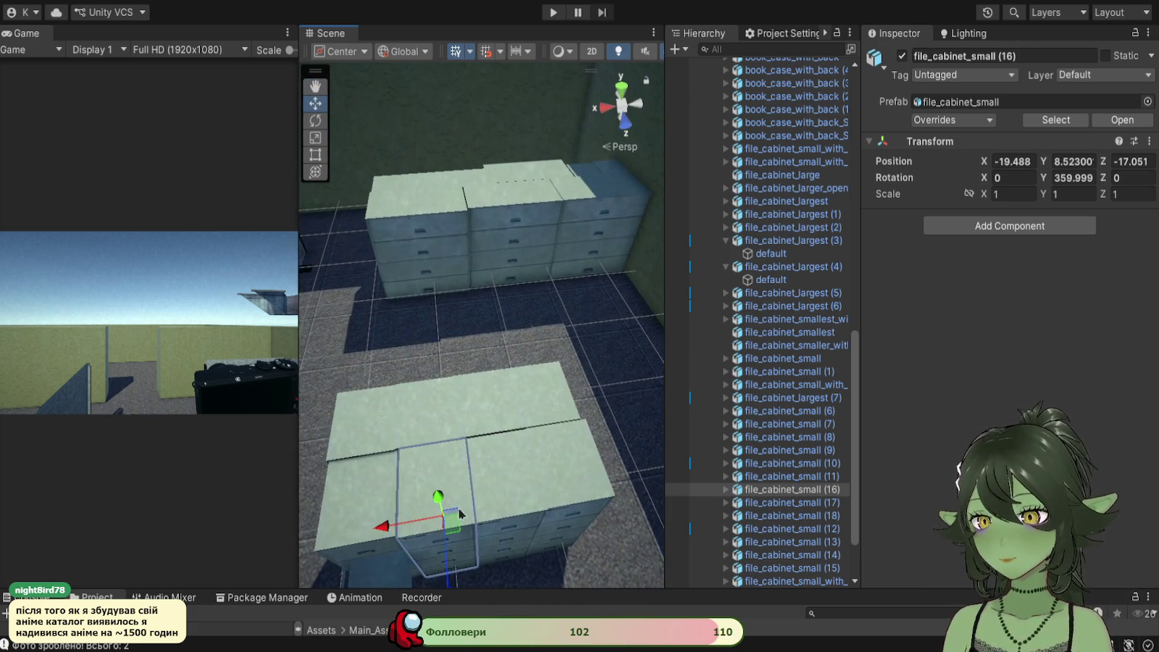
left_click(333, 489)
mouse_move(322, 554)
left_mouse_down()
mouse_move(417, 511)
mouse_move(434, 517)
left_mouse_up()
left_click(416, 511)
left_click(501, 479, "shift")
left_click(550, 493, "shift")
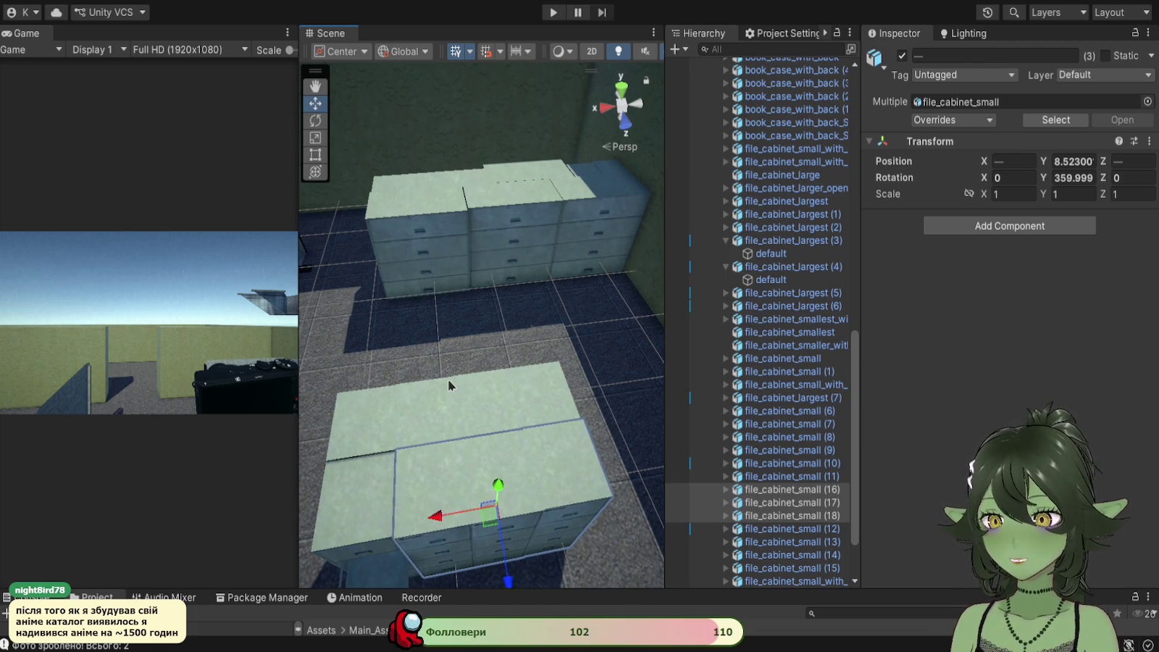
left_click(367, 479)
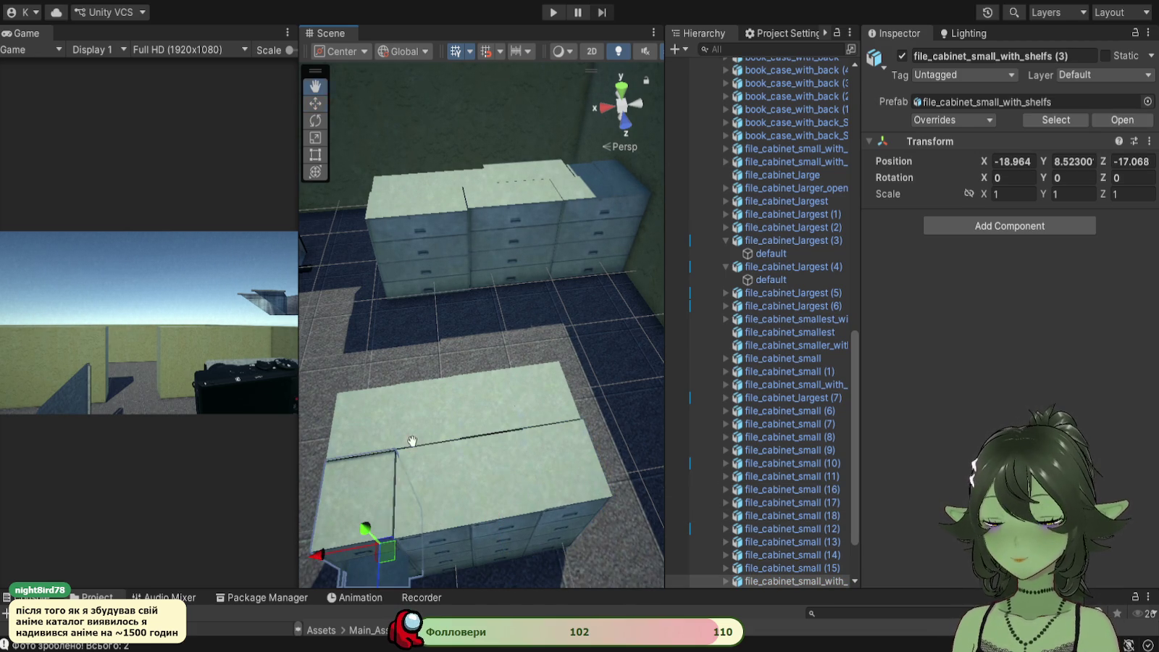
scroll(399, 467, "up", 2)
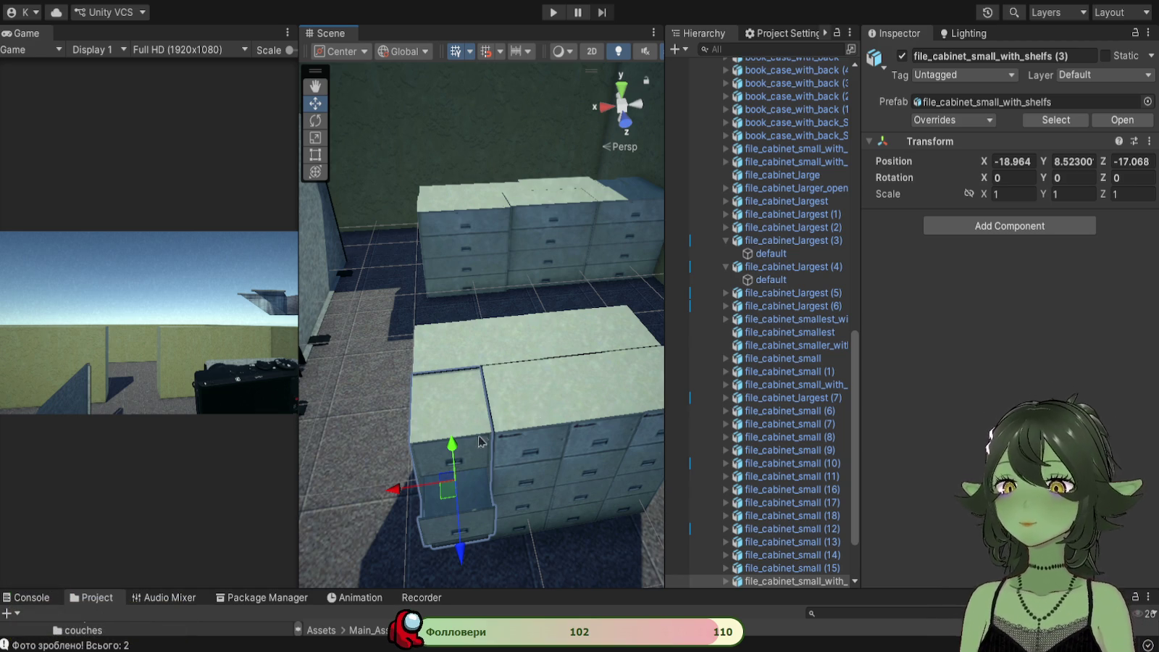
Step: Raise the shelved cabinet slightly along Y
left_click_drag(452, 444, 450, 444)
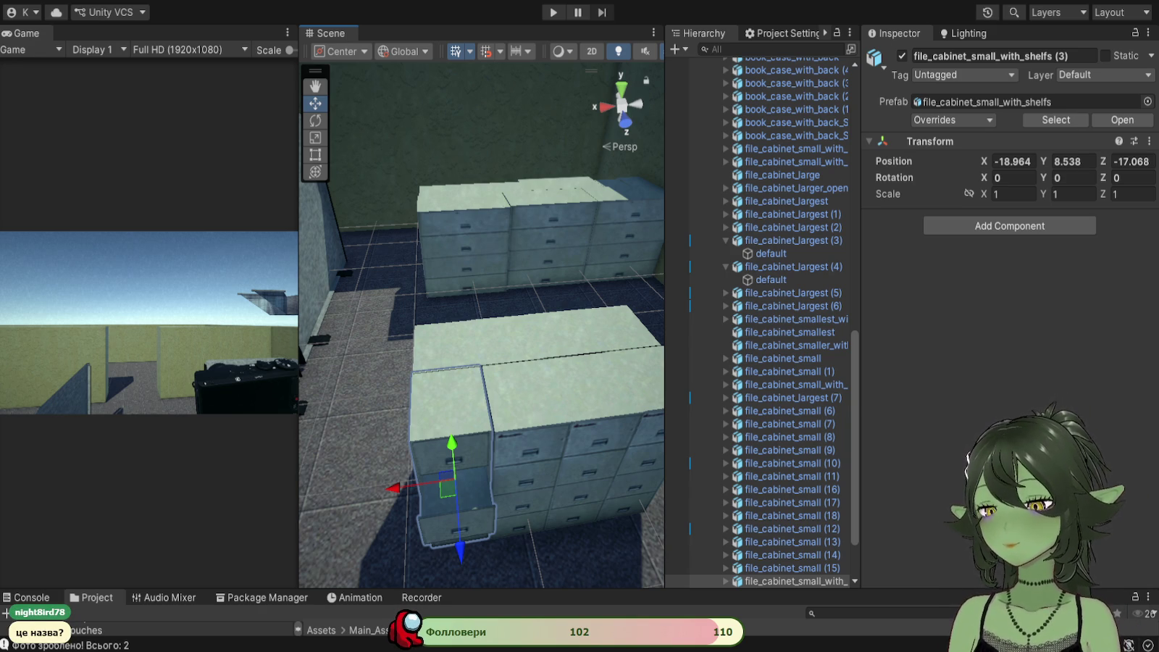
mouse_move(483, 482)
left_mouse_down()
mouse_move(522, 458)
mouse_move(484, 316)
left_mouse_up()
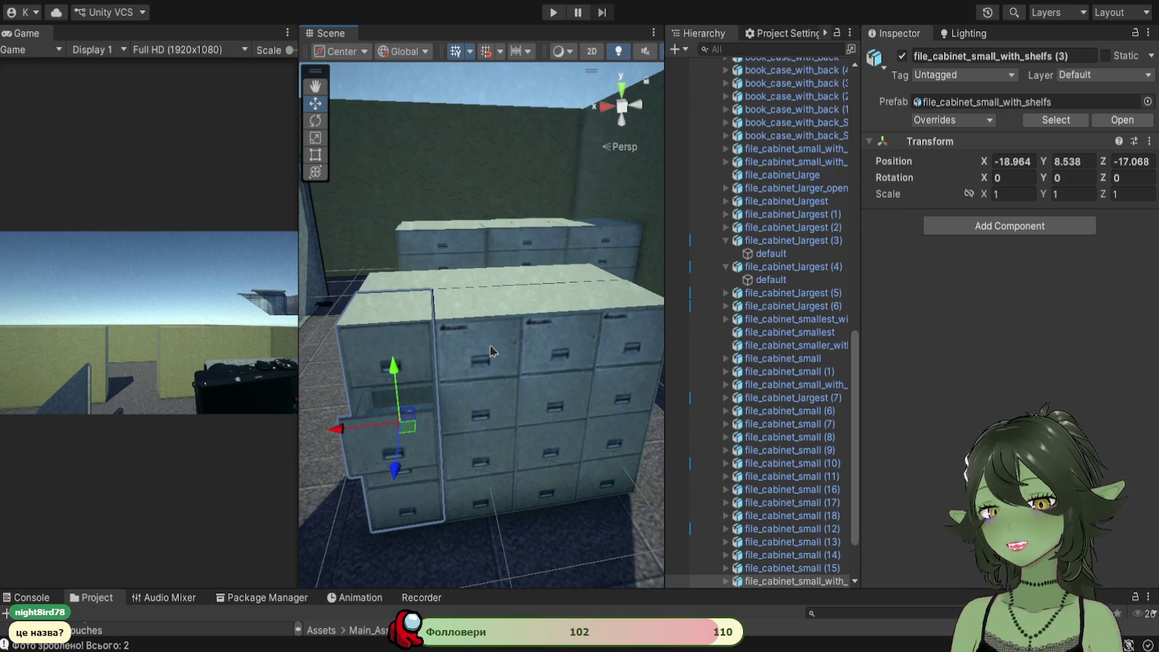
mouse_move(512, 428)
left_mouse_down()
mouse_move(480, 528)
mouse_move(526, 451)
mouse_move(522, 424)
mouse_move(470, 519)
mouse_move(548, 408)
mouse_move(476, 440)
left_mouse_up()
Step: Duplicate cabinets (16)-(18) and slide the copies (19)-(21) sideways along the row
left_click(473, 433)
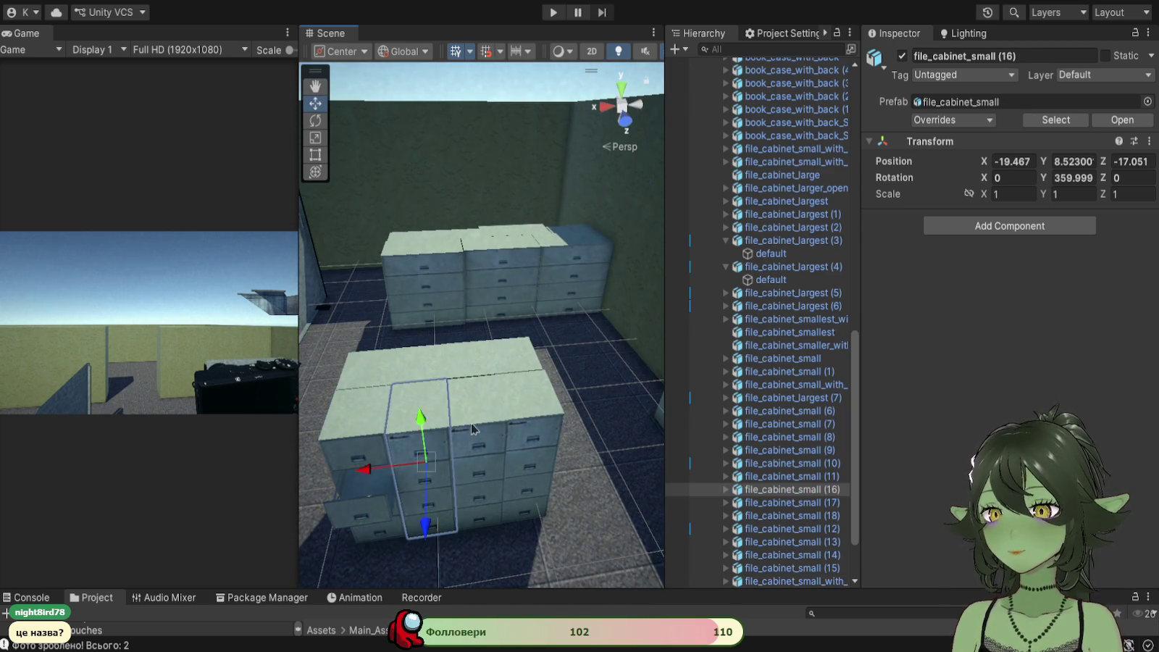
left_click(473, 429, "shift")
left_click(522, 402, "shift")
key("ctrl+d")
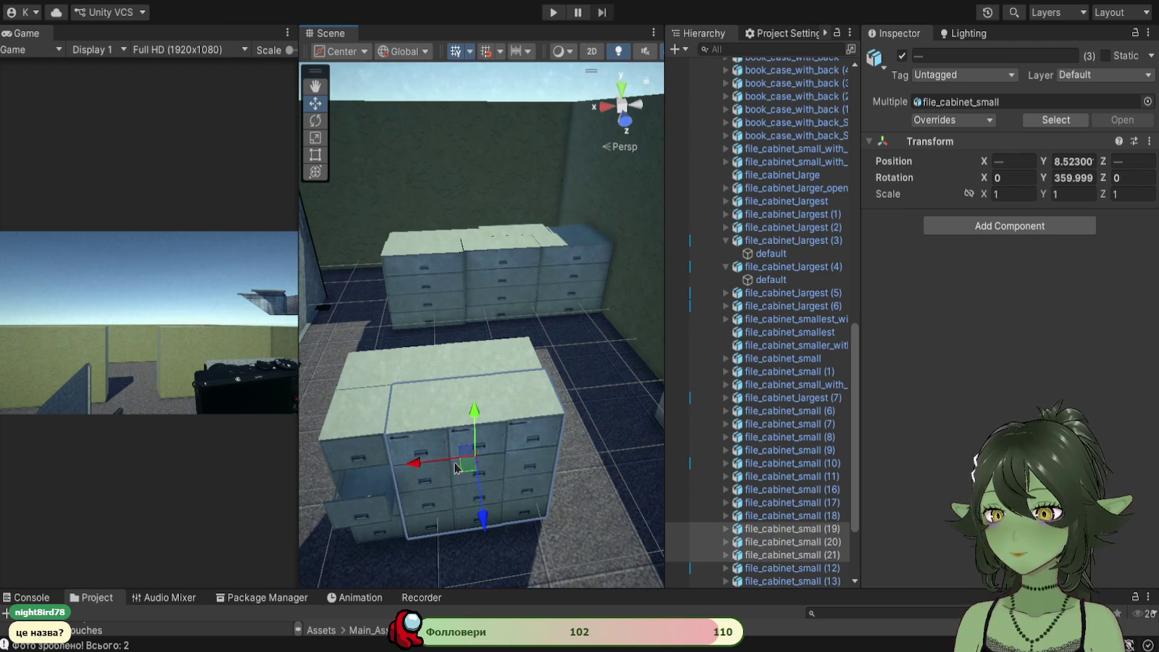
mouse_move(413, 463)
left_mouse_down()
mouse_move(572, 470)
mouse_move(406, 479)
mouse_move(456, 484)
mouse_move(444, 483)
left_mouse_up()
key("w")
Step: Duplicate the two end cabinets into file_cabinet_small (22) and (23) and slide them along X
scroll(458, 405, "up", 3)
left_click(478, 518)
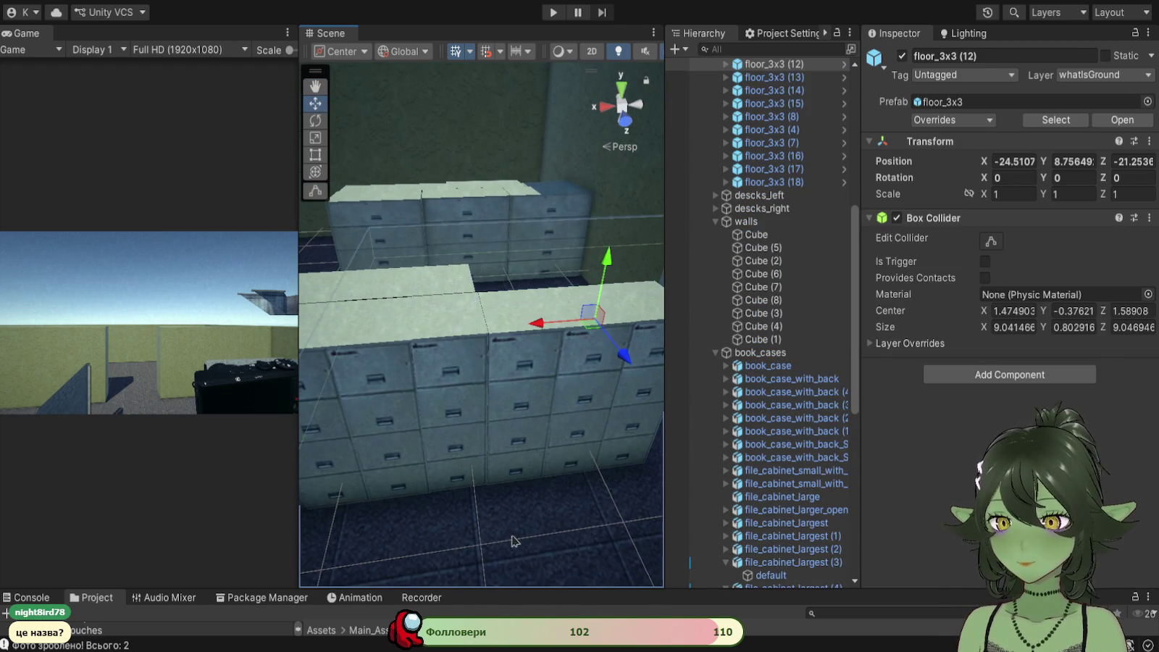
mouse_move(504, 467)
left_mouse_down()
mouse_move(458, 468)
mouse_move(533, 440)
mouse_move(499, 436)
left_mouse_up()
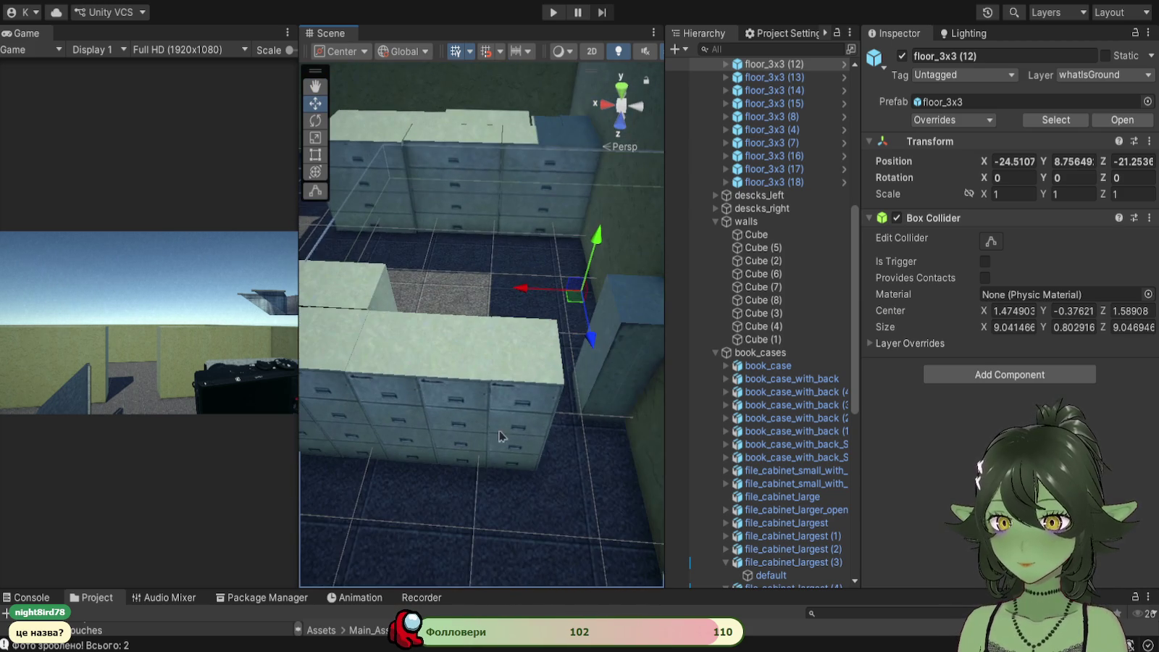
left_click(511, 417)
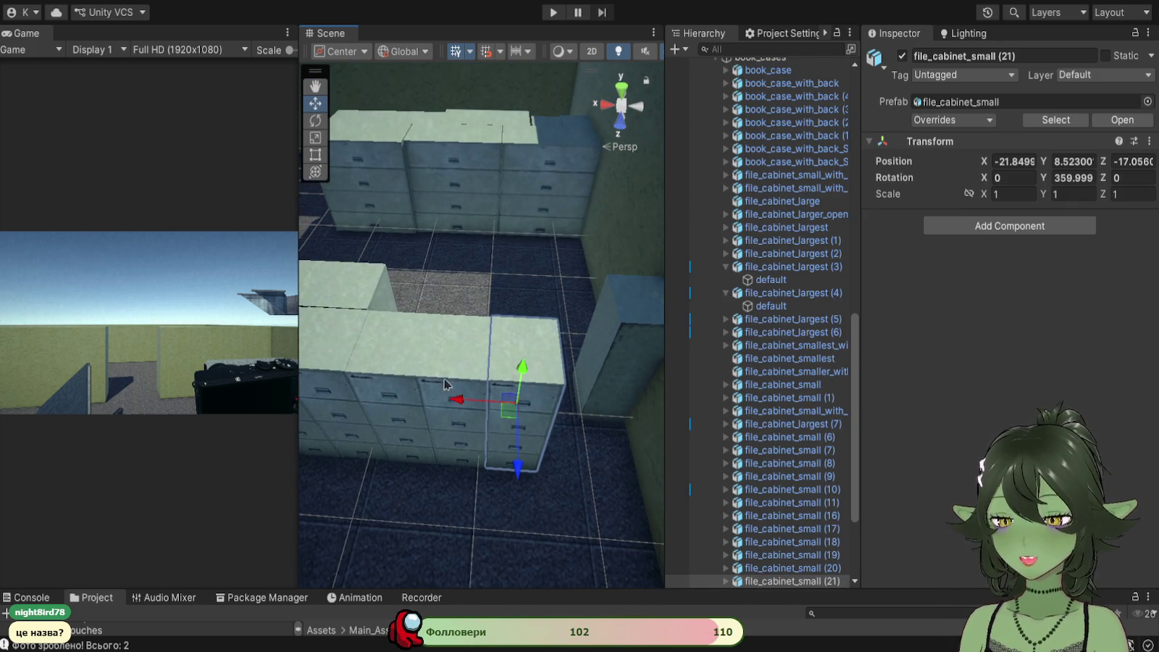
left_click(487, 402)
left_click(501, 384, "shift")
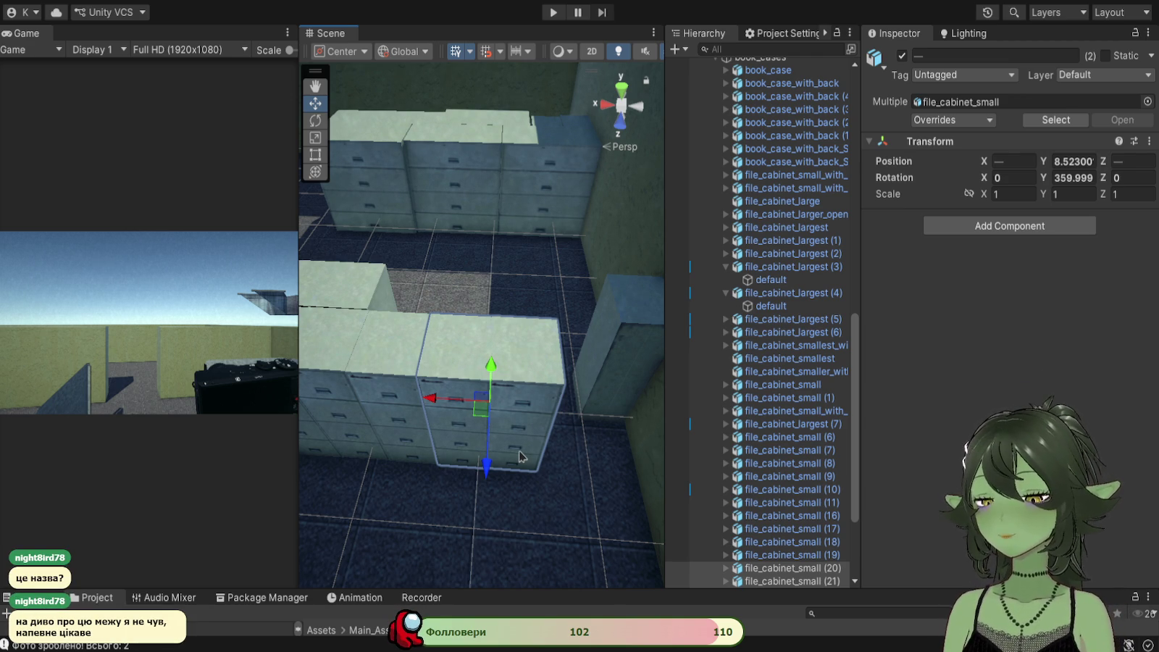
mouse_move(510, 461)
left_mouse_down()
mouse_move(543, 458)
mouse_move(445, 474)
left_mouse_up()
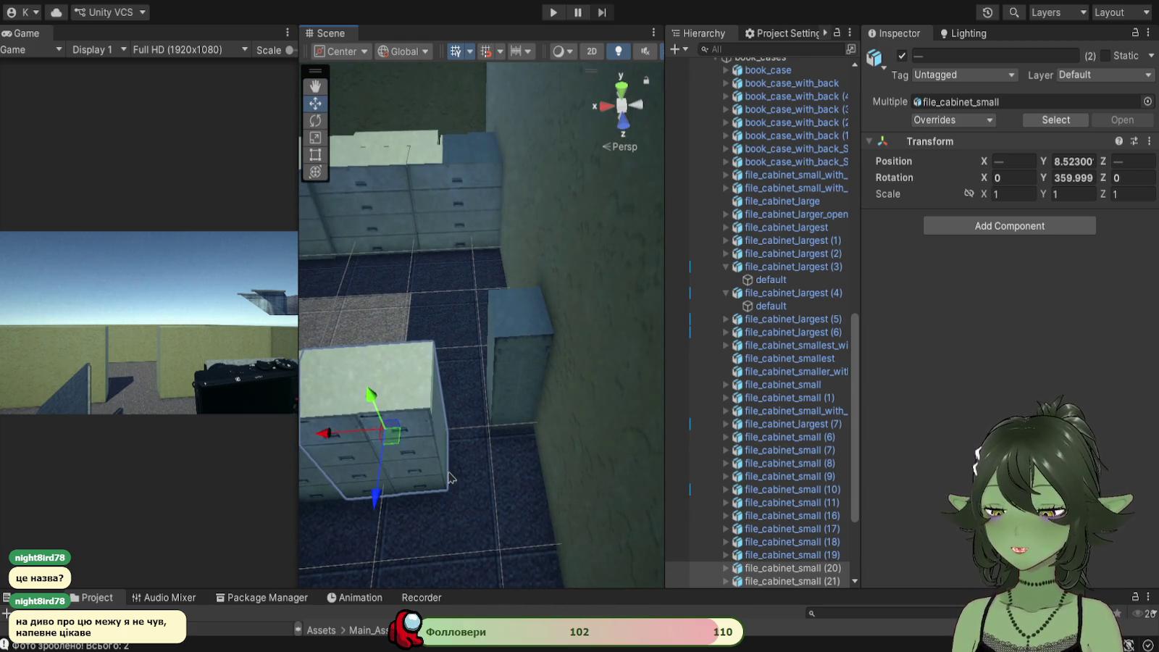
key("ctrl+d")
mouse_move(327, 433)
left_mouse_down()
mouse_move(450, 428)
mouse_move(440, 437)
mouse_move(434, 421)
mouse_move(530, 344)
mouse_move(362, 467)
mouse_move(475, 411)
mouse_move(550, 439)
left_mouse_up()
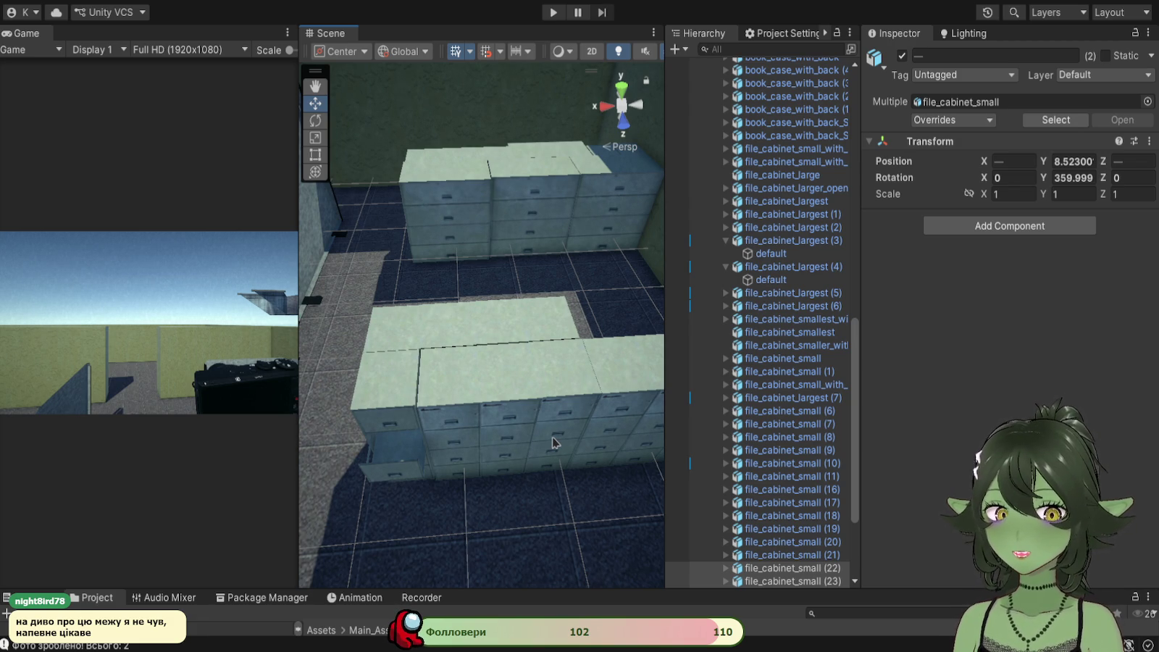
Step: Select file_cabinet_small (16) and orbit down to face the back wall at floor level
scroll(529, 456, "down", 2)
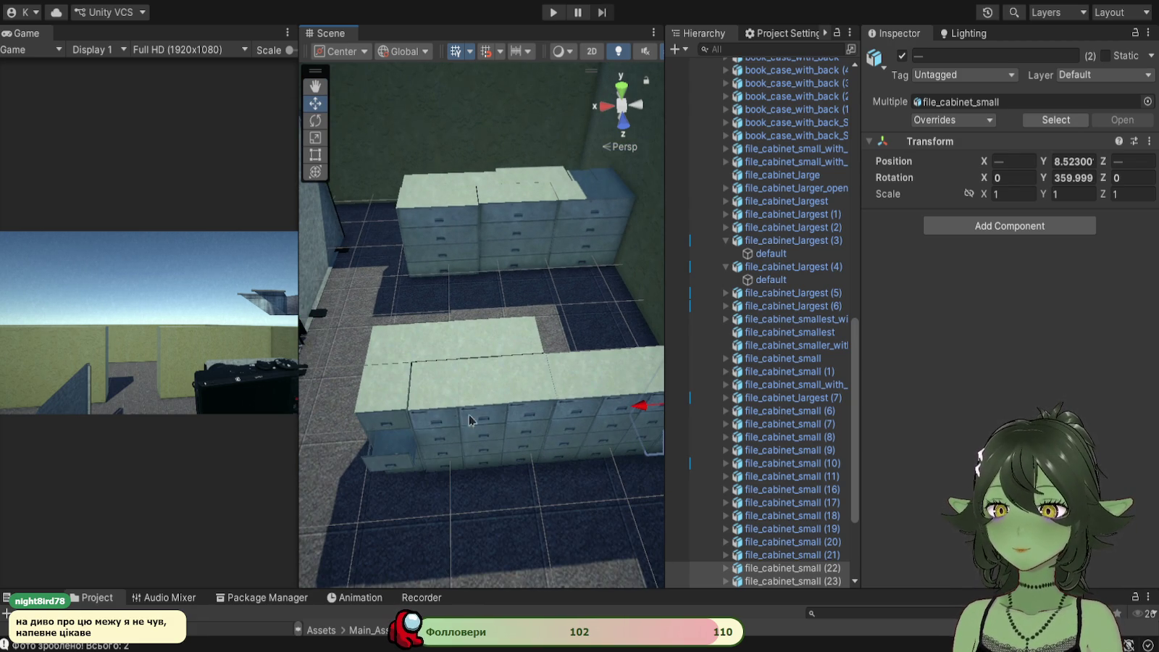
left_click(428, 411)
mouse_move(517, 422)
left_mouse_down()
mouse_move(479, 440)
mouse_move(639, 401)
left_mouse_up()
mouse_move(563, 385)
left_mouse_down()
mouse_move(520, 463)
mouse_move(746, 462)
mouse_move(592, 406)
mouse_move(491, 406)
mouse_move(511, 414)
mouse_move(226, 476)
mouse_move(254, 455)
mouse_move(248, 432)
mouse_move(379, 432)
left_mouse_up()
Step: Duplicate file_cabinet_small_with_shelfs (3) and move the copy onto the back row by the wall
left_click(385, 460)
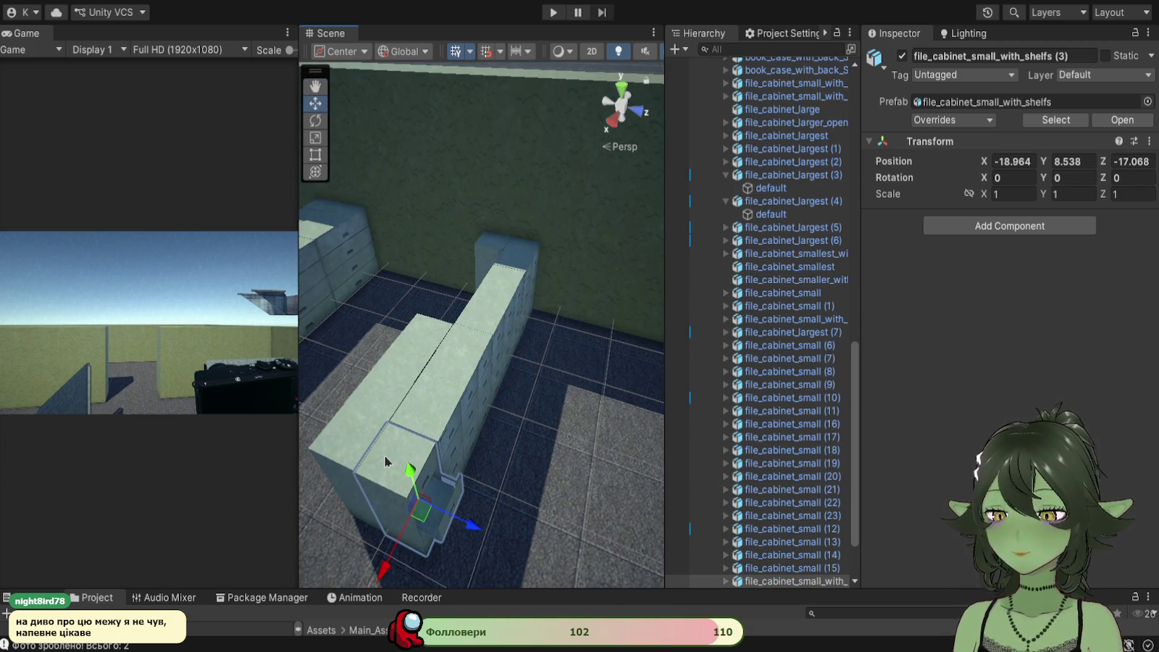
key("ctrl+d")
left_click_drag(397, 559, 472, 409)
mouse_move(520, 356)
left_mouse_down()
mouse_move(406, 290)
mouse_move(465, 445)
mouse_move(497, 400)
left_mouse_up()
Step: Rotate the copy to 180° and settle it at X -20.864, Y 8.569, Z -17.619
key("e")
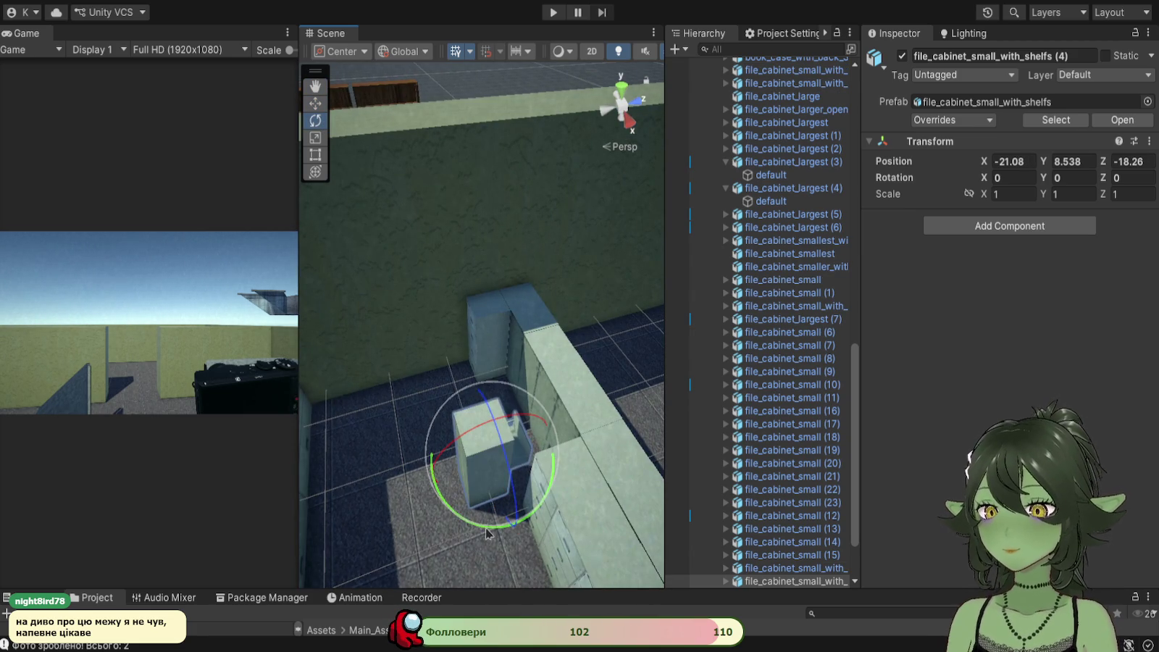
mouse_move(490, 531)
left_mouse_down()
mouse_move(362, 483)
mouse_move(362, 466)
mouse_move(122, 294)
left_mouse_up()
mouse_move(480, 531)
left_mouse_down()
mouse_move(452, 520)
mouse_move(530, 465)
left_mouse_up()
left_click(315, 103)
scroll(531, 466, "up", 3)
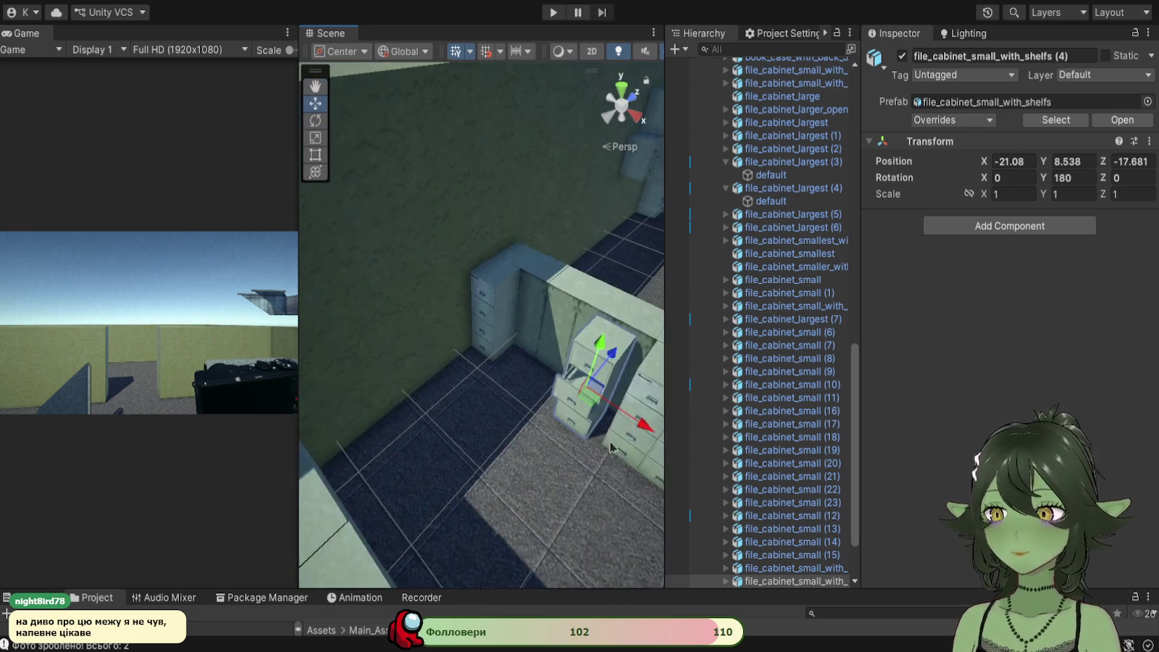
scroll(610, 446, "up", 3)
mouse_move(588, 452)
left_mouse_down()
mouse_move(601, 462)
mouse_move(587, 451)
left_mouse_up()
mouse_move(544, 391)
left_mouse_down()
mouse_move(570, 385)
mouse_move(553, 377)
left_mouse_up()
mouse_move(514, 326)
left_mouse_down()
mouse_move(478, 408)
mouse_move(416, 423)
mouse_move(565, 370)
mouse_move(492, 474)
mouse_move(478, 470)
mouse_move(492, 461)
mouse_move(478, 442)
mouse_move(401, 415)
mouse_move(472, 420)
left_mouse_up()
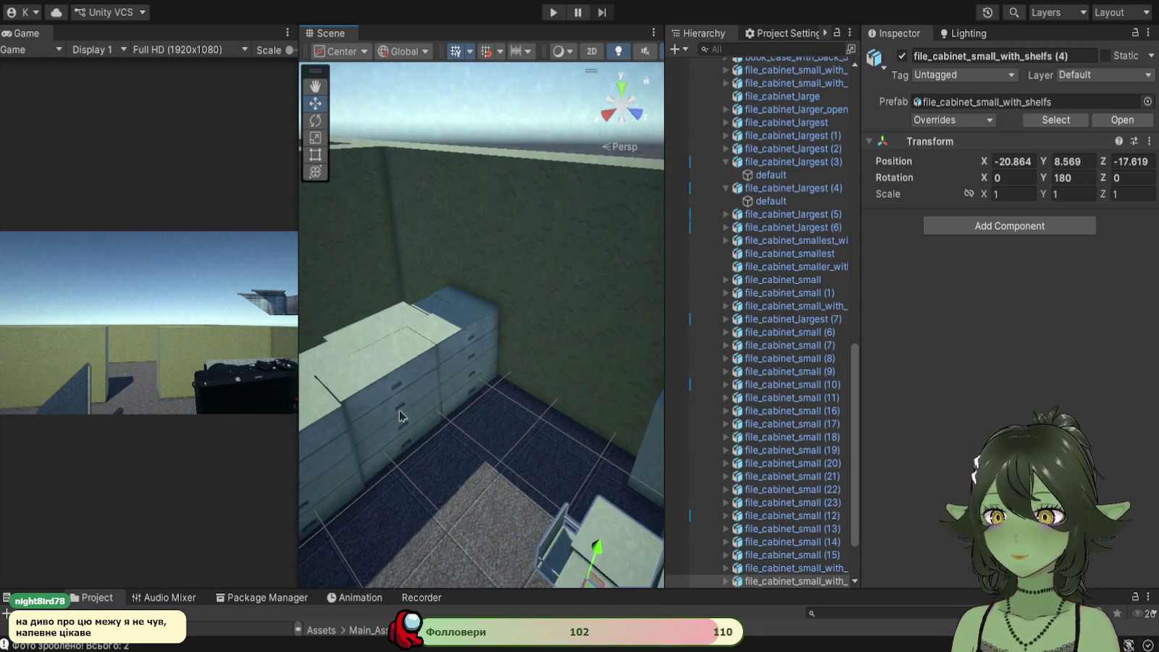
Step: Nudge file_cabinet_largest (7) along X and (4) along Z so their fronts sit flush
left_click(401, 416)
mouse_move(402, 435)
left_mouse_down()
mouse_move(400, 458)
mouse_move(338, 455)
mouse_move(485, 442)
left_mouse_up()
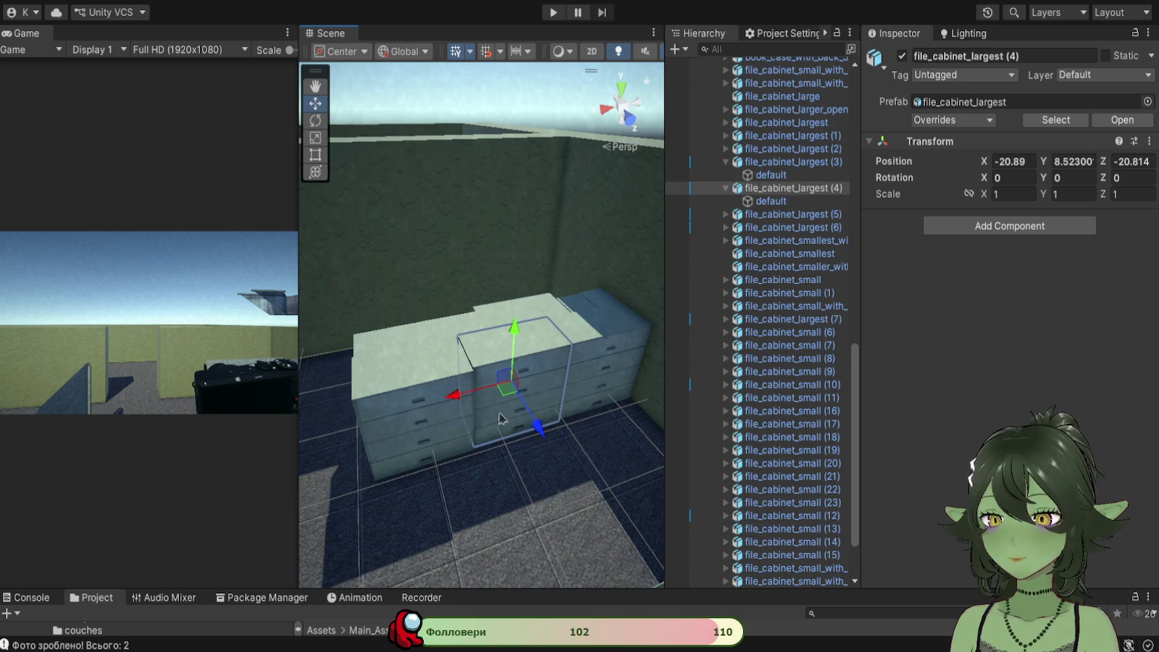
left_click(409, 420)
left_click_drag(357, 425, 363, 423)
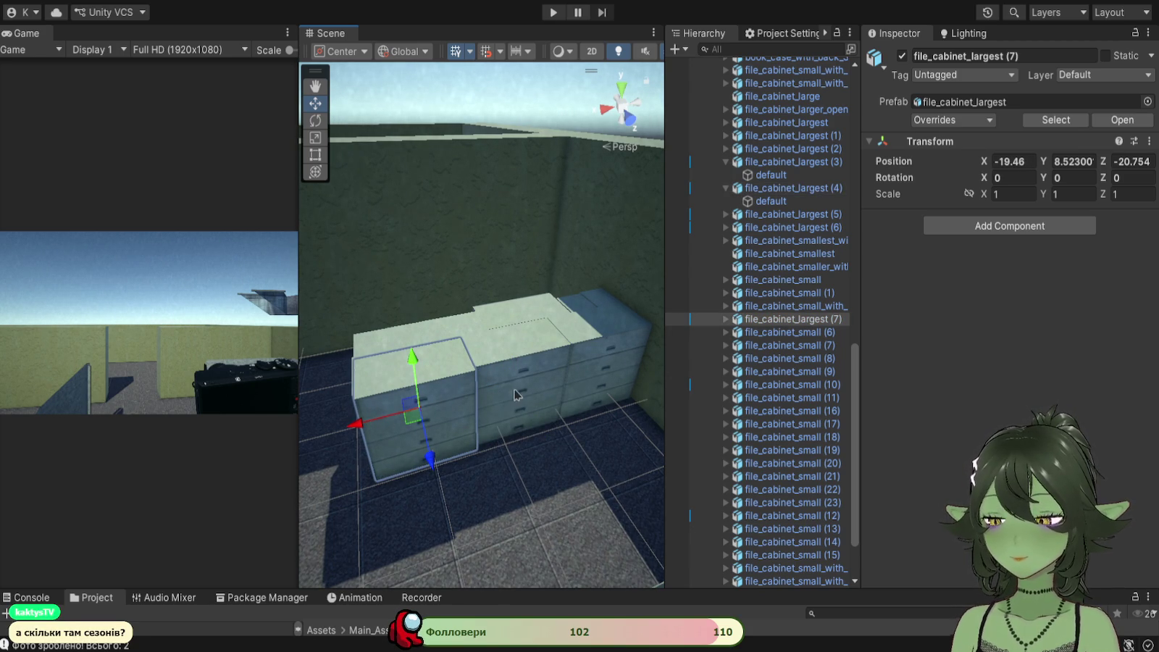
left_click(537, 395)
left_click_drag(538, 428, 539, 435)
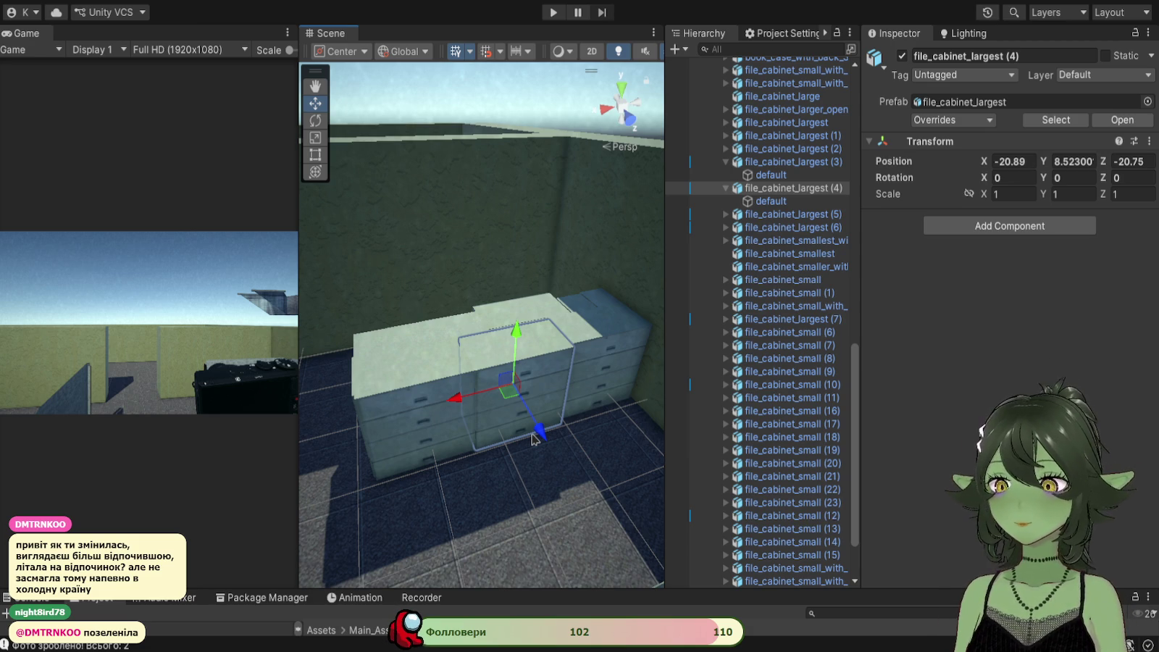
Step: Nudge file_cabinet_small (1) slightly along X and Z among the cabinet rows
mouse_move(449, 510)
left_mouse_down()
mouse_move(470, 418)
mouse_move(482, 551)
left_mouse_up()
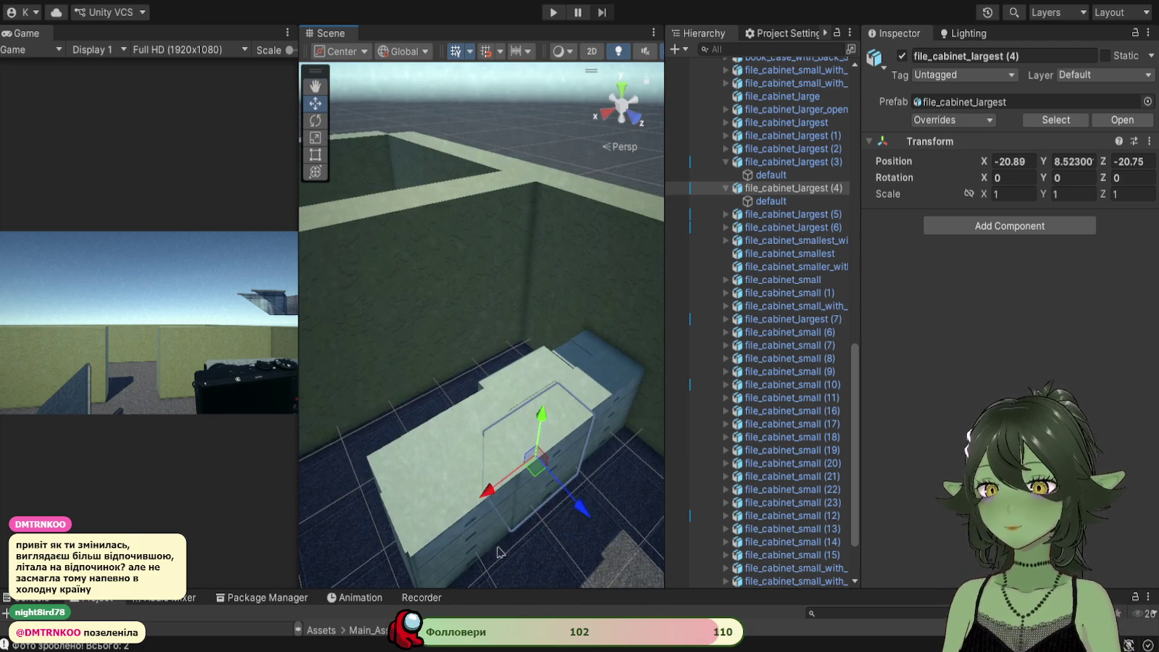
left_click(440, 520)
mouse_move(387, 511)
left_mouse_down()
mouse_move(528, 524)
mouse_move(550, 413)
mouse_move(417, 522)
left_mouse_up()
left_click_drag(368, 554, 482, 489)
mouse_move(427, 540)
left_mouse_down()
mouse_move(561, 506)
mouse_move(500, 471)
left_mouse_up()
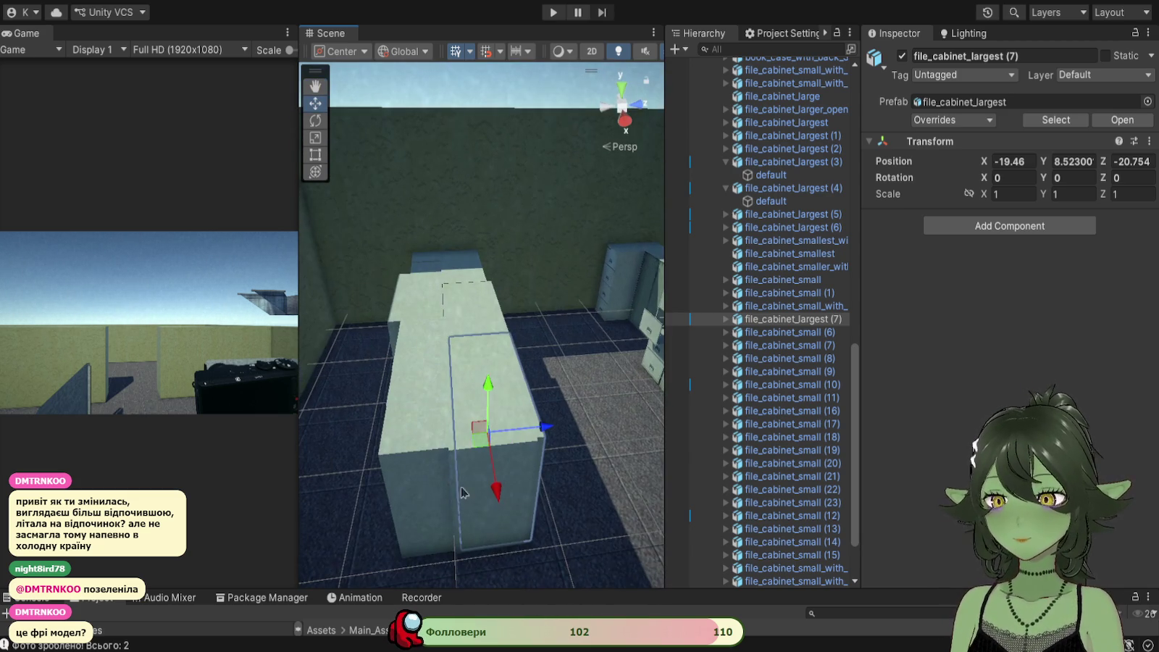
left_click(393, 496)
mouse_move(397, 494)
left_mouse_down()
mouse_move(569, 471)
mouse_move(434, 471)
mouse_move(583, 389)
mouse_move(470, 499)
left_mouse_up()
left_click_drag(514, 544, 516, 547)
left_click_drag(499, 461, 492, 465)
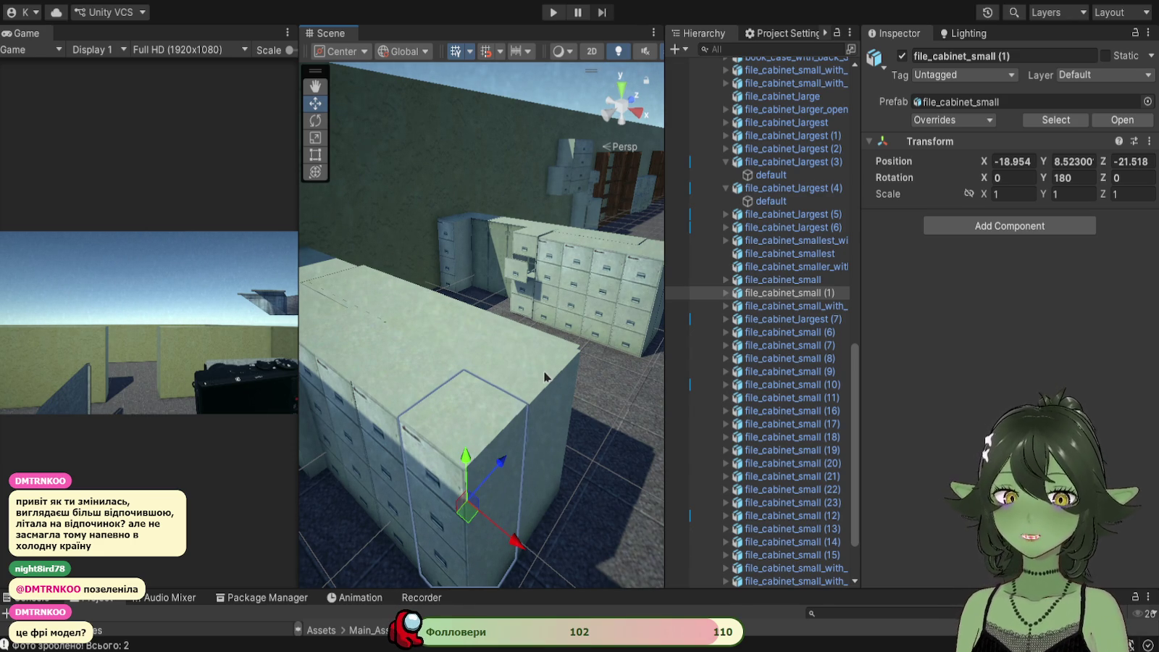
mouse_move(558, 352)
left_mouse_down()
mouse_move(500, 406)
mouse_move(453, 492)
mouse_move(483, 566)
left_mouse_up()
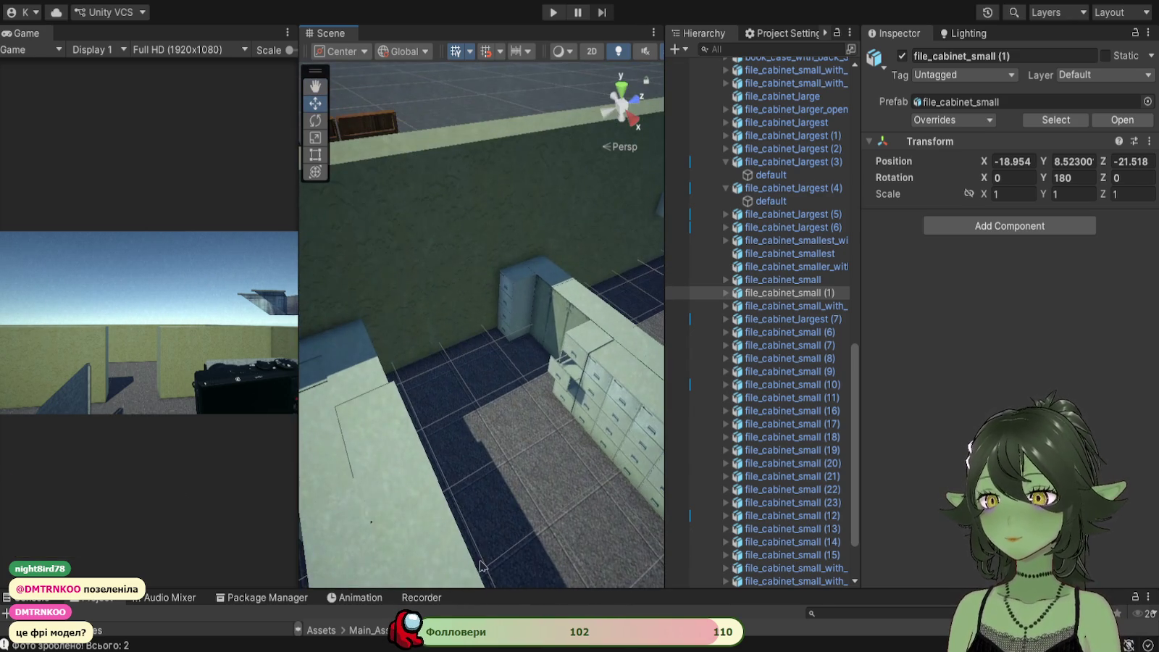
Step: Select file_cabinet_largest (4) and nudge it along Z
left_click(387, 411)
left_click_drag(428, 378, 563, 440)
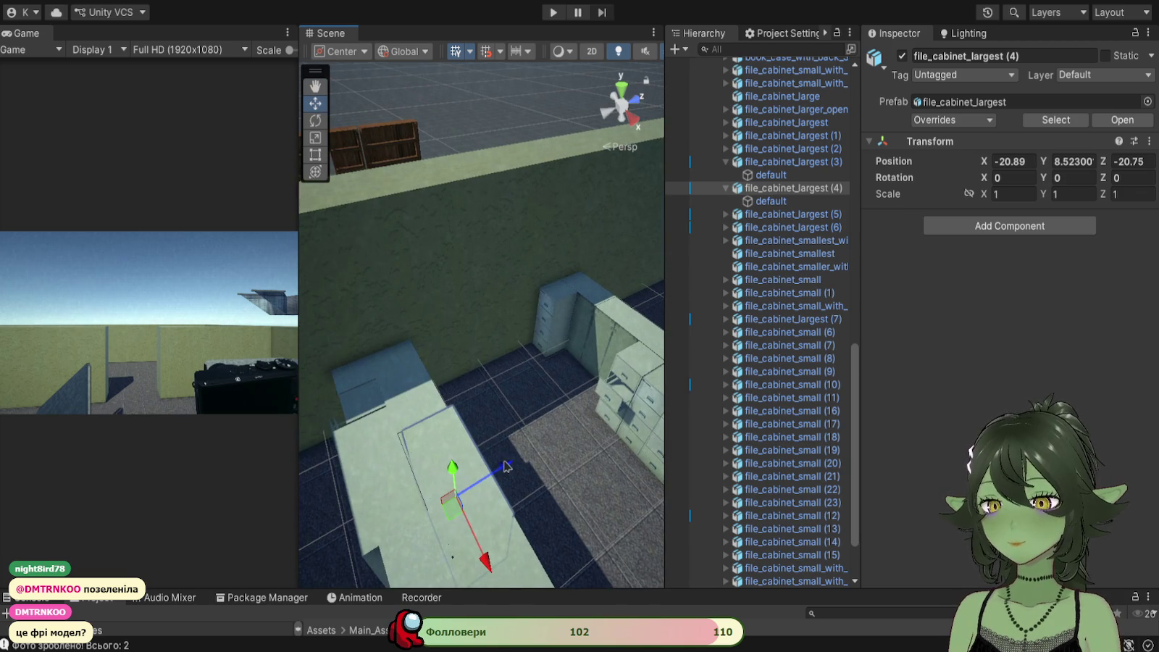
mouse_move(507, 468)
left_mouse_down()
mouse_move(491, 473)
mouse_move(575, 420)
mouse_move(361, 514)
left_mouse_up()
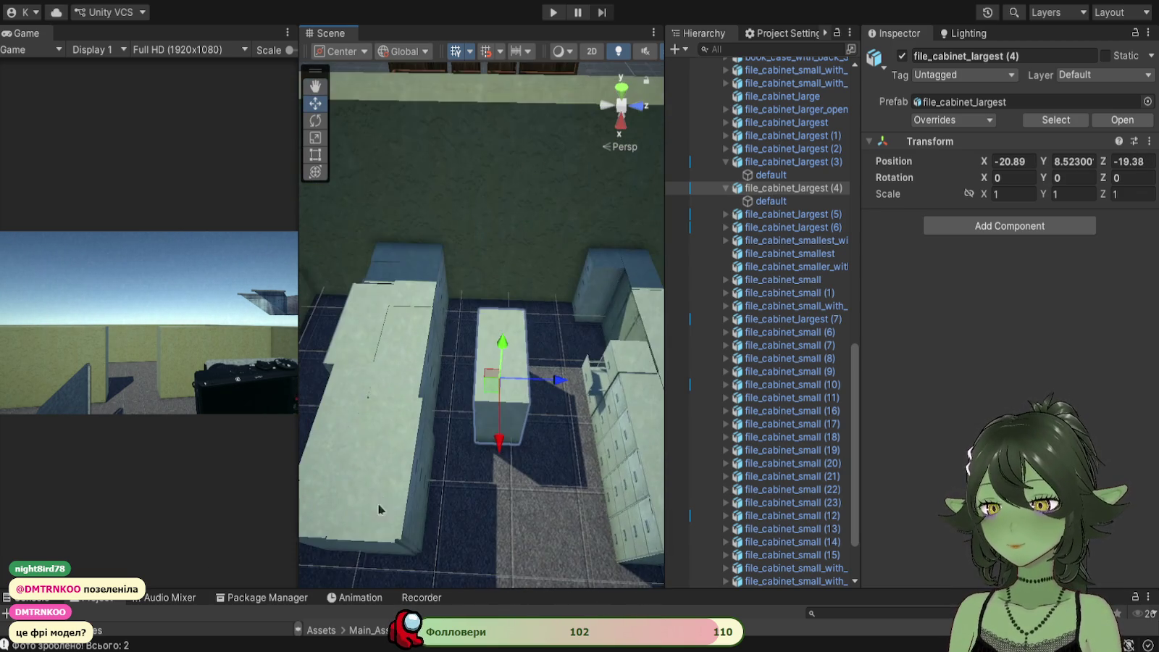
mouse_move(520, 450)
left_mouse_down()
mouse_move(347, 473)
mouse_move(479, 422)
mouse_move(415, 467)
mouse_move(507, 441)
left_mouse_up()
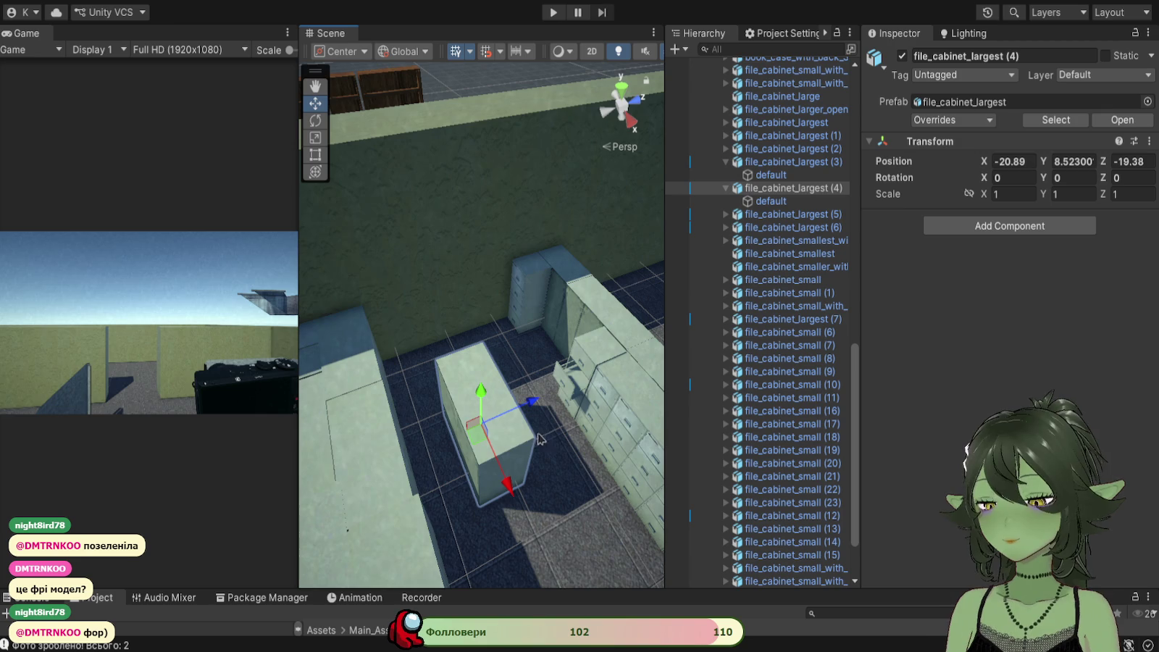
mouse_move(426, 455)
left_mouse_down()
mouse_move(572, 443)
mouse_move(587, 370)
left_mouse_up()
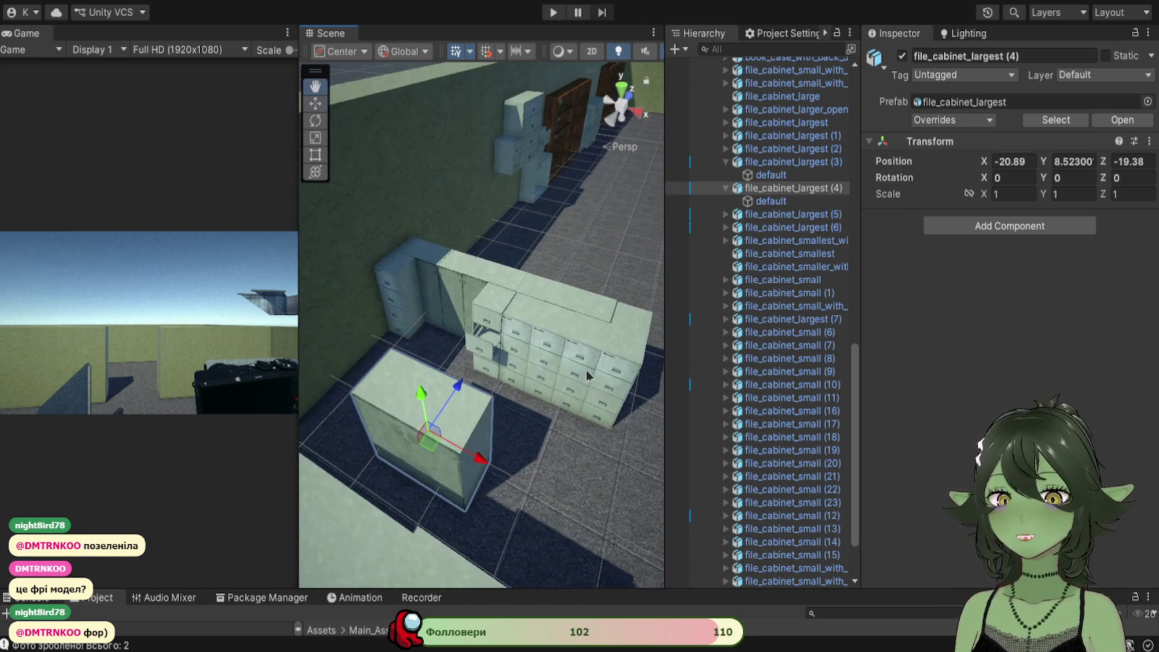
scroll(572, 406, "up", 5)
left_click_drag(310, 118, 363, 214)
Step: Turn file_cabinet_largest (4) to 180° on Y and slide it to the wall at X -21.81, Z -17.746
left_click(315, 120)
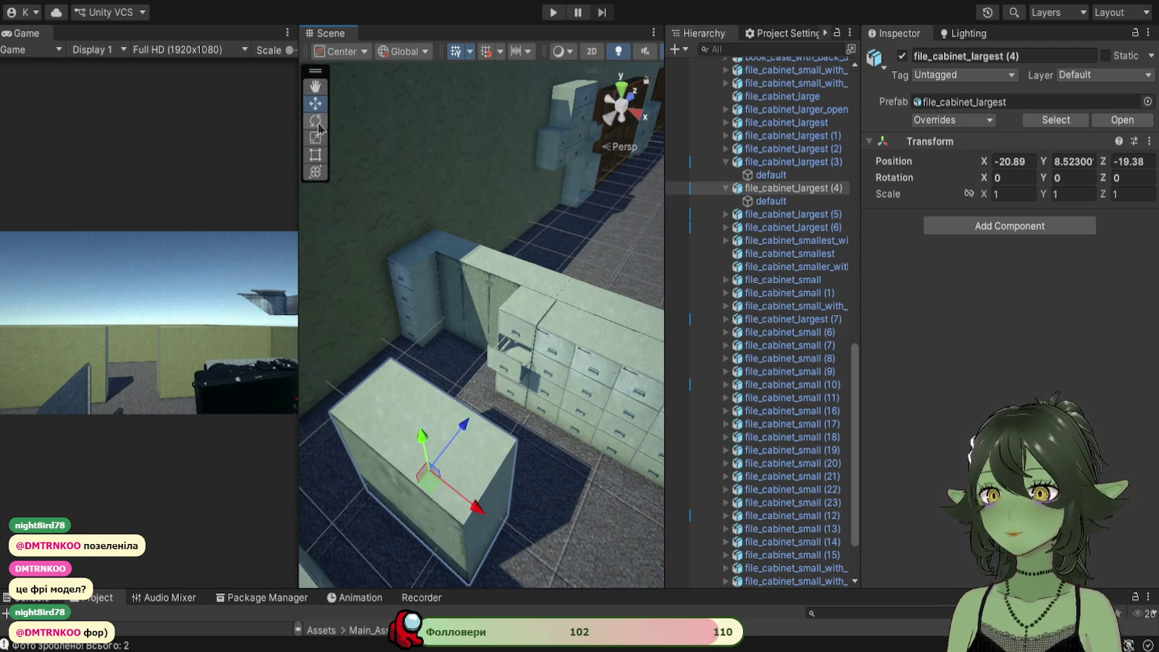
mouse_move(465, 525)
left_mouse_down()
mouse_move(251, 484)
mouse_move(430, 534)
mouse_move(187, 476)
mouse_move(293, 481)
left_mouse_up()
left_click(315, 104)
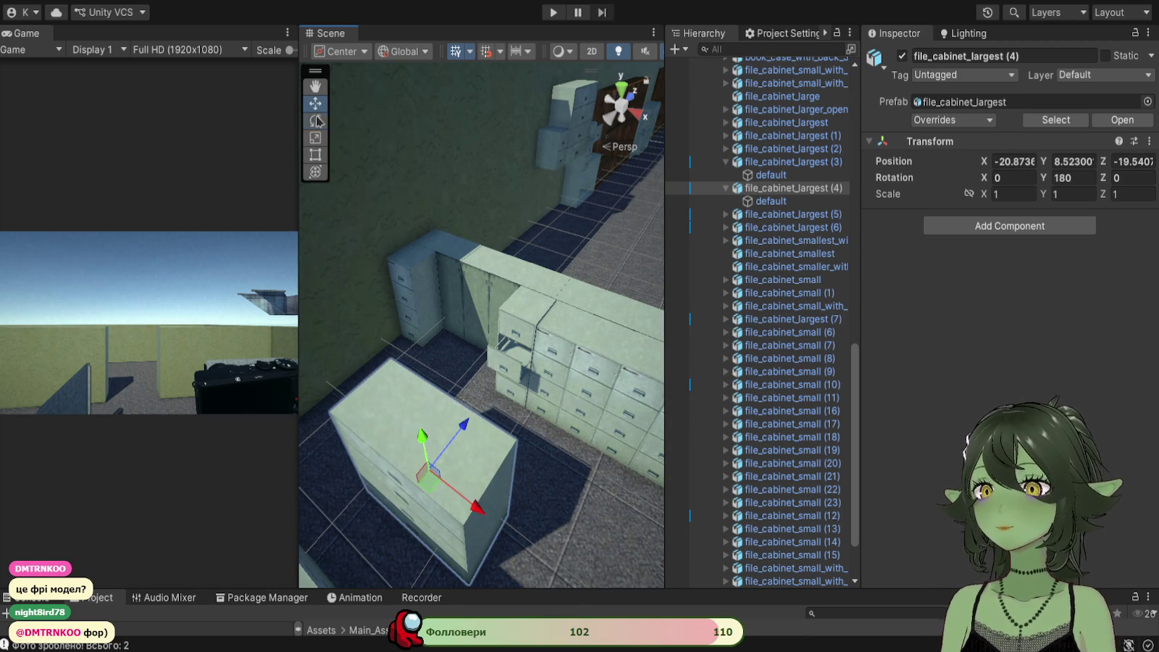
mouse_move(484, 455)
left_mouse_down()
mouse_move(526, 385)
mouse_move(507, 388)
mouse_move(491, 354)
mouse_move(515, 443)
mouse_move(499, 419)
mouse_move(526, 416)
mouse_move(510, 409)
mouse_move(487, 457)
left_mouse_up()
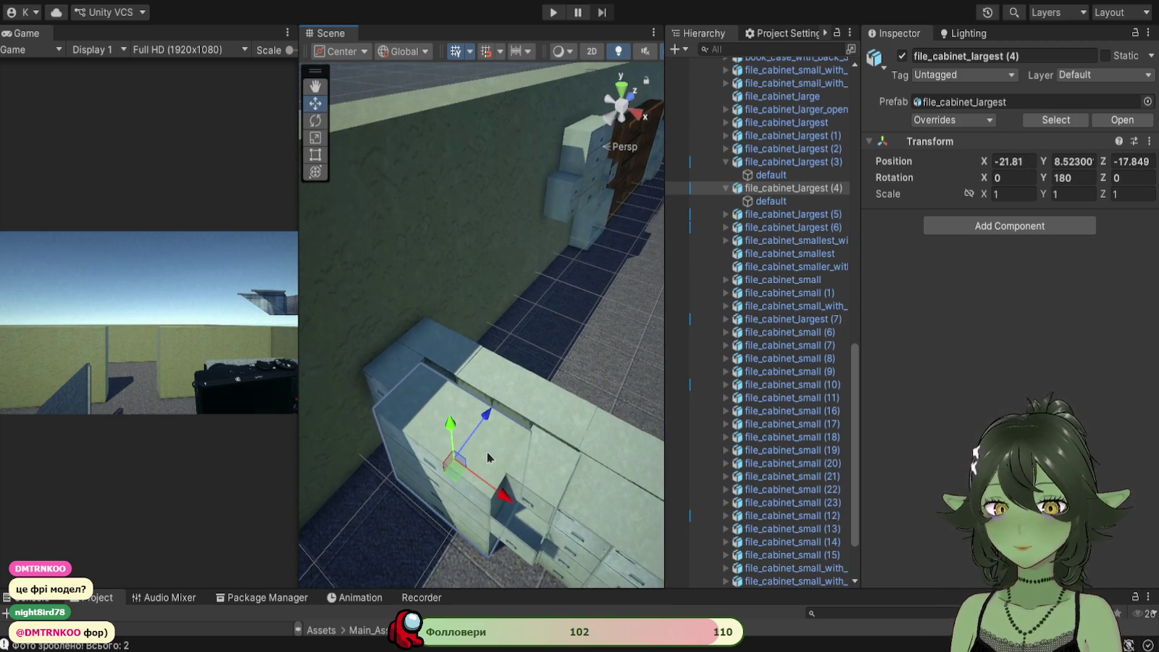
left_click_drag(486, 418, 493, 413)
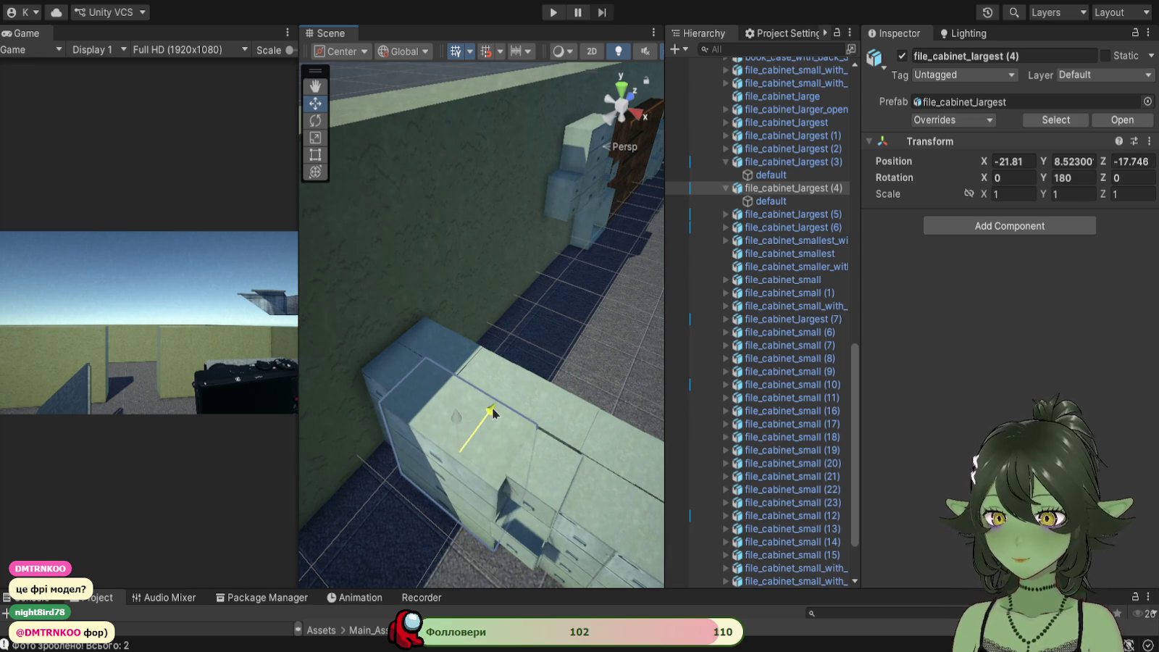
left_click(556, 474)
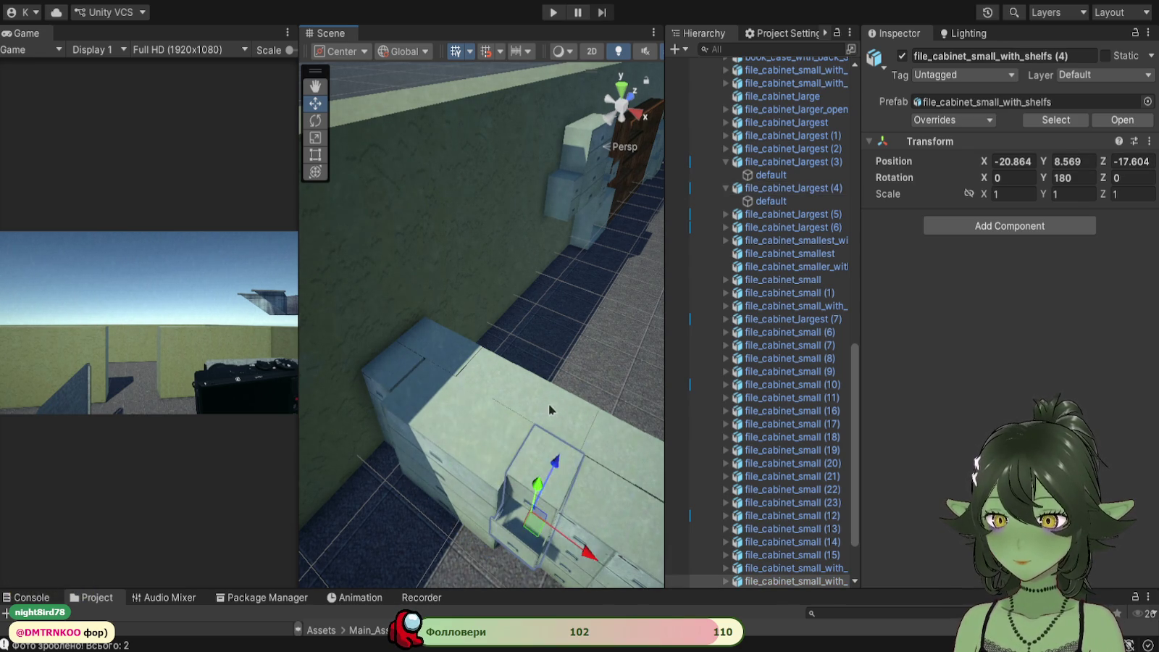
Step: Nudge file_cabinet_largest (4) a little along X to line up with its neighbours
left_click(549, 474)
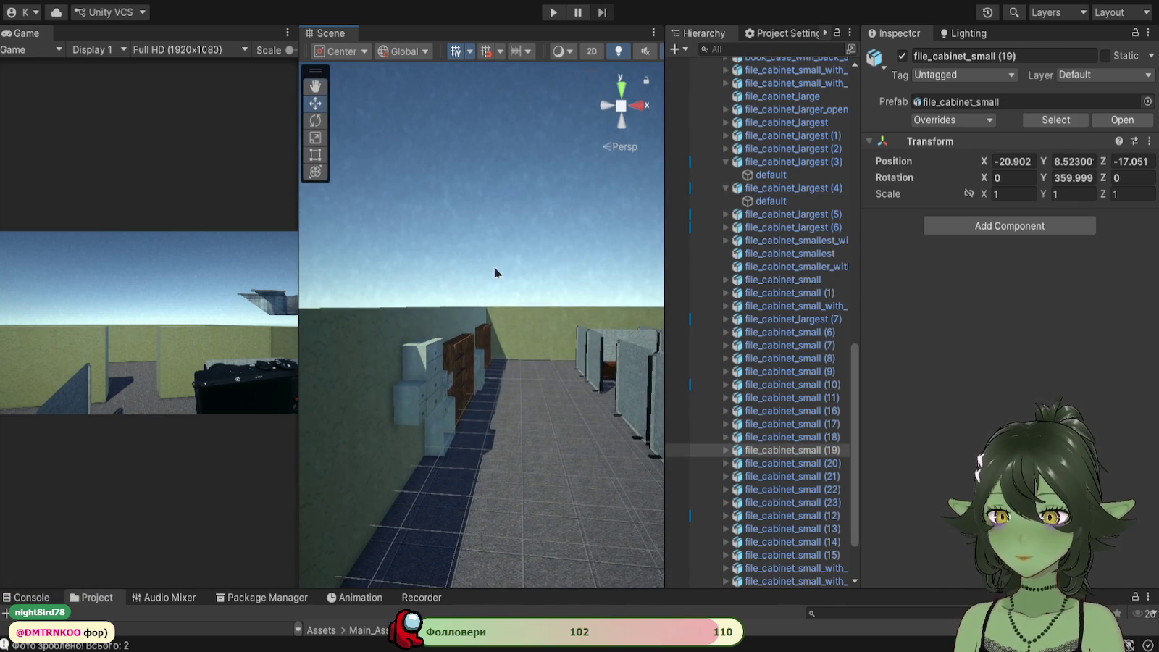
key("f")
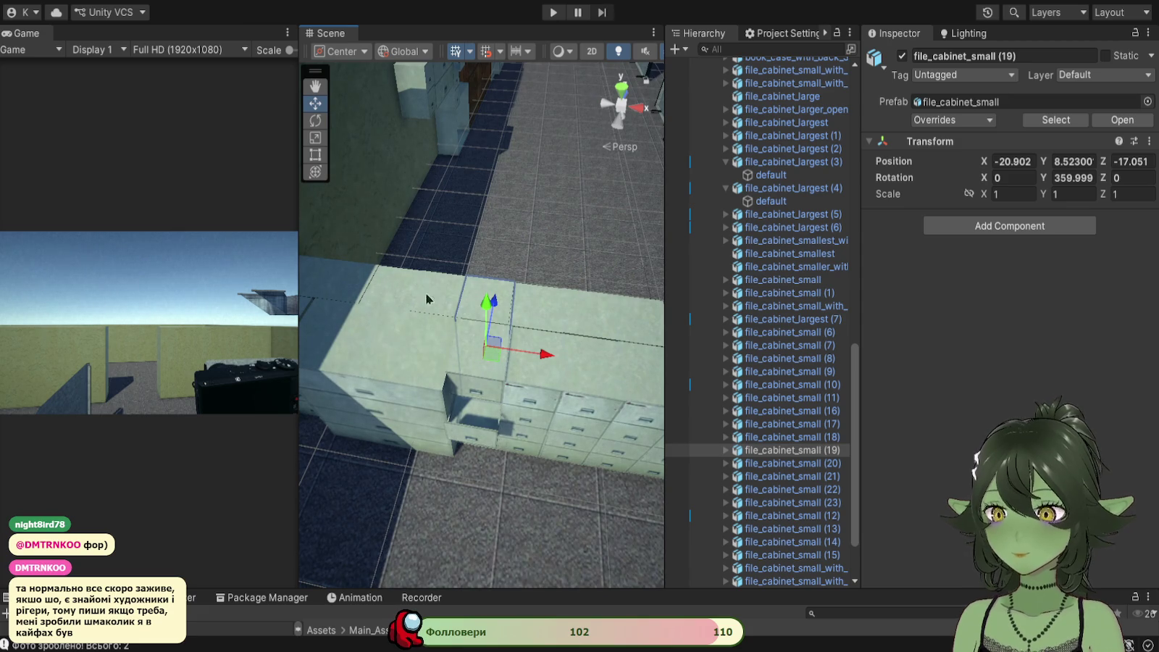
key("w")
left_click(424, 365)
left_click_drag(467, 403, 465, 402)
left_click(478, 463)
mouse_move(478, 463)
left_mouse_down()
mouse_move(326, 376)
mouse_move(154, 341)
mouse_move(467, 375)
left_mouse_up()
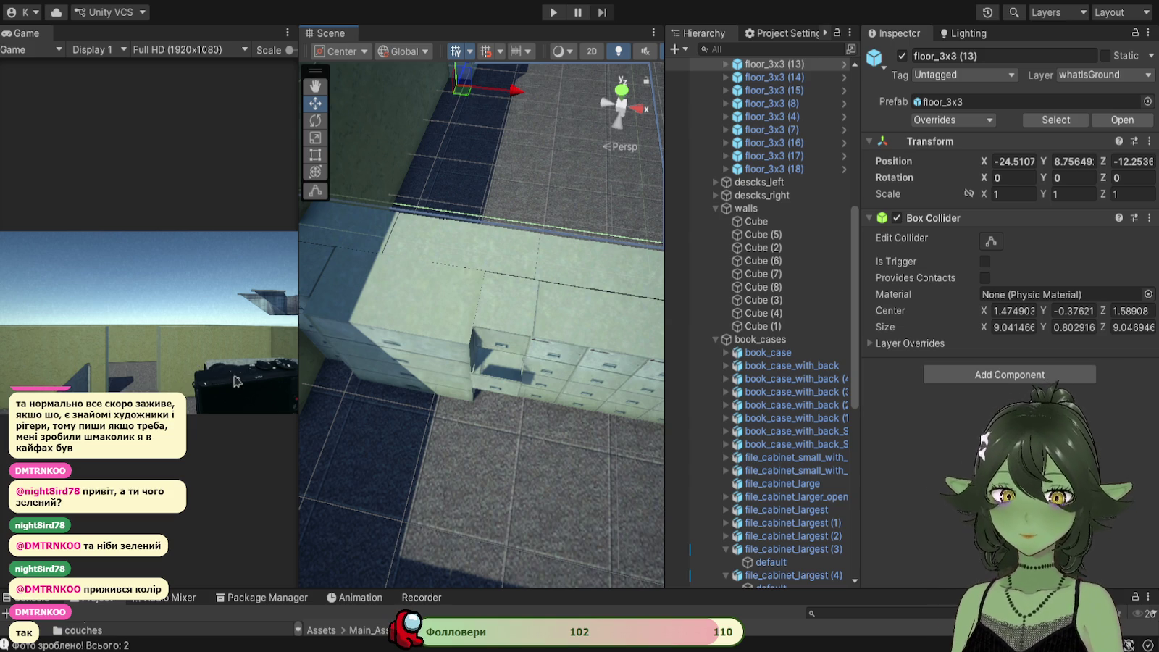
mouse_move(484, 316)
left_mouse_down()
mouse_move(534, 352)
mouse_move(445, 378)
left_mouse_up()
Step: Move file_cabinet_larger_open along X and Z to X -21.43, Z -14.27 near the cabinet rows
scroll(449, 384, "up", 5)
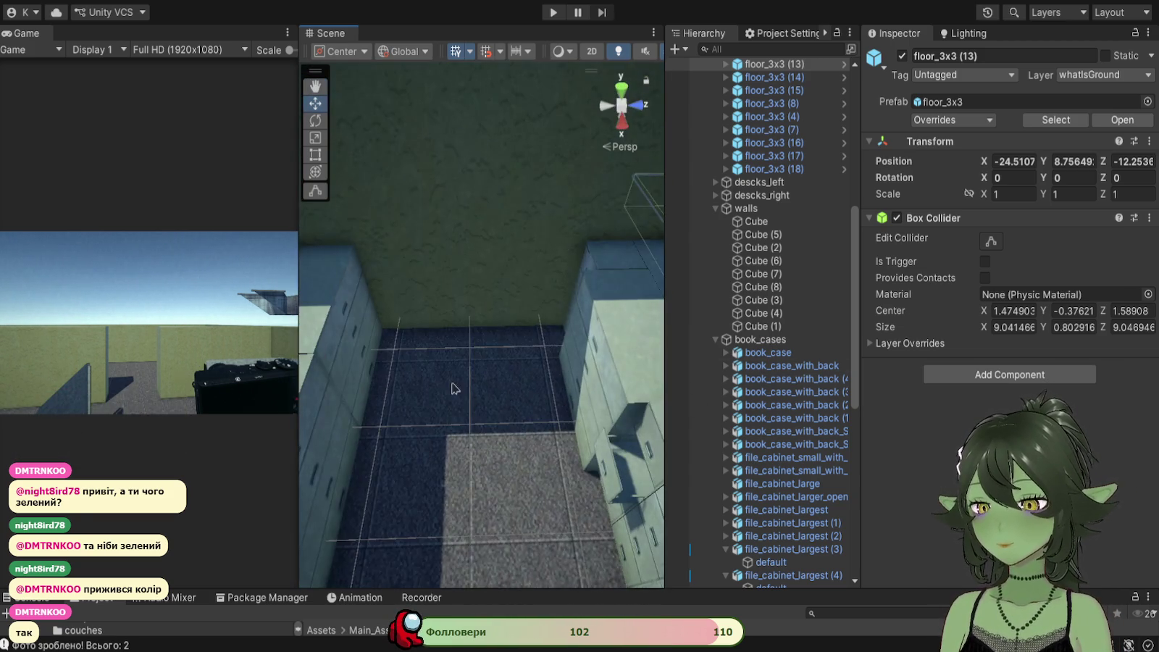
double_click(779, 433)
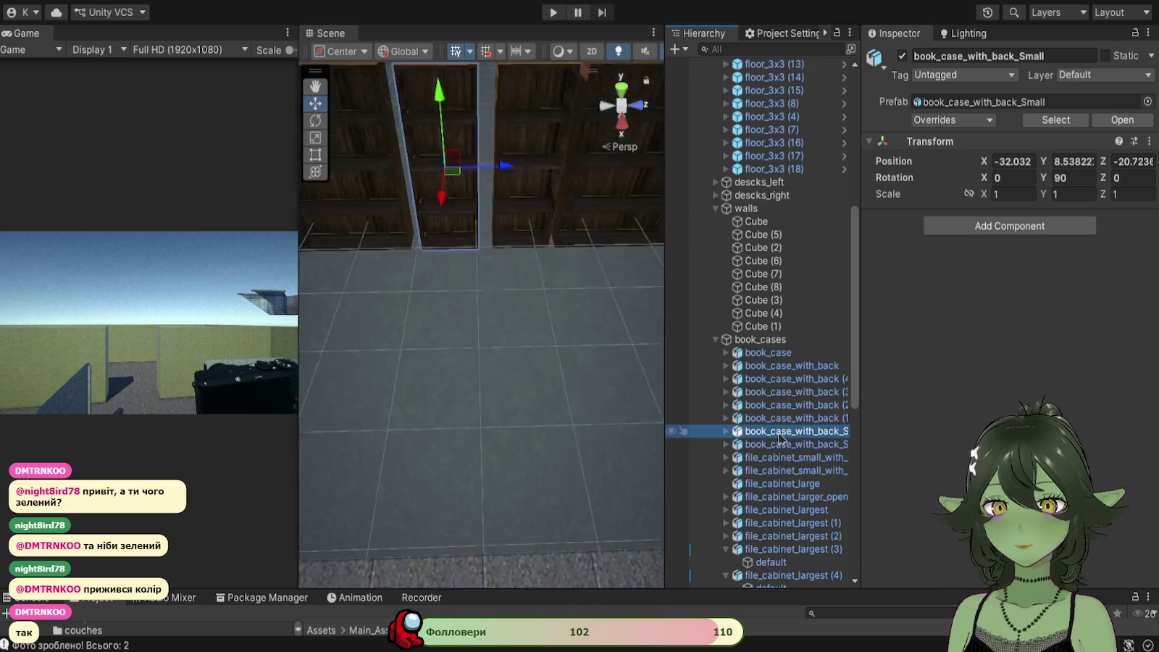
double_click(739, 470)
scroll(507, 455, "down", 5)
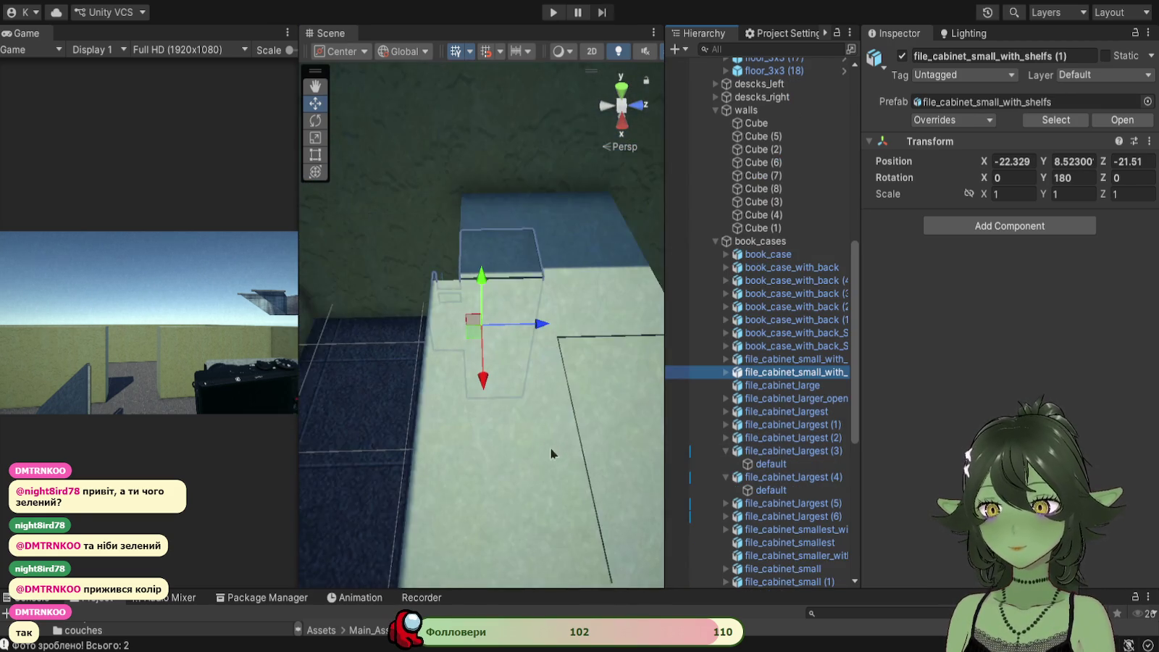
mouse_move(497, 459)
left_mouse_down()
mouse_move(478, 376)
mouse_move(494, 382)
mouse_move(421, 370)
mouse_move(715, 372)
mouse_move(517, 370)
mouse_move(458, 352)
mouse_move(428, 322)
mouse_move(428, 411)
mouse_move(494, 430)
left_mouse_up()
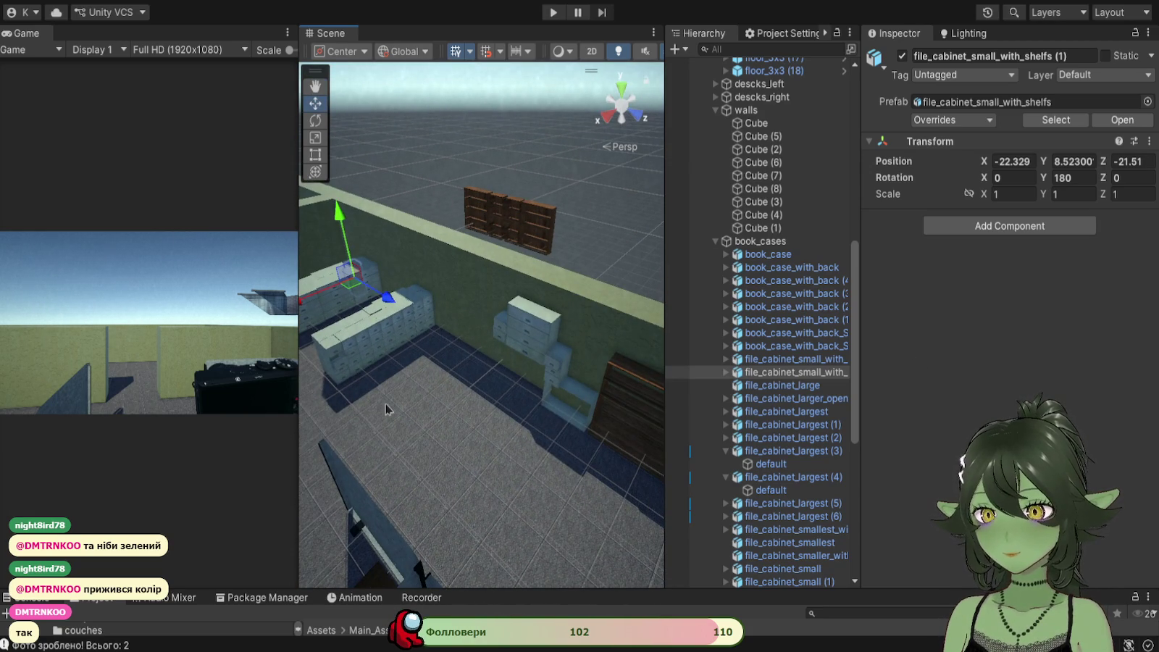
mouse_move(382, 409)
left_mouse_down()
mouse_move(566, 416)
mouse_move(439, 433)
left_mouse_up()
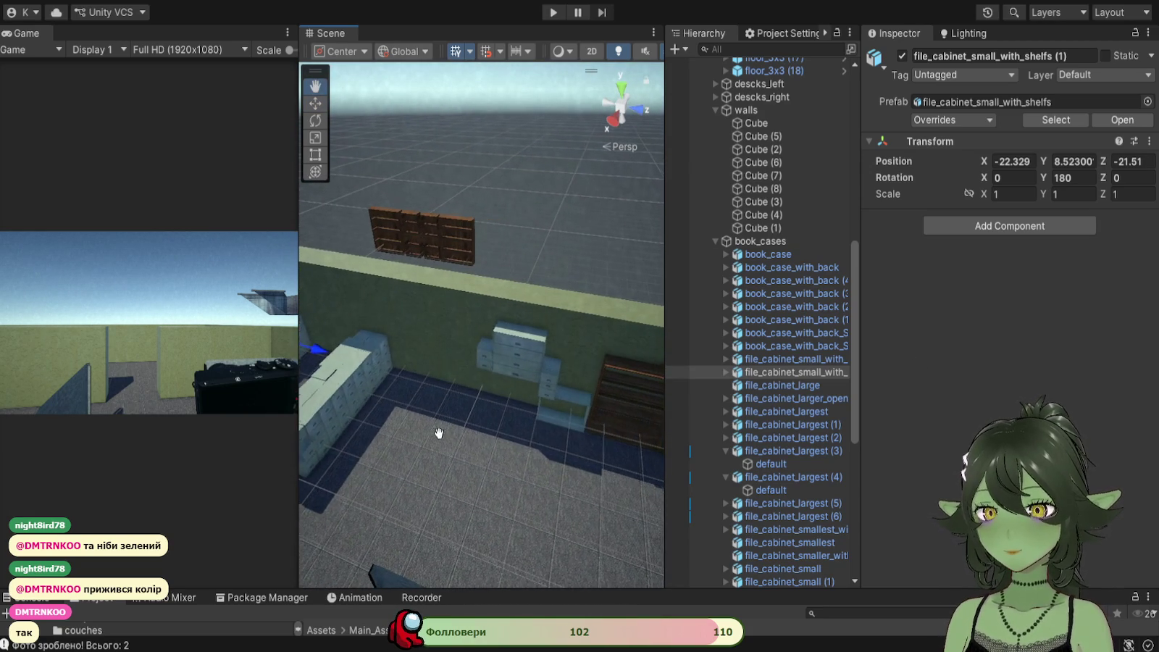
left_click_drag(548, 452, 486, 450)
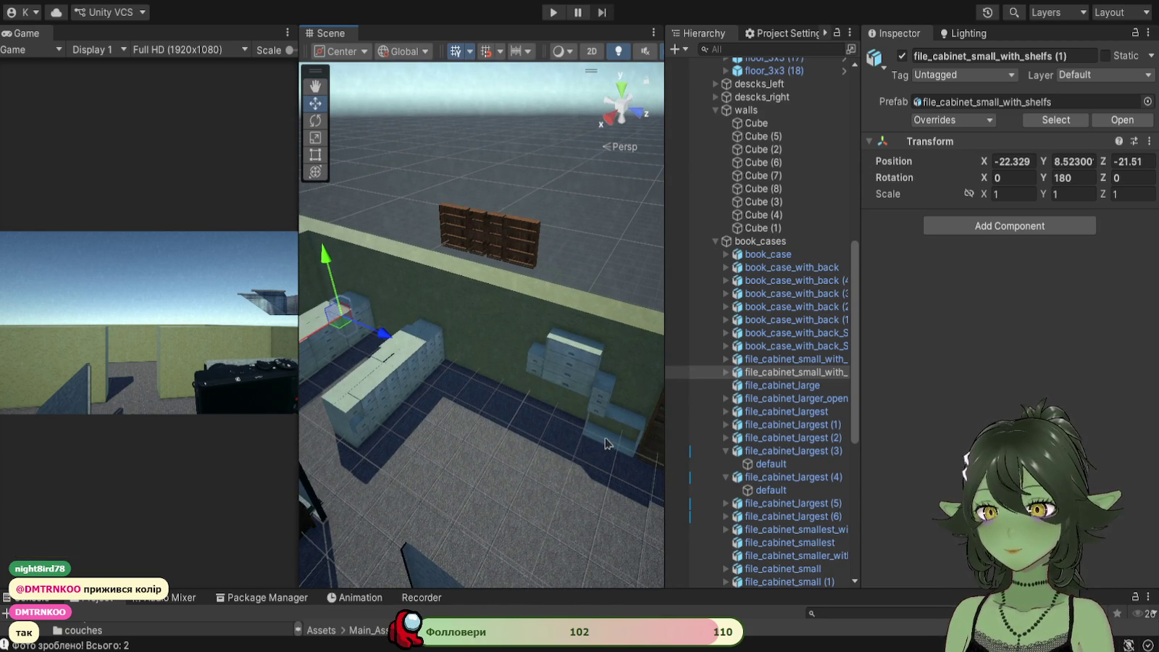
left_click(602, 444)
left_click_drag(588, 483, 619, 447)
mouse_move(589, 499)
left_mouse_down()
mouse_move(643, 482)
mouse_move(551, 440)
mouse_move(473, 468)
left_mouse_up()
double_click(796, 398)
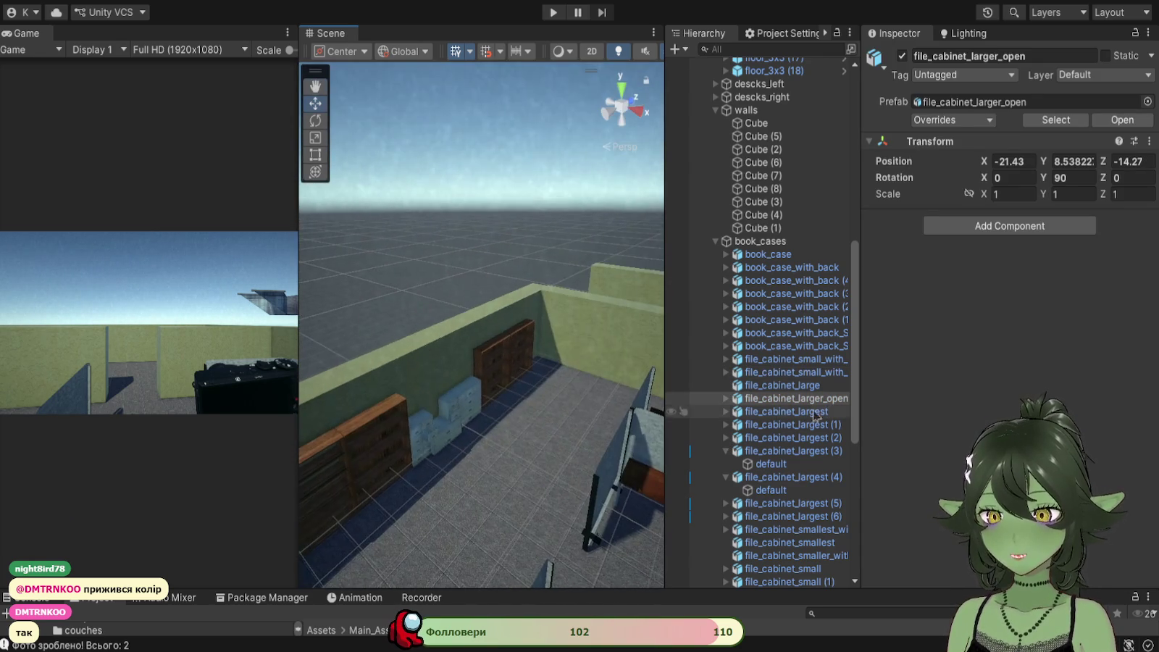
Step: Turn file_cabinet_larger_open 180° and slide it along the wall to X -22.33, Z -14.19
mouse_move(538, 398)
left_mouse_down()
mouse_move(507, 420)
mouse_move(310, 454)
mouse_move(337, 464)
left_mouse_up()
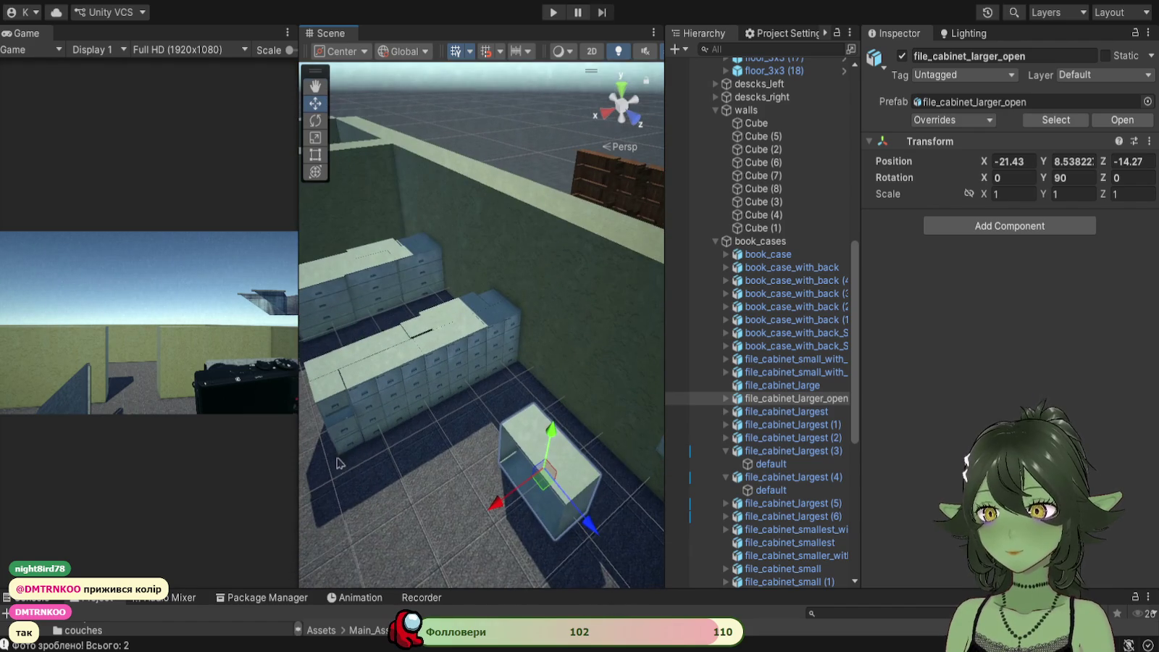
left_click(315, 120)
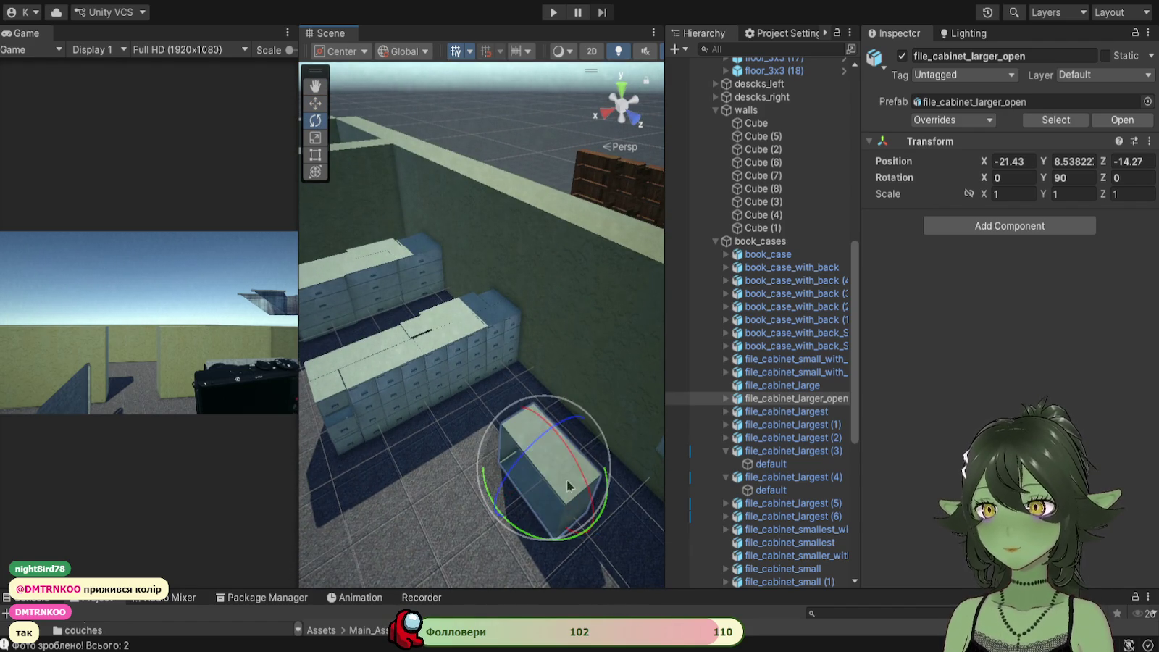
mouse_move(538, 539)
left_mouse_down()
mouse_move(590, 568)
mouse_move(326, 493)
left_mouse_up()
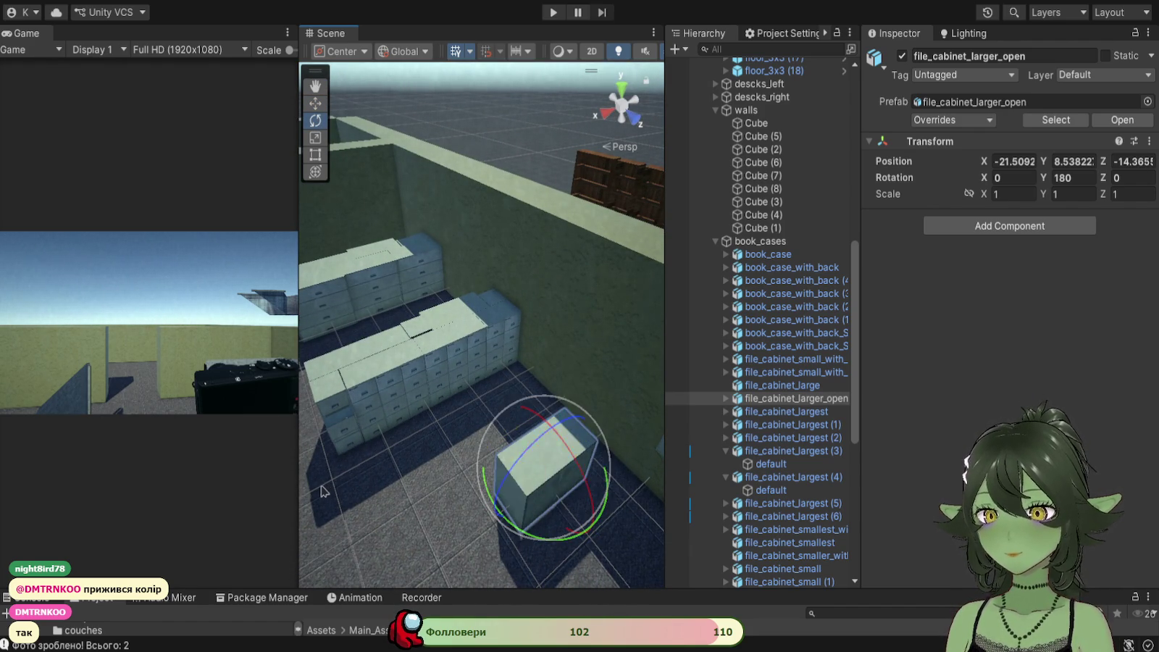
left_click(315, 103)
mouse_move(492, 507)
left_mouse_down()
mouse_move(535, 492)
mouse_move(515, 530)
mouse_move(556, 467)
mouse_move(474, 473)
mouse_move(651, 388)
left_mouse_up()
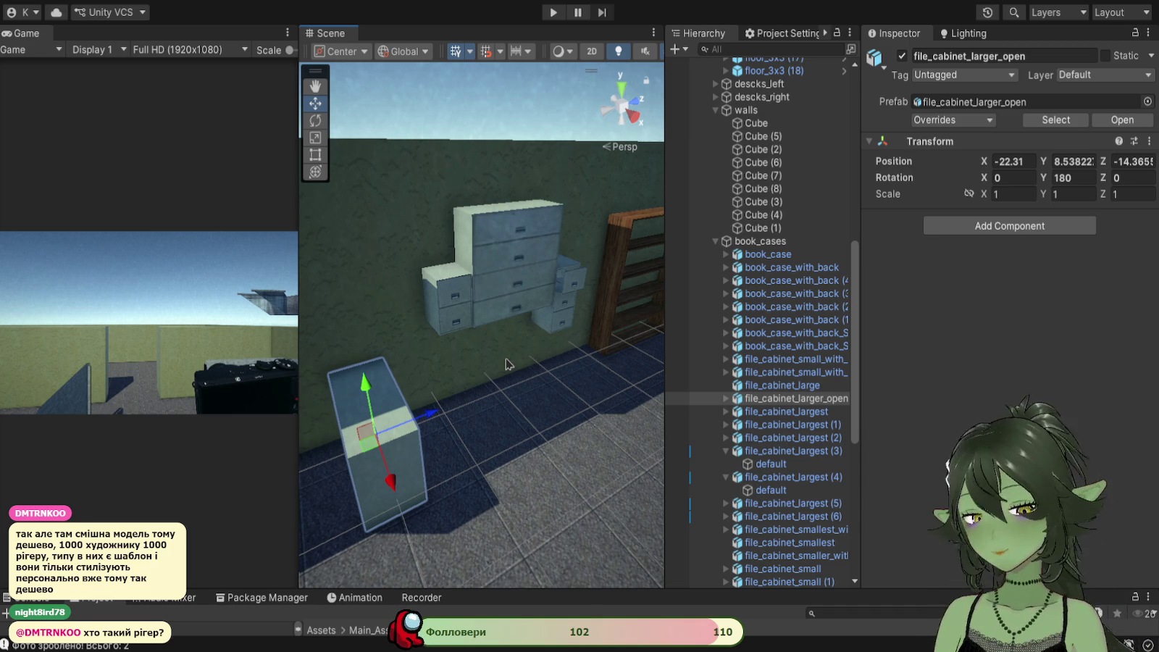
Step: Turn the open cabinet another half turn so its Y rotation reads 360
mouse_move(527, 365)
left_mouse_down()
mouse_move(328, 422)
mouse_move(507, 428)
mouse_move(525, 467)
mouse_move(485, 310)
mouse_move(494, 207)
mouse_move(502, 465)
mouse_move(475, 449)
mouse_move(537, 471)
left_mouse_up()
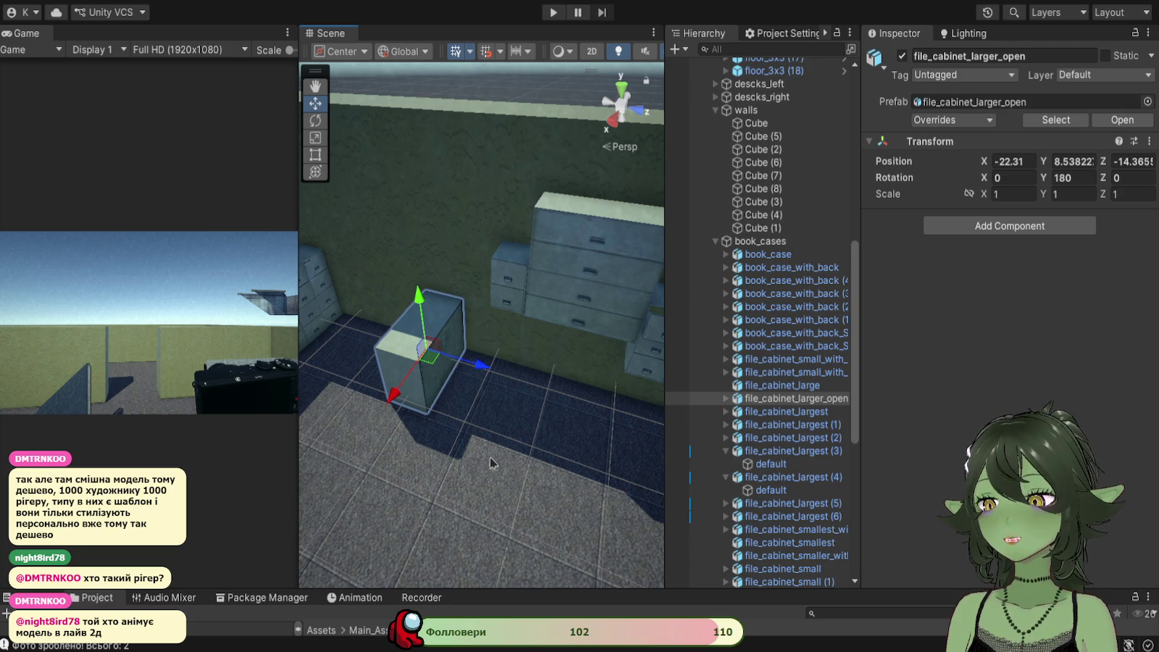
left_click_drag(496, 453, 512, 384)
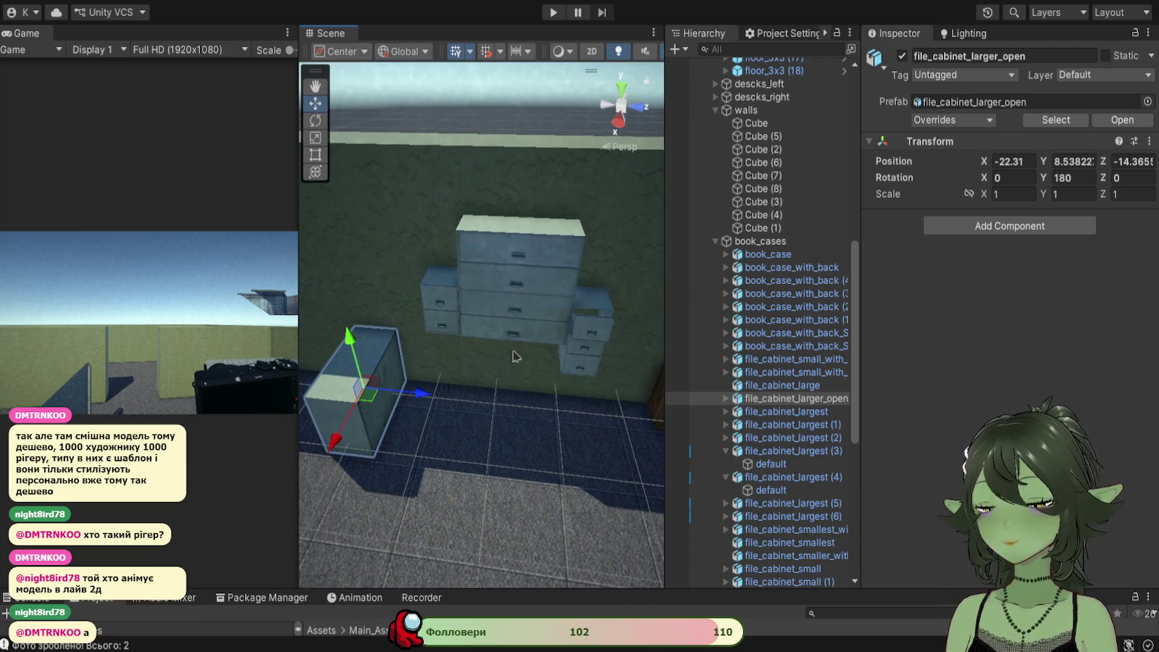
left_click(507, 312)
mouse_move(507, 311)
left_mouse_down()
mouse_move(433, 421)
mouse_move(456, 445)
mouse_move(375, 388)
mouse_move(507, 449)
left_mouse_up()
left_click(521, 463)
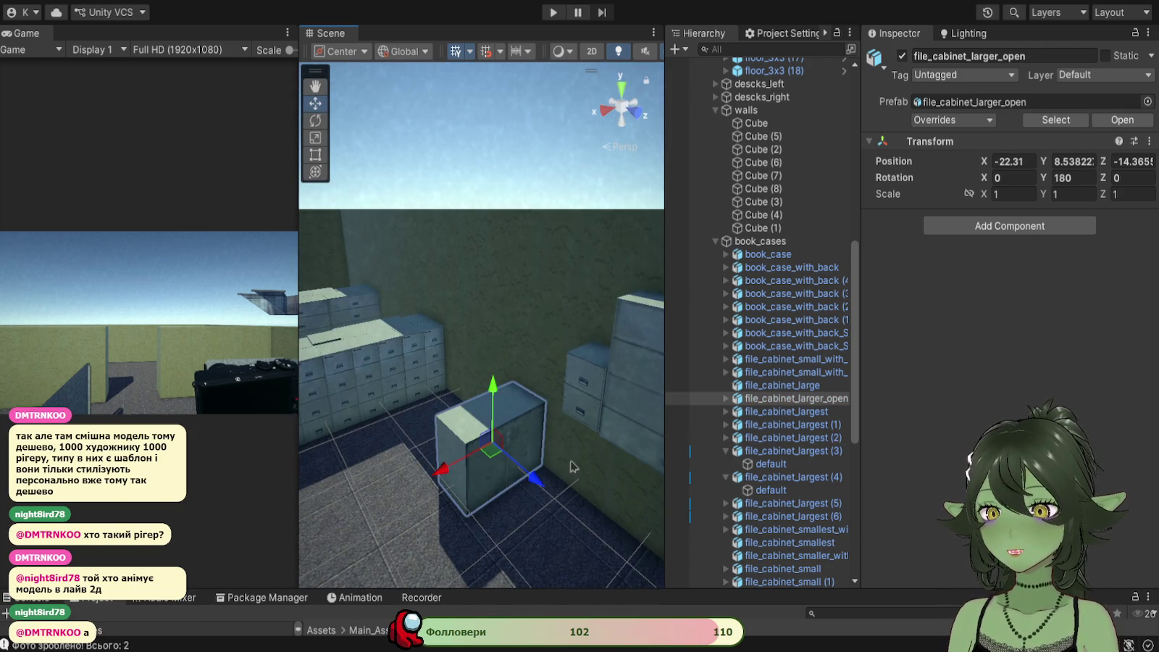
left_click(315, 120)
mouse_move(487, 500)
left_mouse_down()
mouse_move(568, 504)
mouse_move(463, 468)
left_mouse_up()
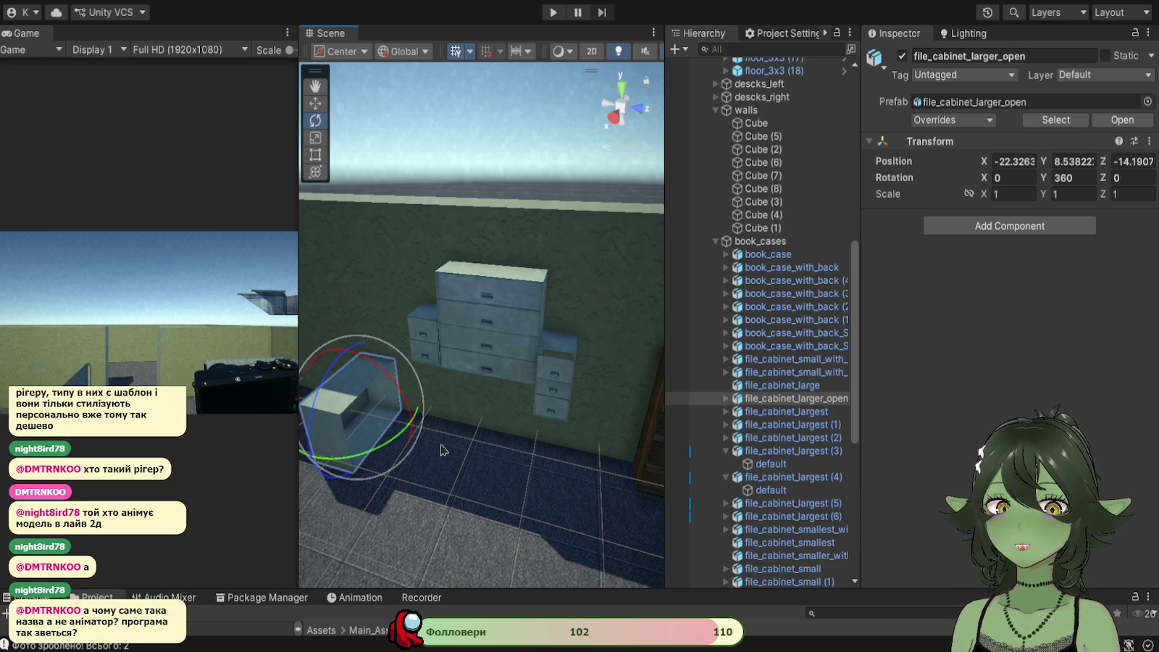
key("Left")
key("Right")
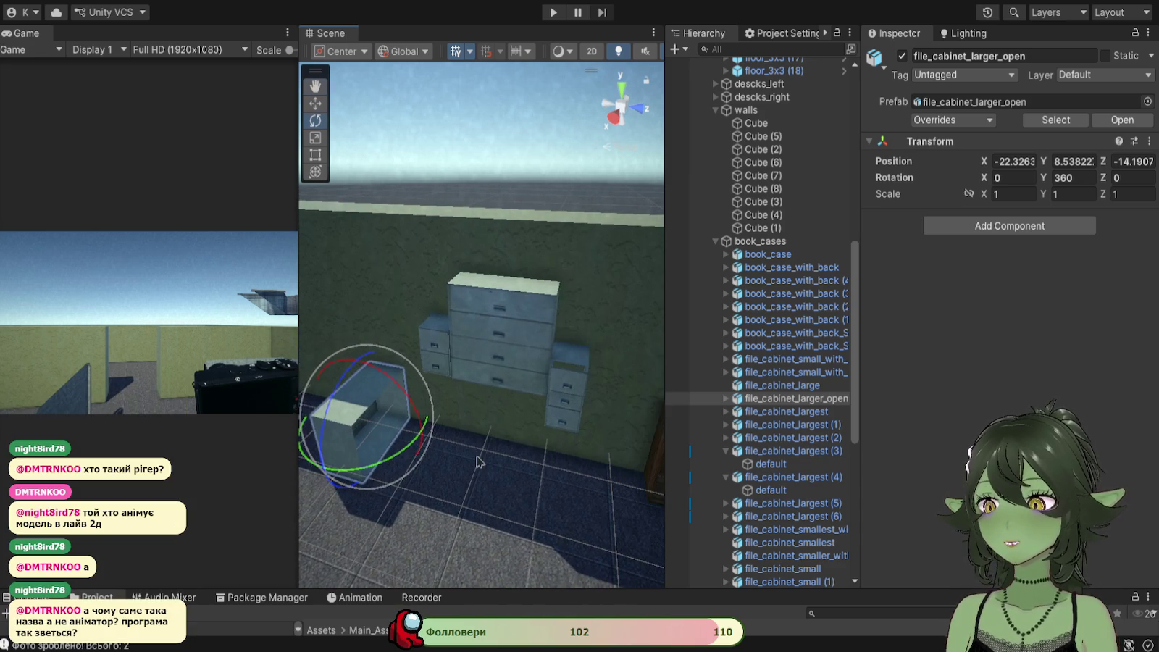
left_click(488, 375)
Step: Lower file_cabinet_largest (2) to the floor and turn it to 0° on Y
key("w")
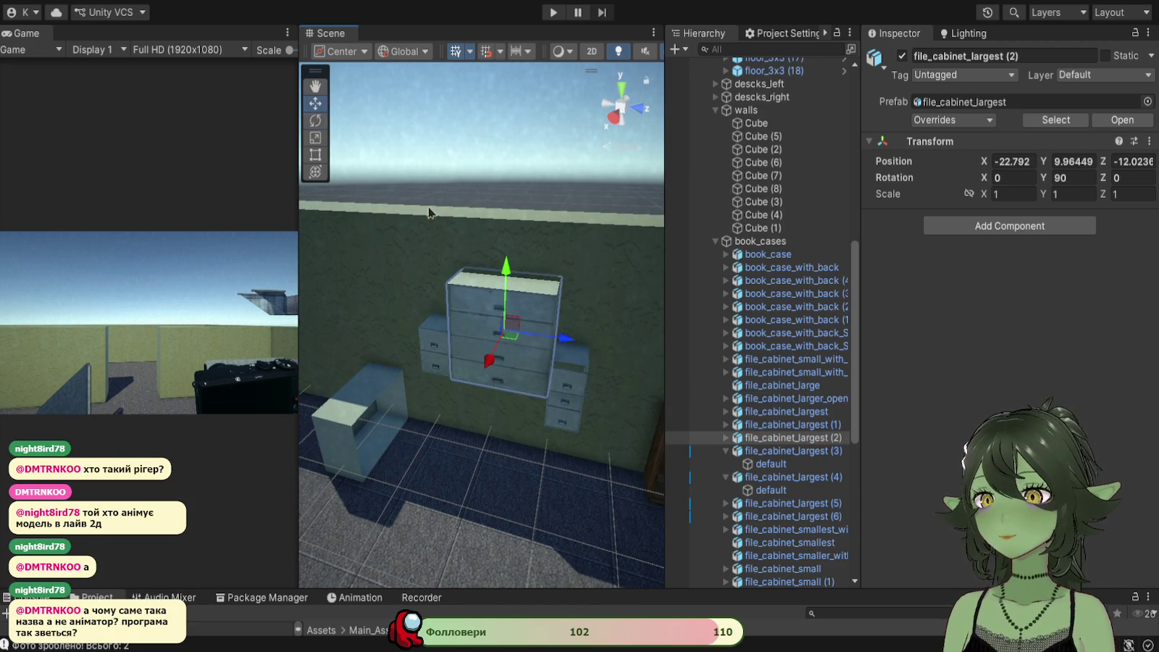
mouse_move(513, 287)
left_mouse_down()
mouse_move(512, 371)
mouse_move(362, 395)
mouse_move(418, 415)
mouse_move(528, 413)
left_mouse_up()
key("e")
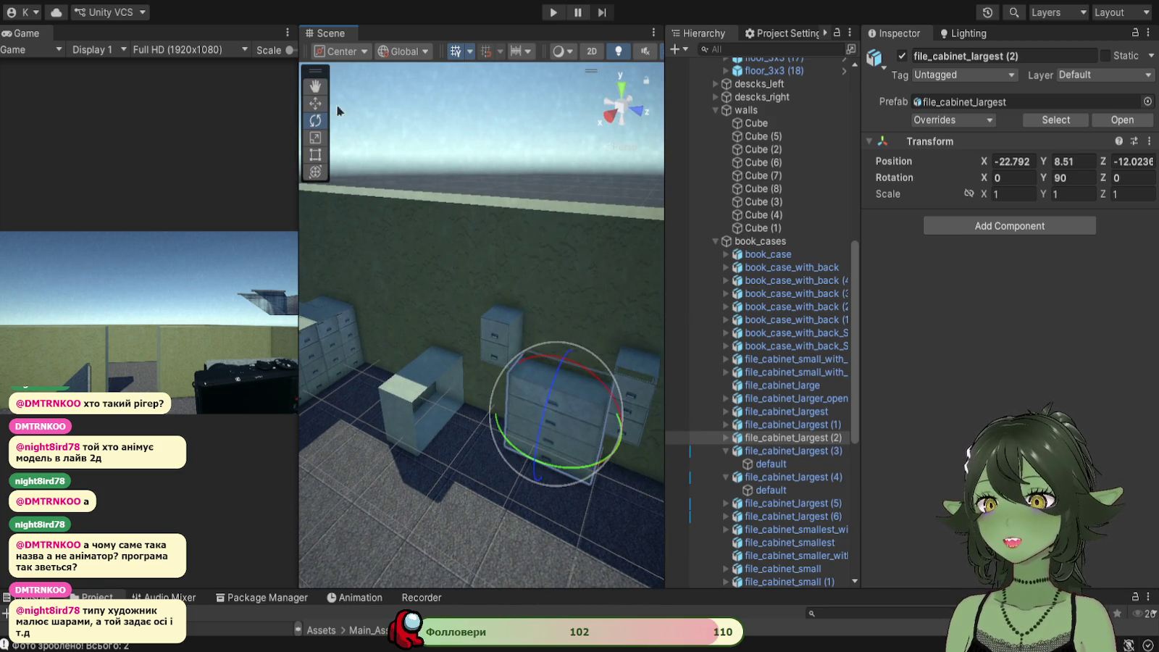
mouse_move(551, 464)
left_mouse_down()
mouse_move(611, 440)
mouse_move(651, 467)
mouse_move(778, 450)
left_mouse_up()
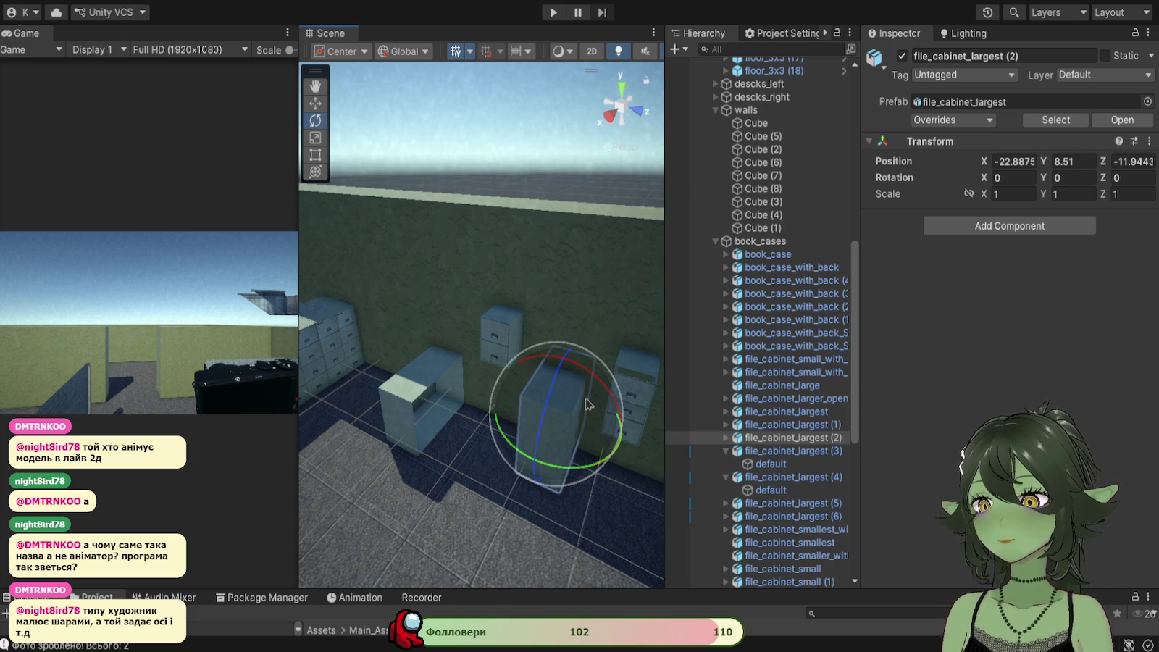
key("r")
key("w")
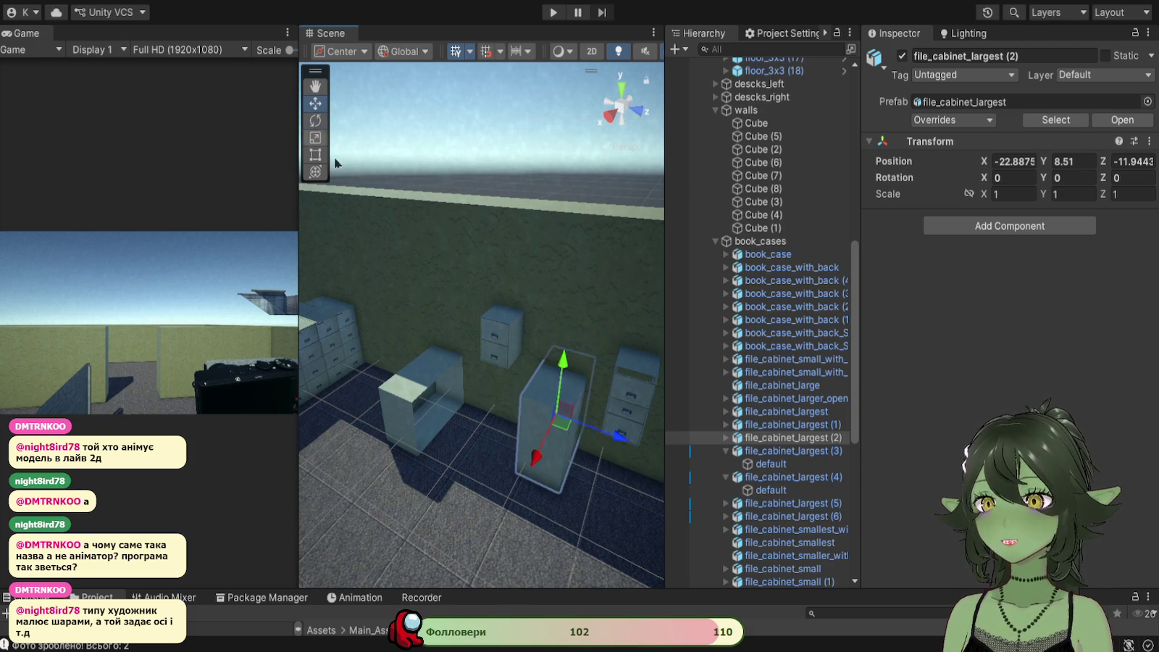
Step: Nudge file_cabinet_largest (2) into line at X -20.878, Y 8.472, Z -14.223
mouse_move(588, 439)
left_mouse_down()
mouse_move(414, 425)
mouse_move(340, 496)
mouse_move(406, 460)
mouse_move(475, 463)
mouse_move(434, 406)
mouse_move(288, 444)
mouse_move(482, 548)
left_mouse_up()
left_click_drag(514, 391, 518, 529)
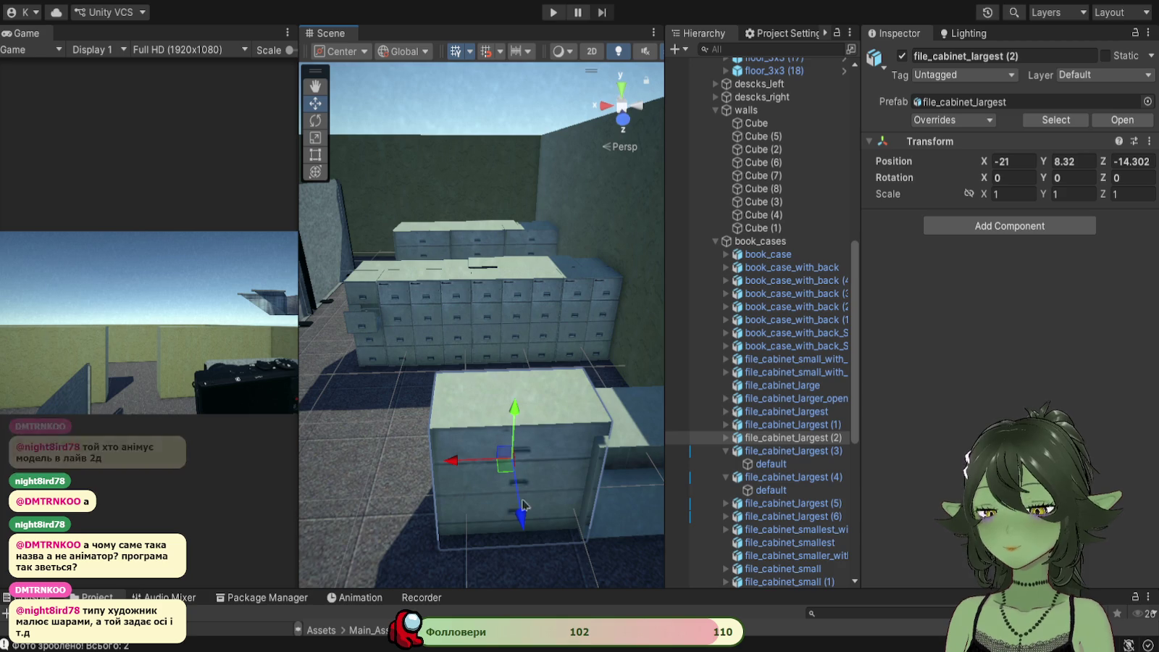
left_click_drag(514, 410, 515, 396)
mouse_move(469, 447)
left_mouse_down()
mouse_move(443, 448)
mouse_move(449, 455)
left_mouse_up()
left_click_drag(511, 512, 507, 513)
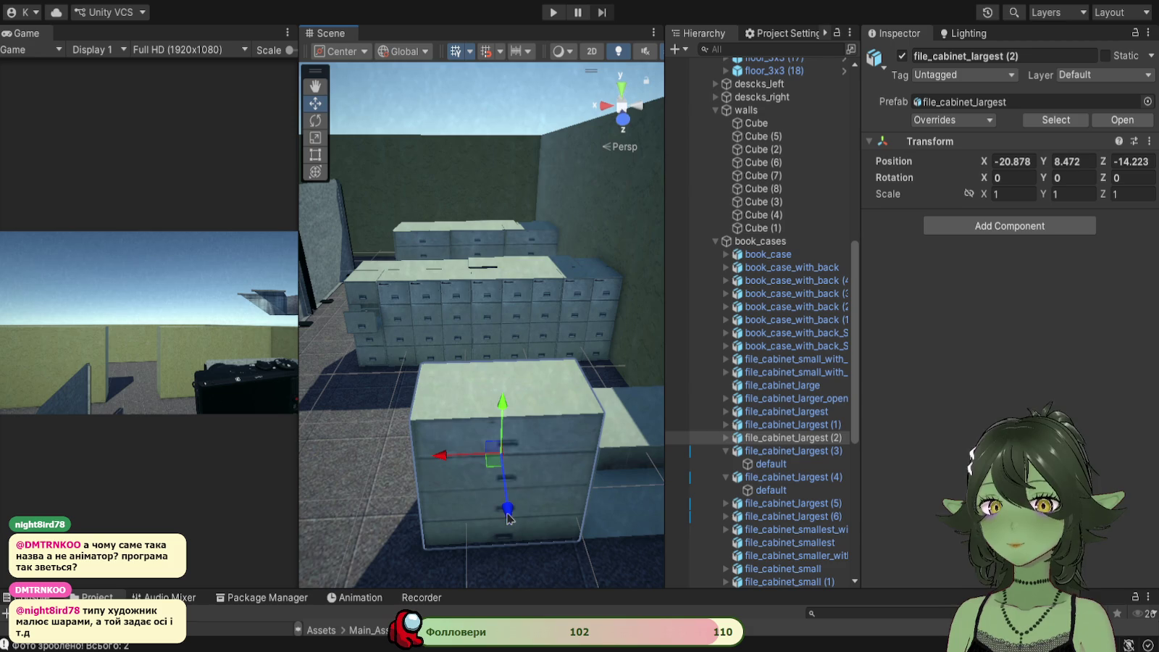
left_click_drag(450, 456, 447, 461)
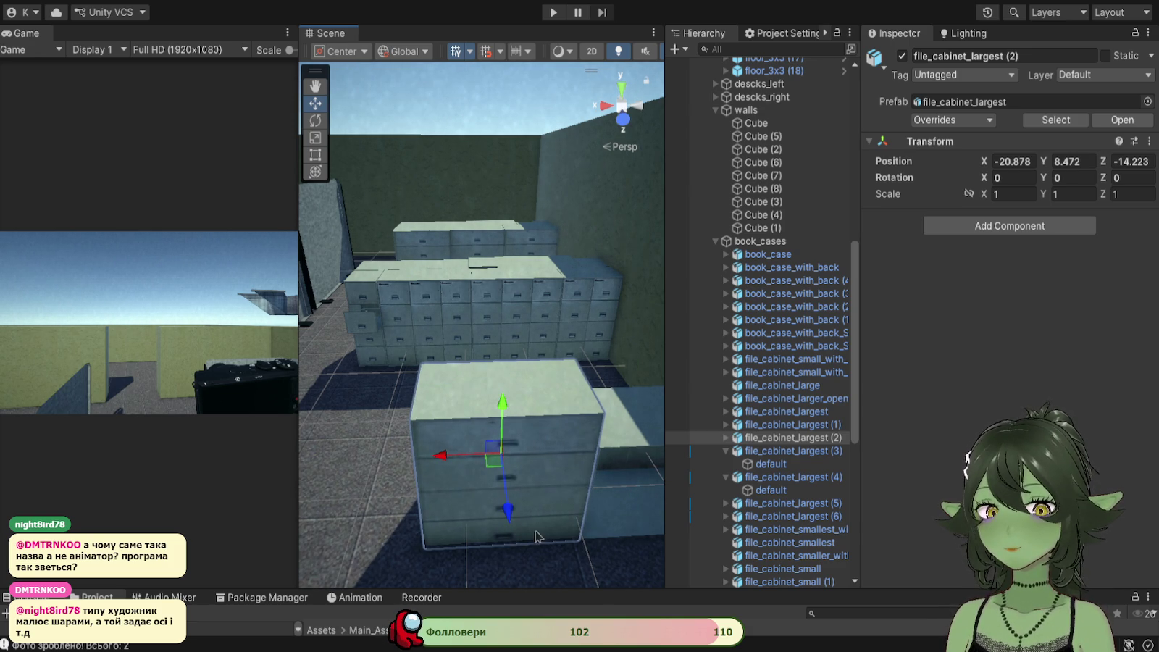
Step: Orbit around file_cabinet_largest (2) to check its placement against the wall cabinets
left_click_drag(525, 527, 588, 520)
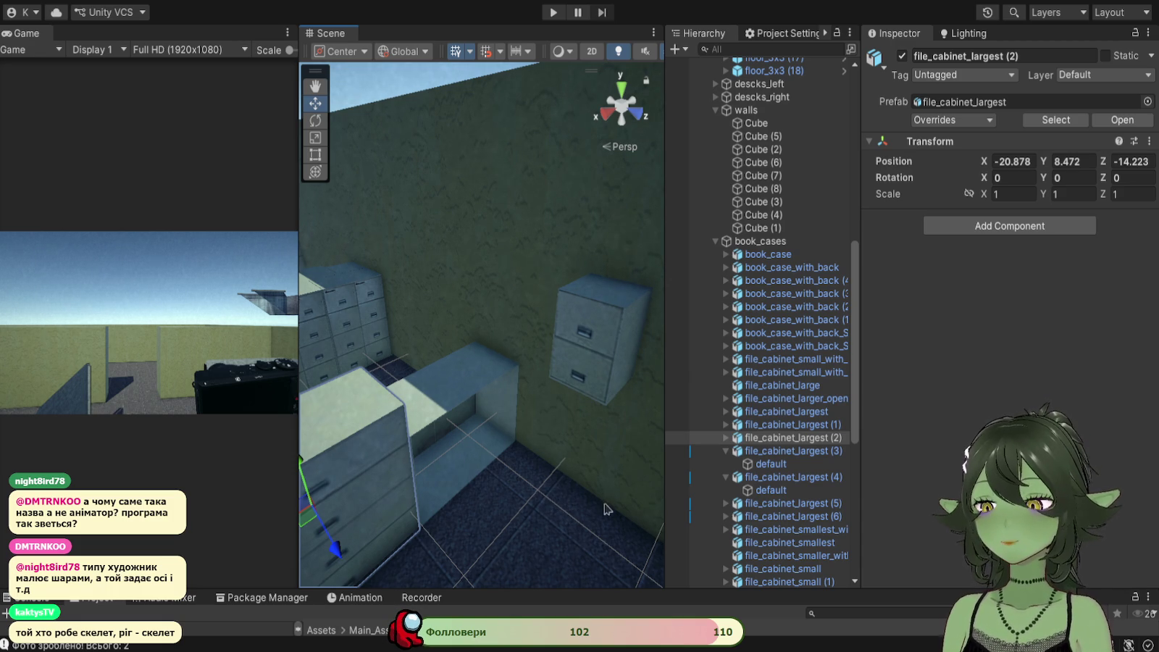
key("f")
mouse_move(479, 453)
left_mouse_down()
mouse_move(464, 482)
mouse_move(474, 473)
mouse_move(527, 494)
left_mouse_up()
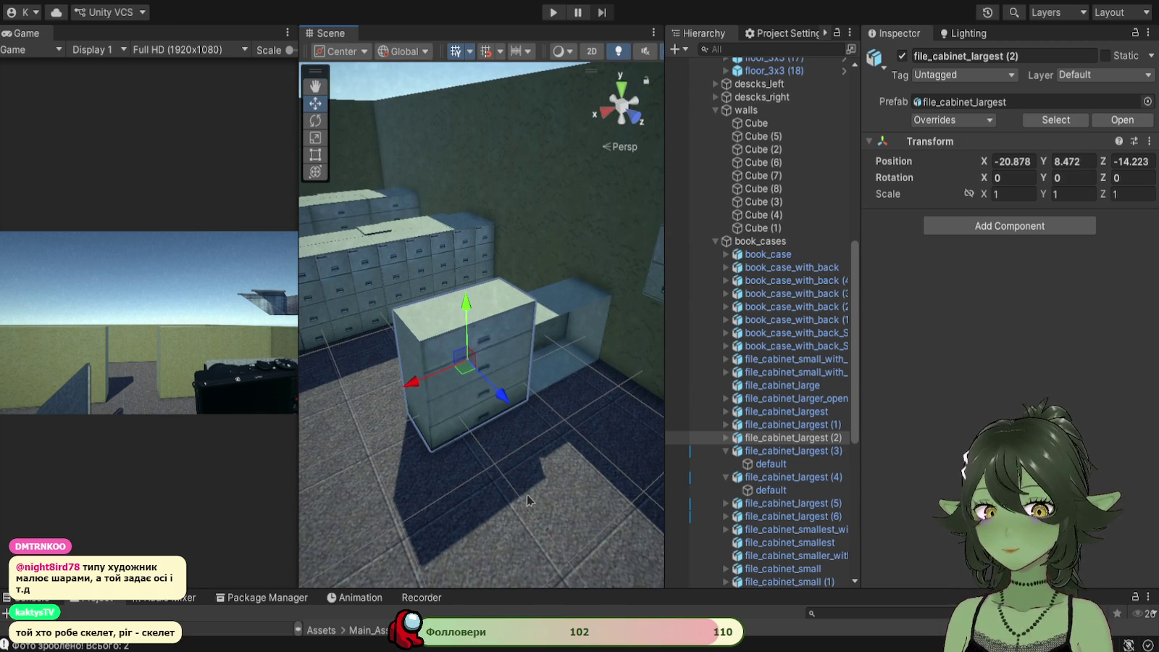
left_click_drag(485, 482, 516, 494)
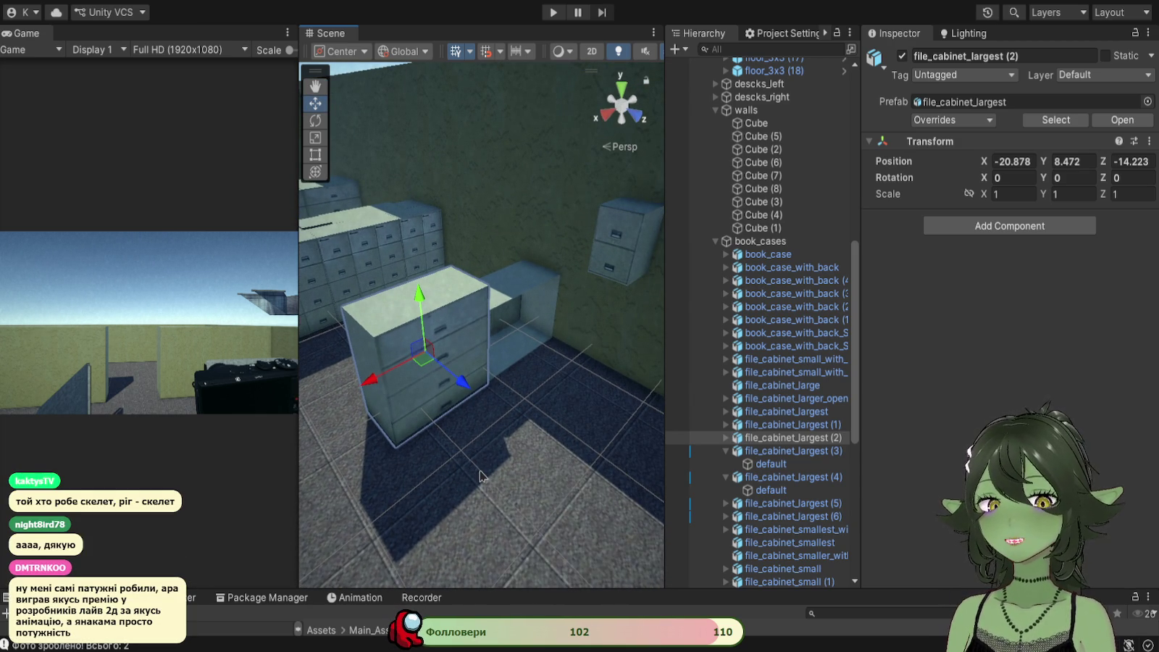
left_click_drag(478, 476, 588, 480)
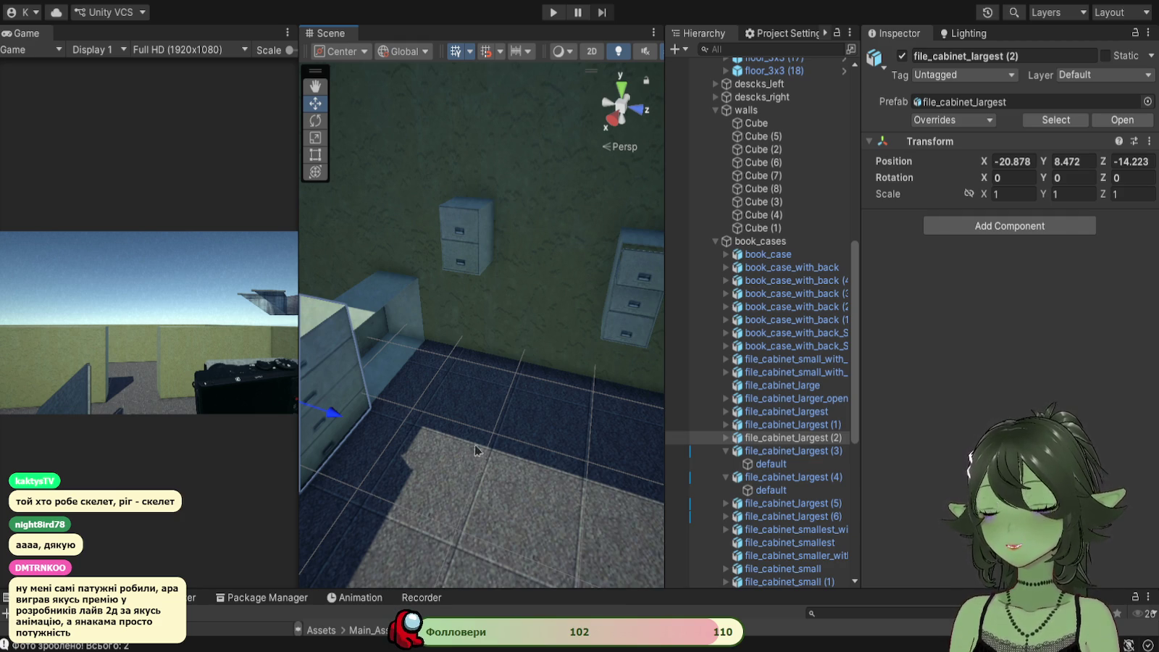
left_click_drag(393, 458, 541, 453)
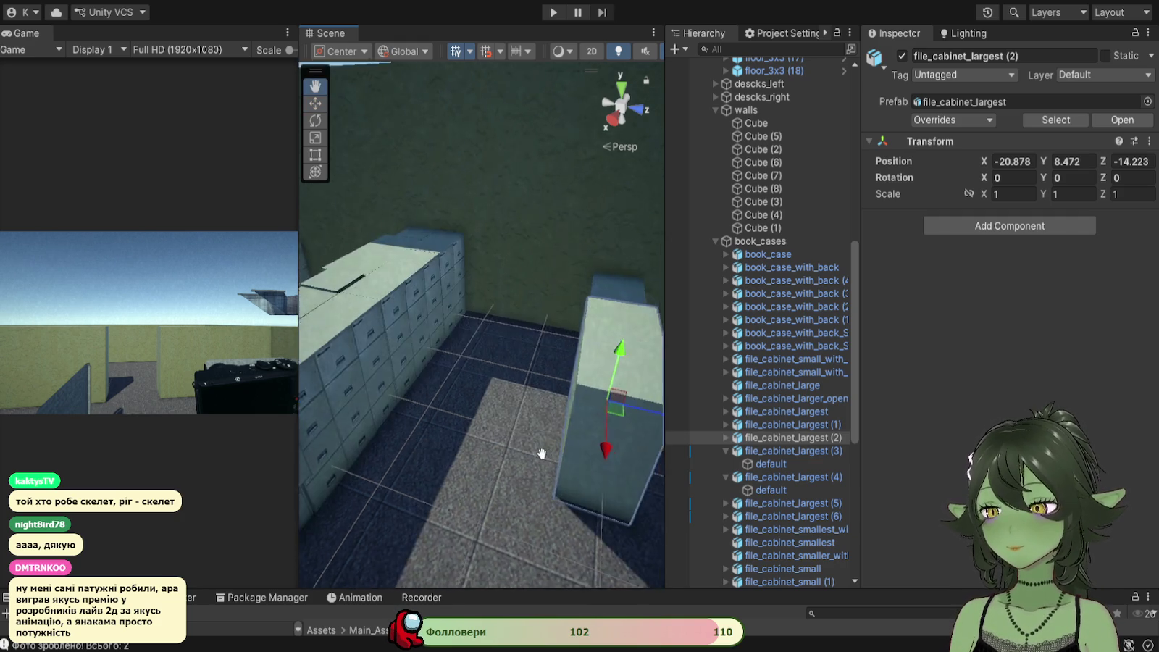
key("f")
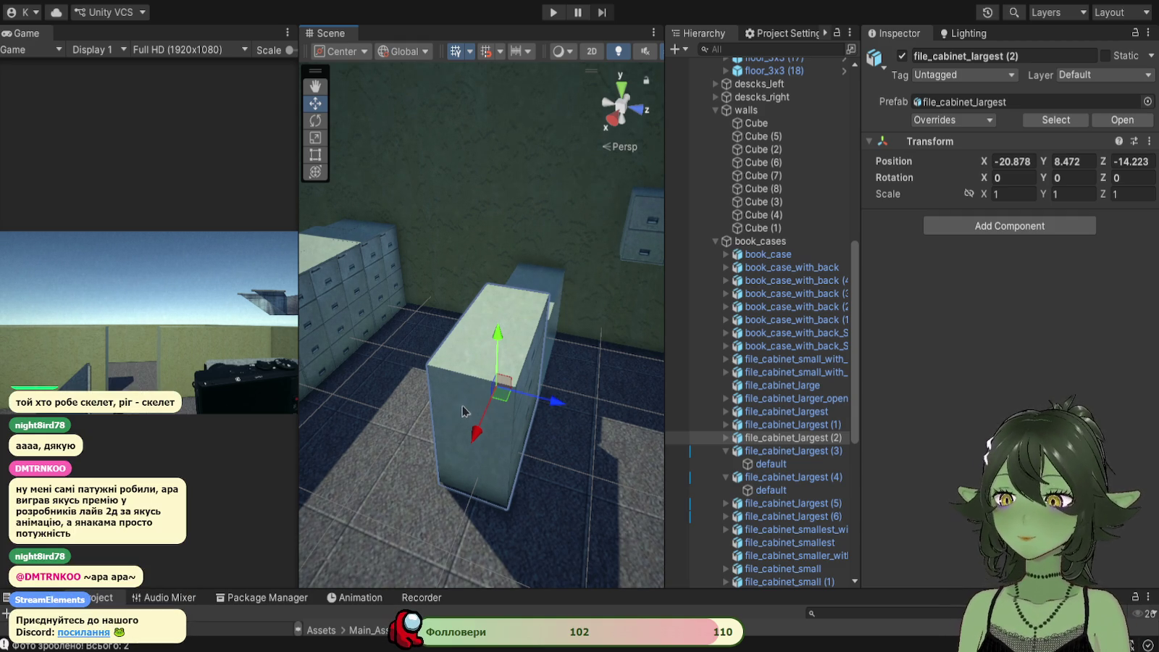
mouse_move(570, 500)
left_mouse_down()
mouse_move(565, 443)
mouse_move(473, 507)
left_mouse_up()
left_click_drag(402, 483, 674, 448)
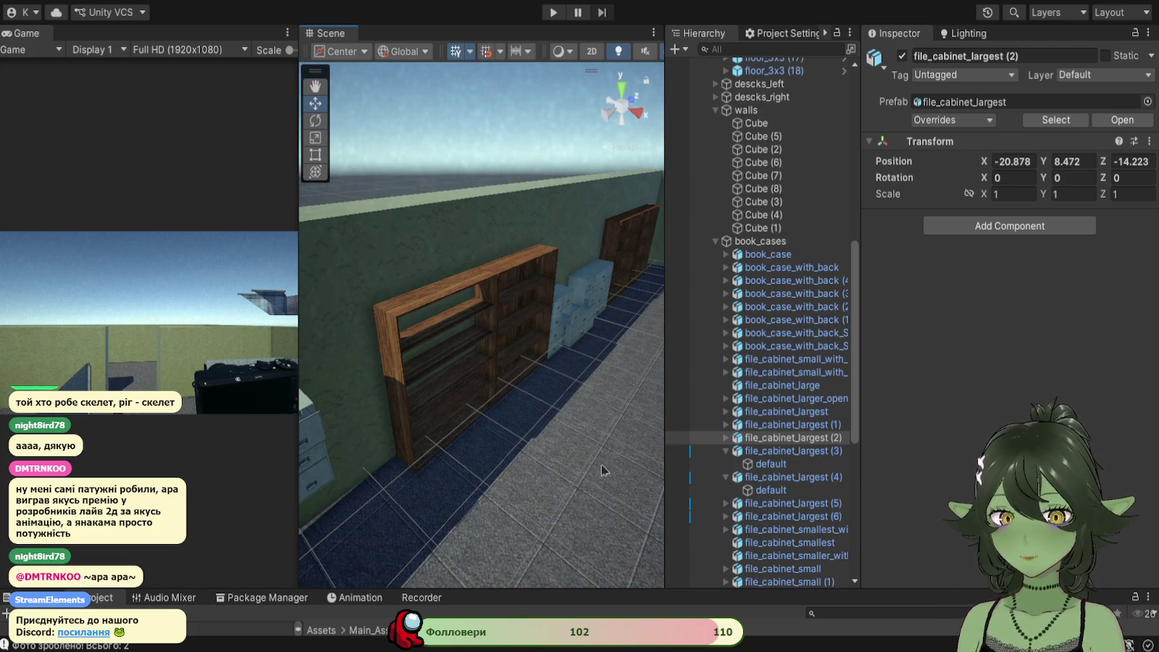
mouse_move(564, 458)
left_mouse_down()
mouse_move(439, 449)
mouse_move(515, 454)
mouse_move(414, 479)
mouse_move(484, 440)
mouse_move(635, 444)
mouse_move(586, 478)
mouse_move(595, 450)
mouse_move(514, 457)
mouse_move(497, 478)
left_mouse_up()
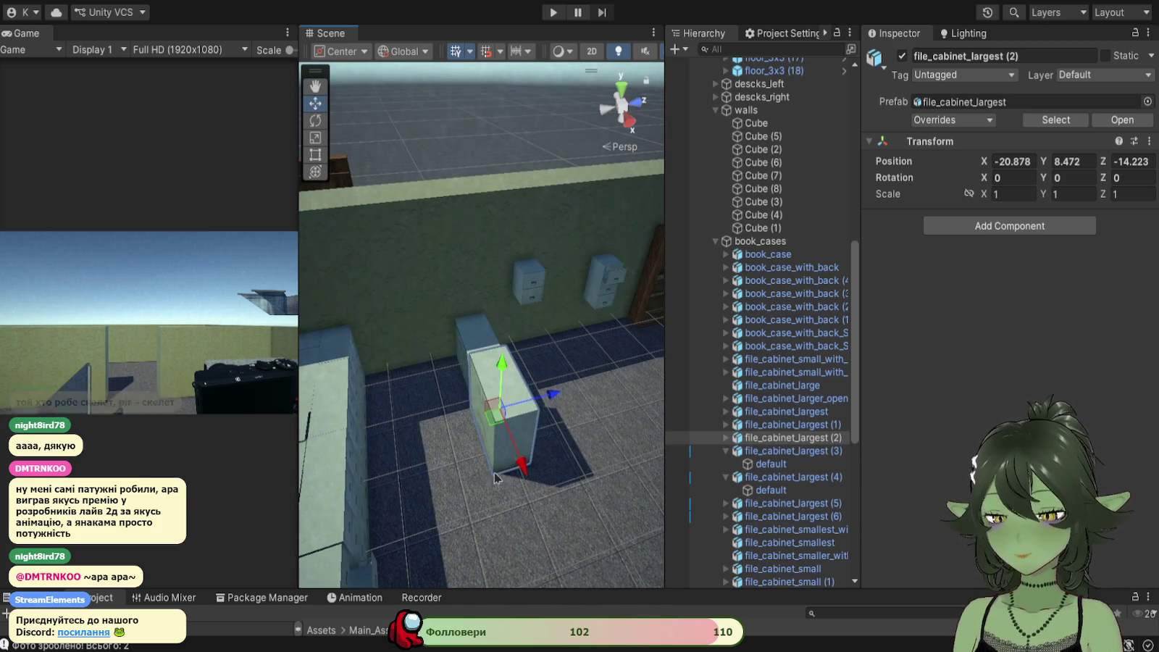
Step: Duplicate the cabinet's inner 'default' mesh, then turn and slide the copy beside the cabinet
left_click(516, 389)
key("ctrl+d")
left_click_drag(542, 397, 313, 335)
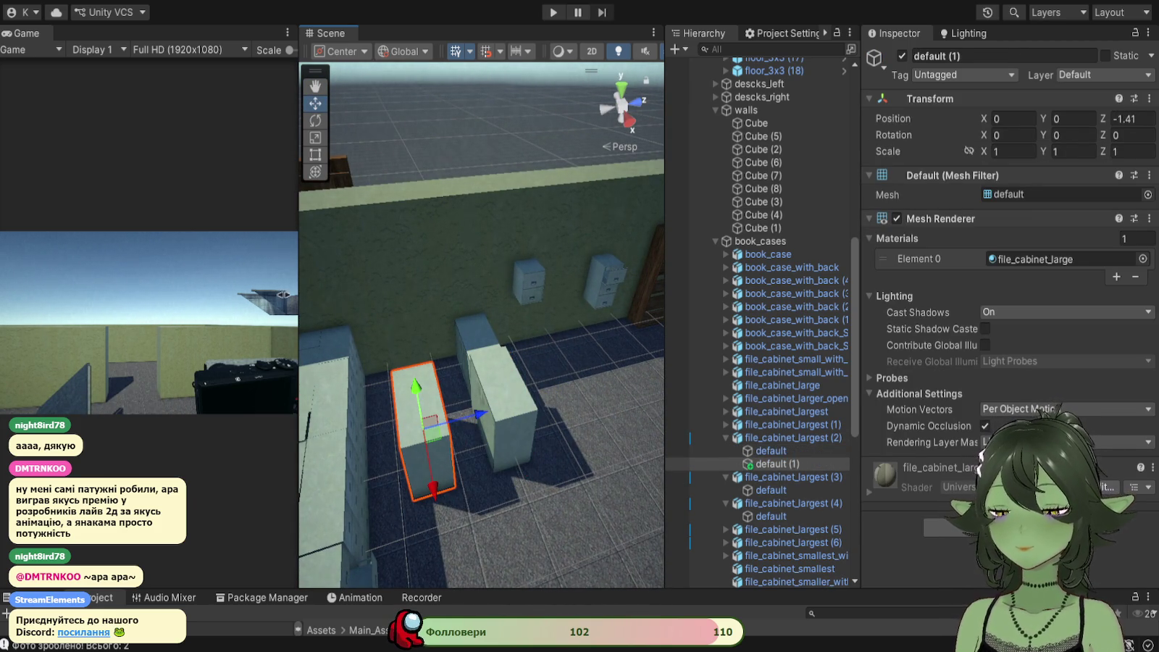
left_click(315, 120)
mouse_move(467, 472)
left_mouse_down()
mouse_move(395, 478)
mouse_move(233, 366)
mouse_move(47, 328)
left_mouse_up()
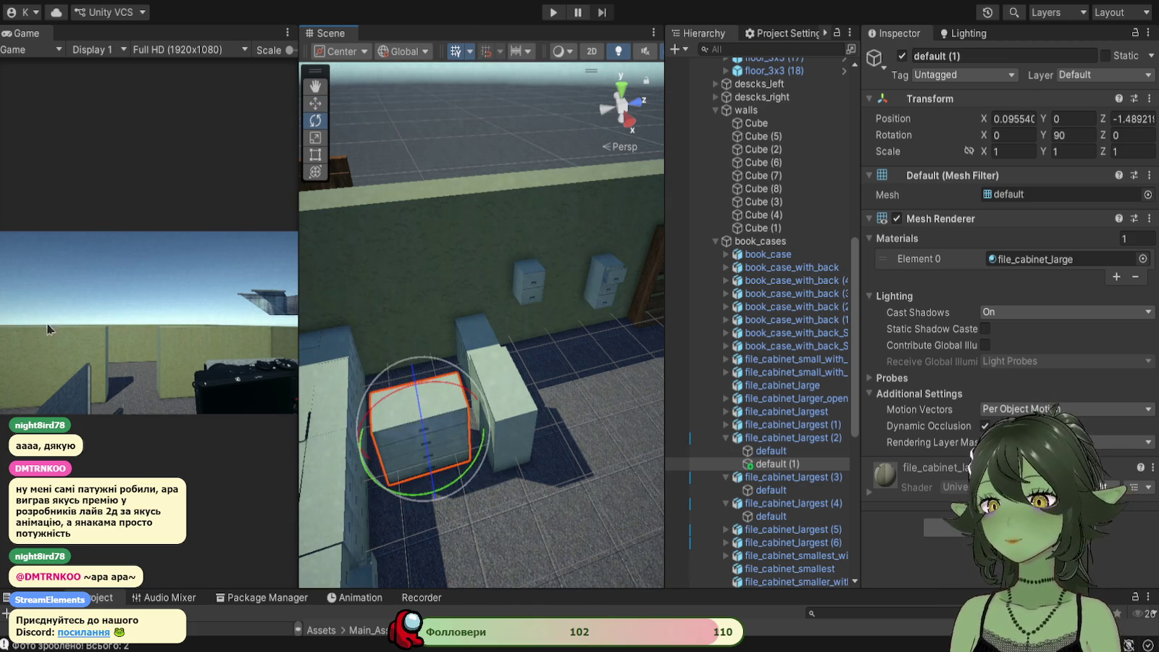
mouse_move(470, 467)
left_mouse_down()
mouse_move(315, 454)
mouse_move(155, 410)
left_mouse_up()
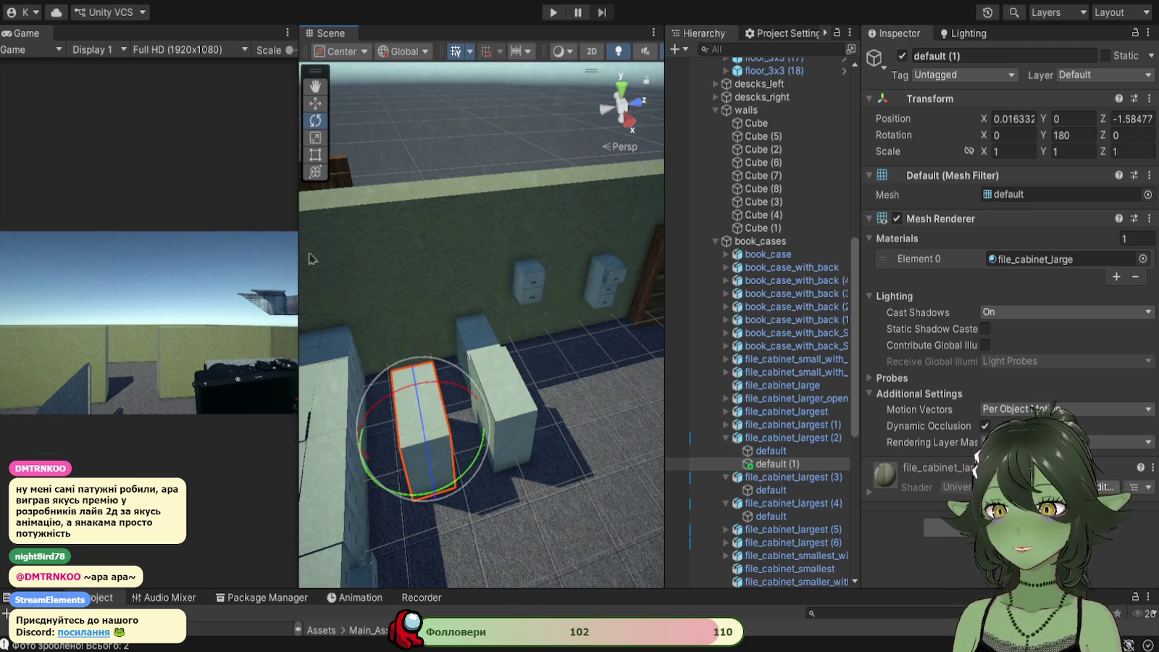
left_click(315, 103)
left_click_drag(478, 420, 511, 423)
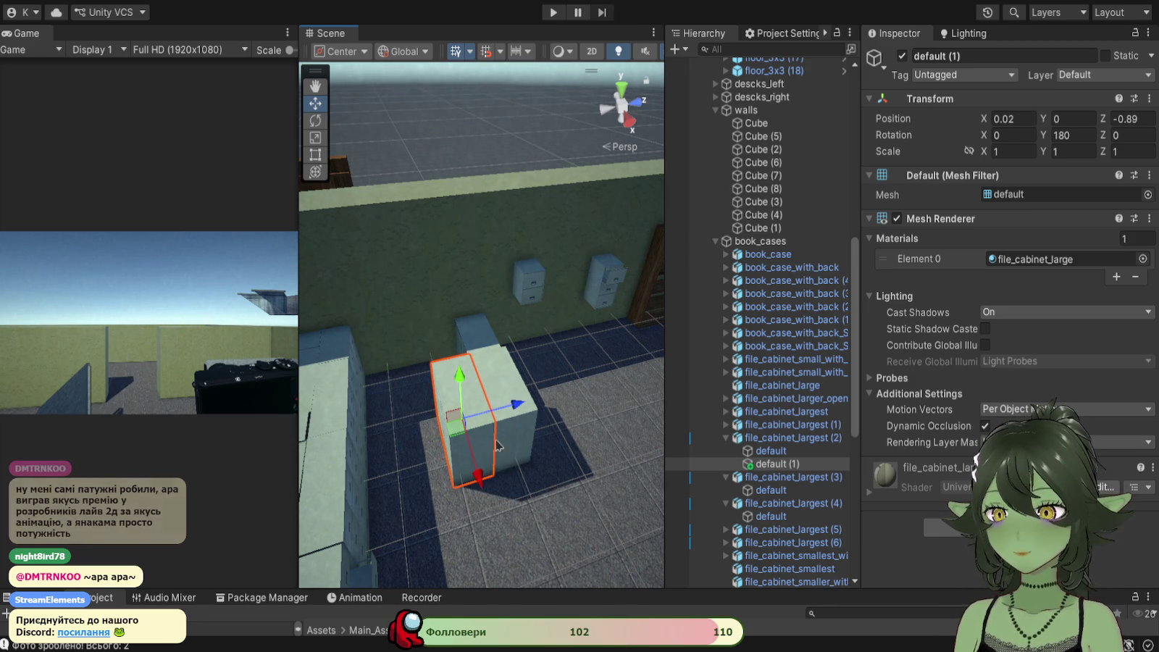
Step: Undo the mesh copies and duplicate the whole file_cabinet_largest (2) as (8)
mouse_move(476, 482)
left_mouse_down()
mouse_move(380, 411)
mouse_move(607, 422)
mouse_move(587, 456)
mouse_move(532, 421)
mouse_move(491, 424)
left_mouse_up()
scroll(501, 389, "up", 2)
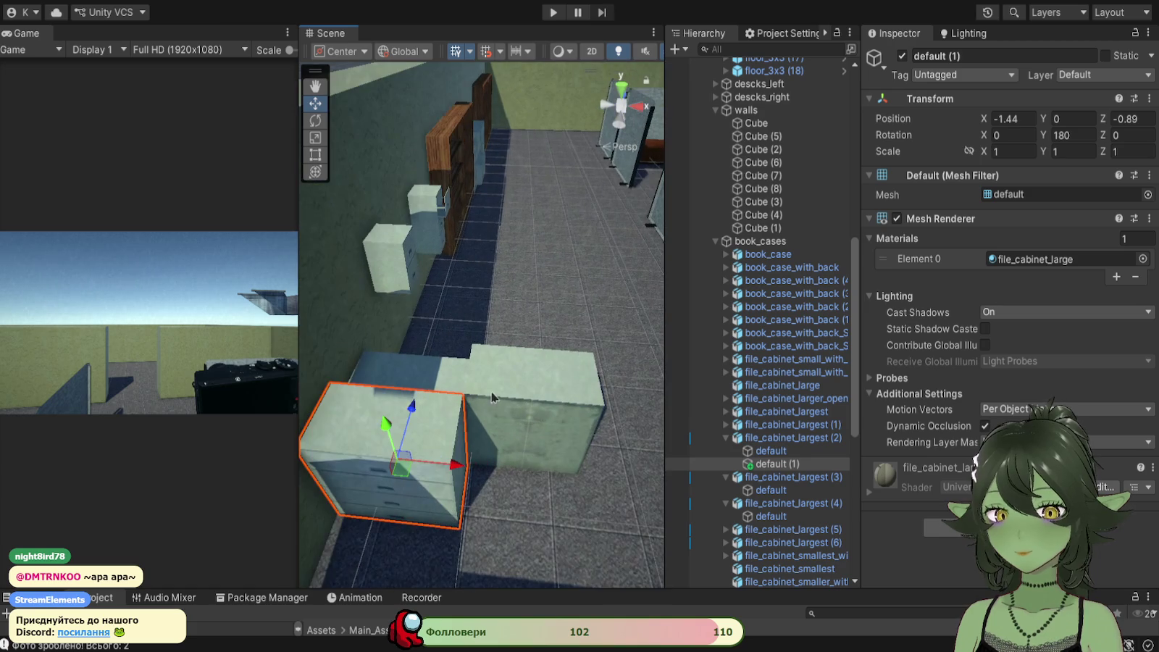
scroll(485, 402, "up", 3)
mouse_move(494, 449)
left_mouse_down()
mouse_move(468, 313)
mouse_move(405, 344)
left_mouse_up()
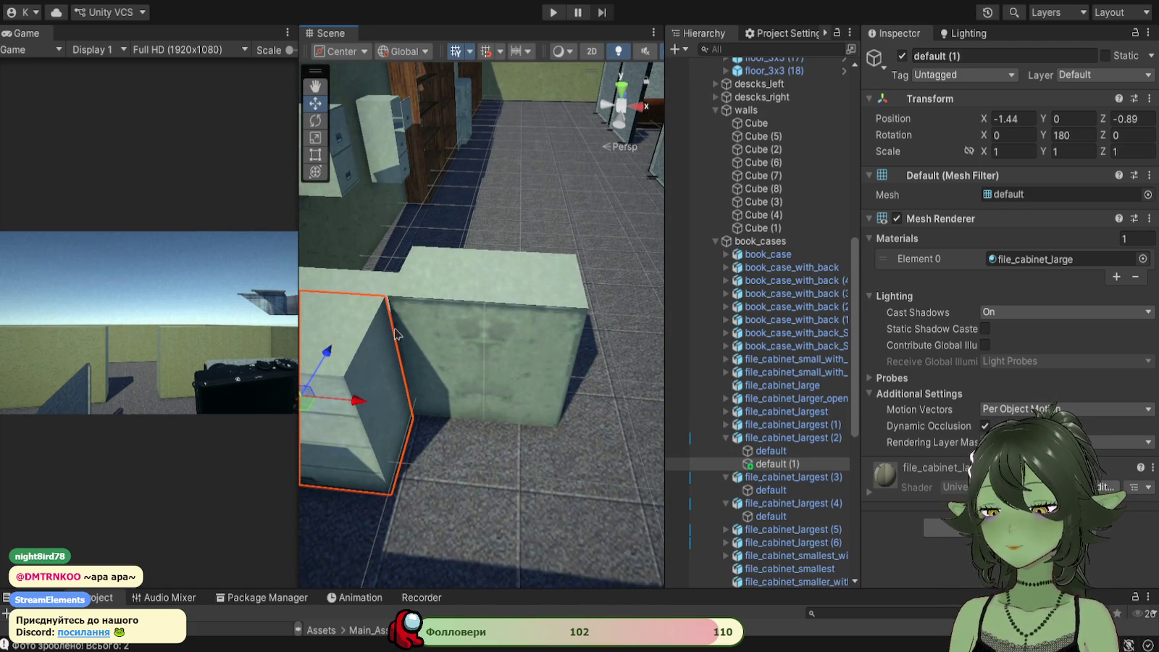
key("ctrl+d")
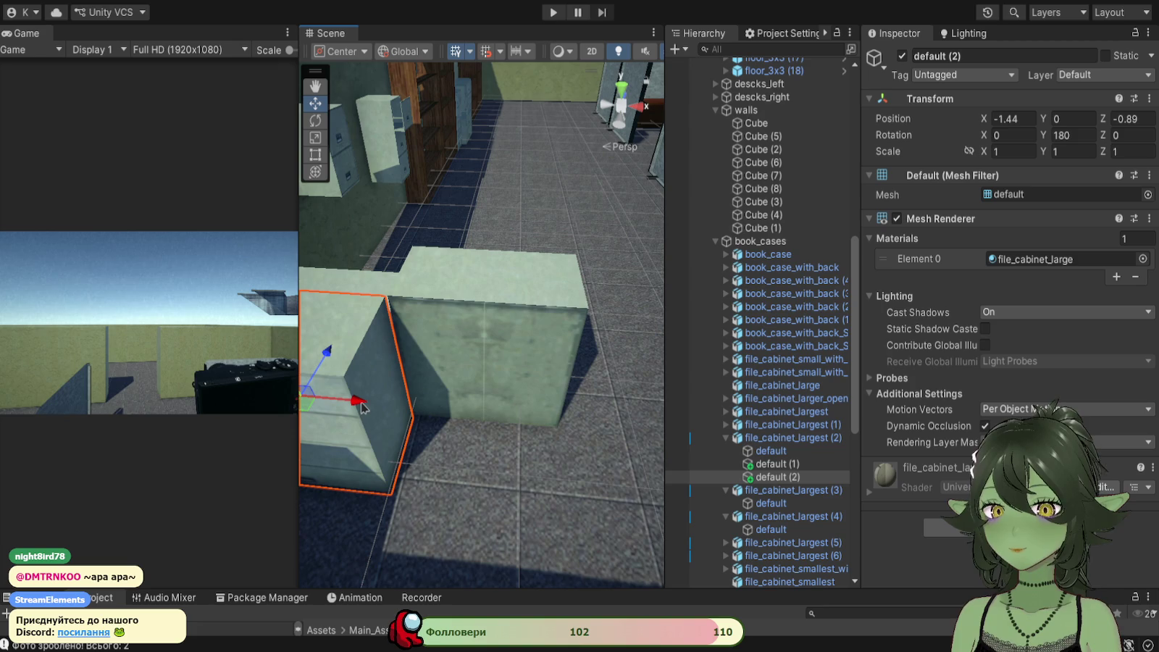
key("ctrl+z")
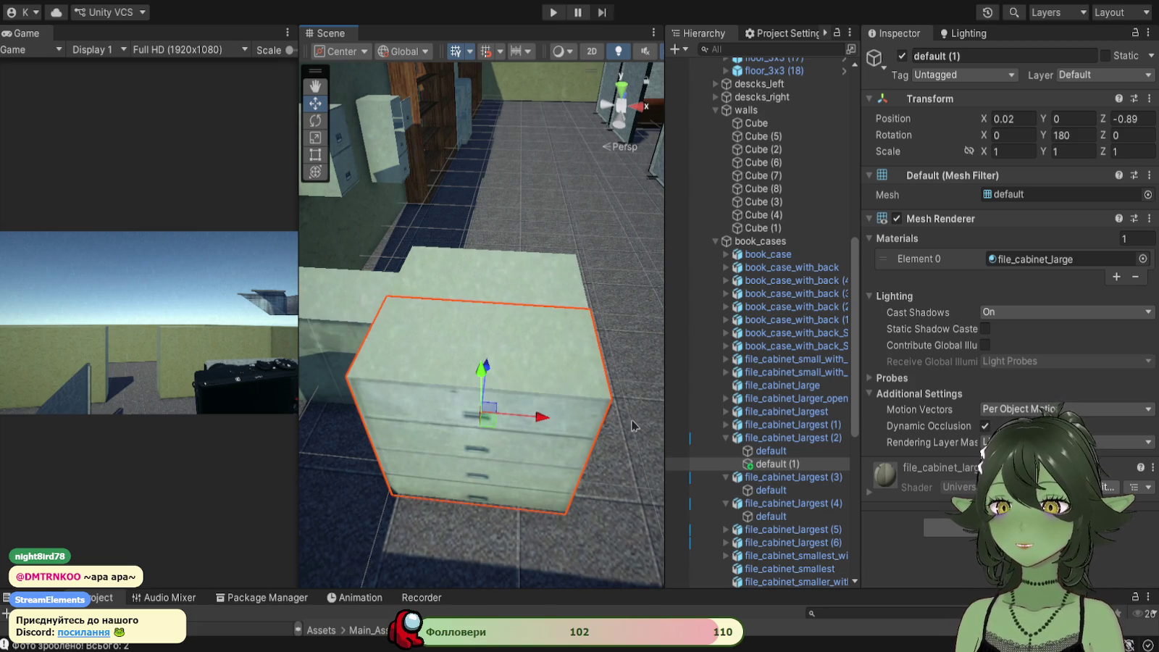
key("ctrl+z")
key("ctrl+z")
key("ctrl+z")
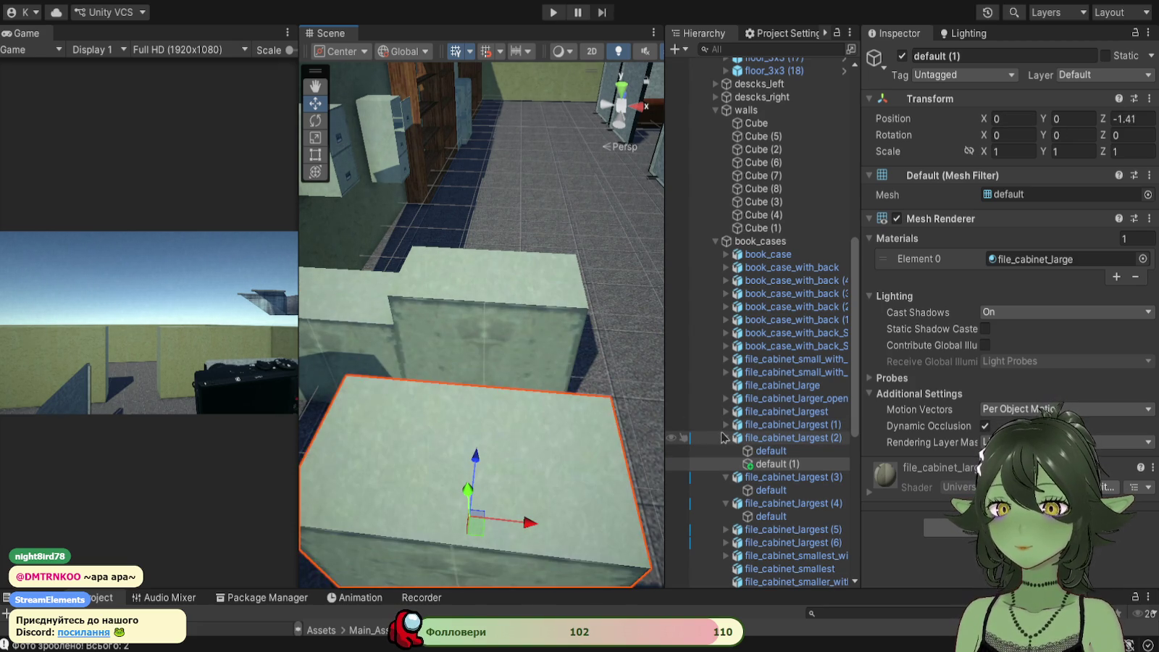
key("ctrl+z")
key("ctrl+z")
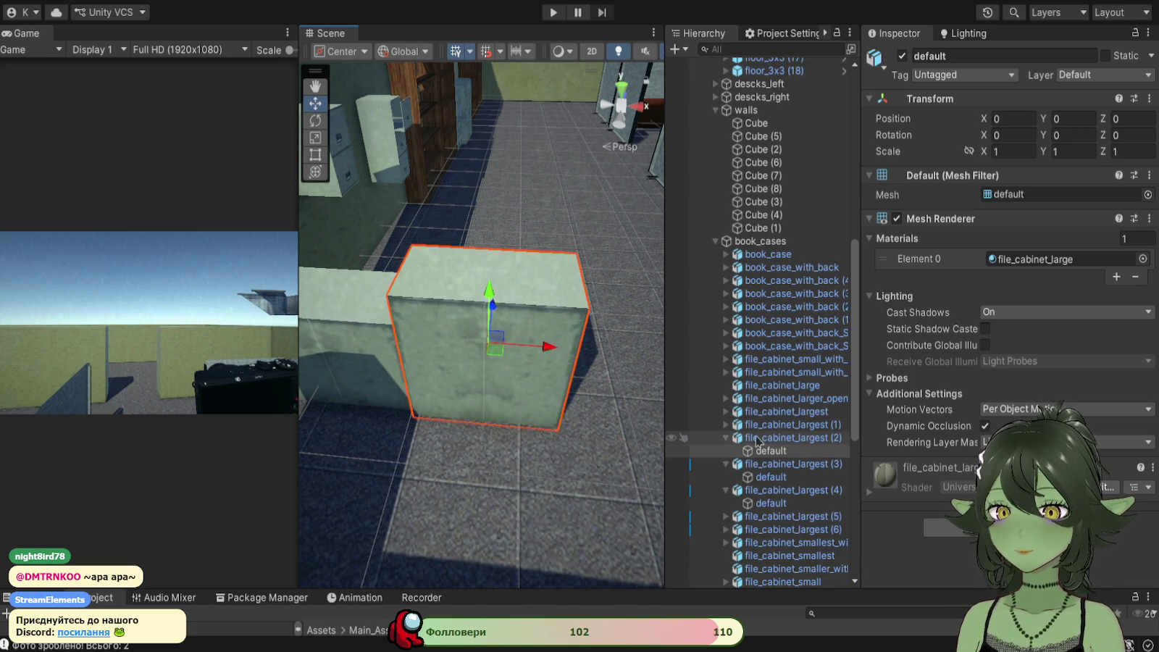
left_click(757, 438)
key("ctrl+d")
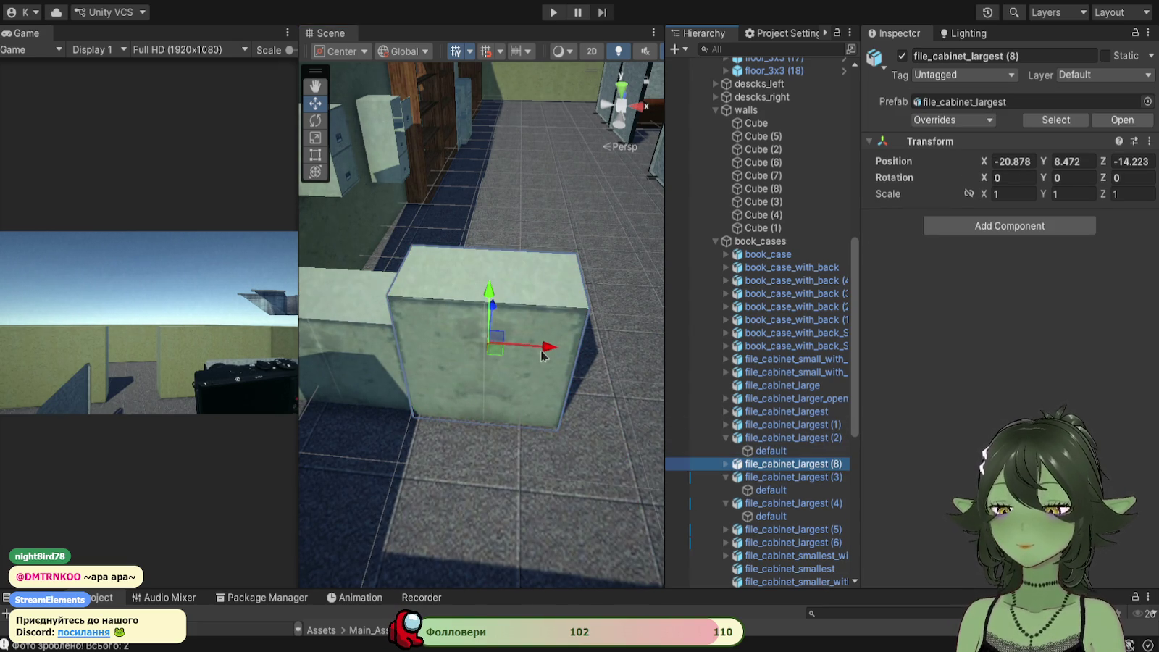
Step: Turn file_cabinet_largest (8) 180° and nudge it along Z, Y and X toward its neighbours
left_click(315, 121)
mouse_move(510, 391)
left_mouse_down()
mouse_move(484, 400)
mouse_move(318, 369)
mouse_move(140, 313)
mouse_move(98, 313)
left_mouse_up()
left_click(315, 103)
mouse_move(499, 310)
left_mouse_down()
mouse_move(449, 407)
mouse_move(424, 406)
mouse_move(435, 376)
mouse_move(520, 465)
mouse_move(511, 462)
left_mouse_up()
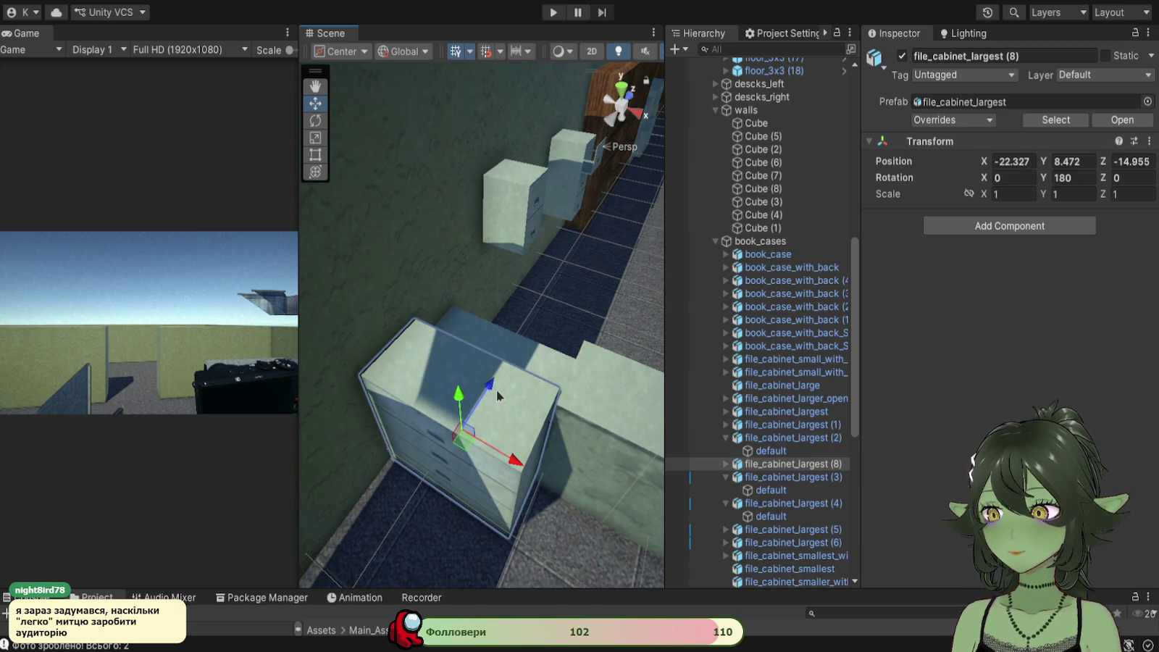
left_click_drag(491, 386, 487, 391)
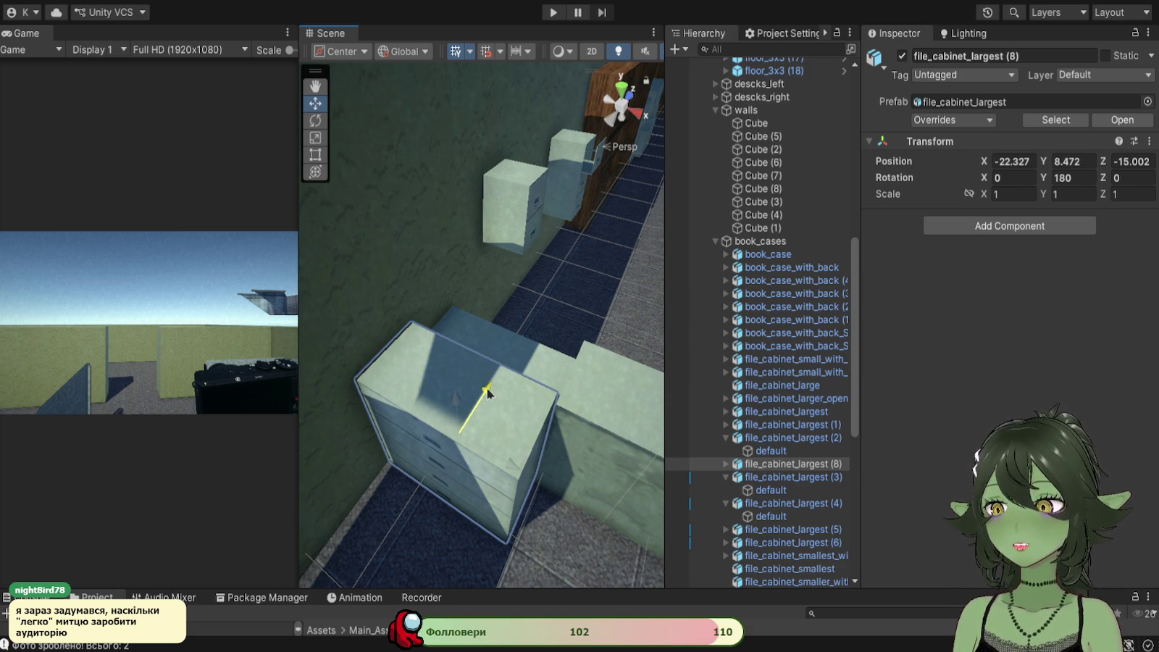
mouse_move(486, 392)
left_mouse_down()
mouse_move(564, 326)
mouse_move(557, 380)
mouse_move(580, 331)
mouse_move(538, 359)
mouse_move(502, 410)
left_mouse_up()
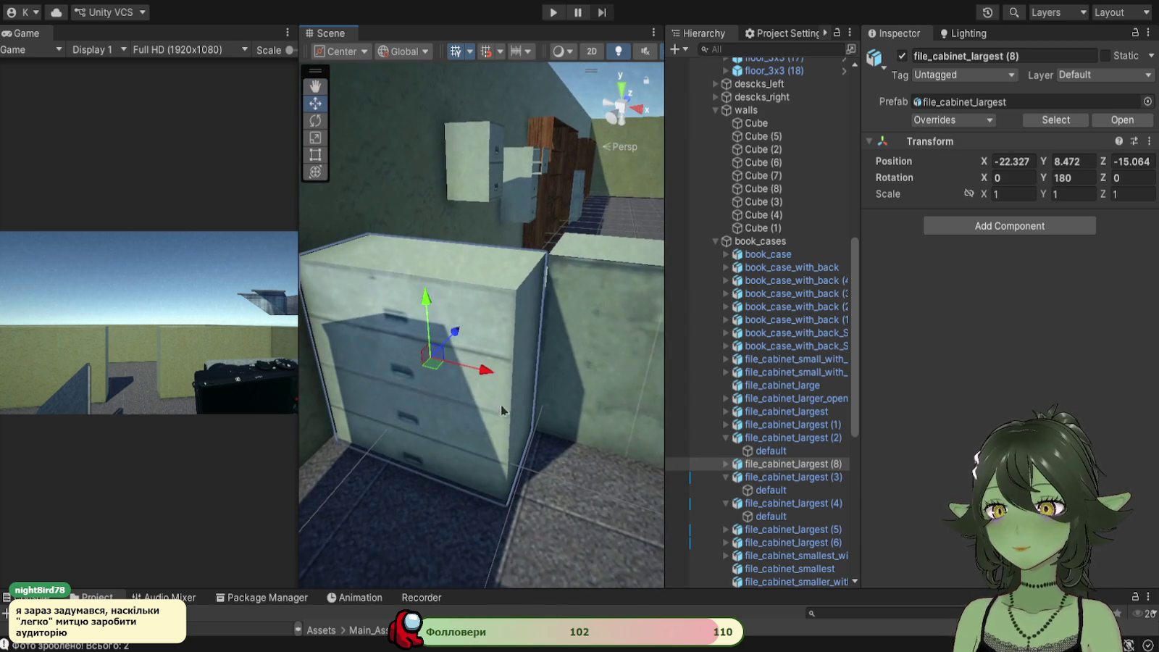
left_click_drag(426, 298, 423, 289)
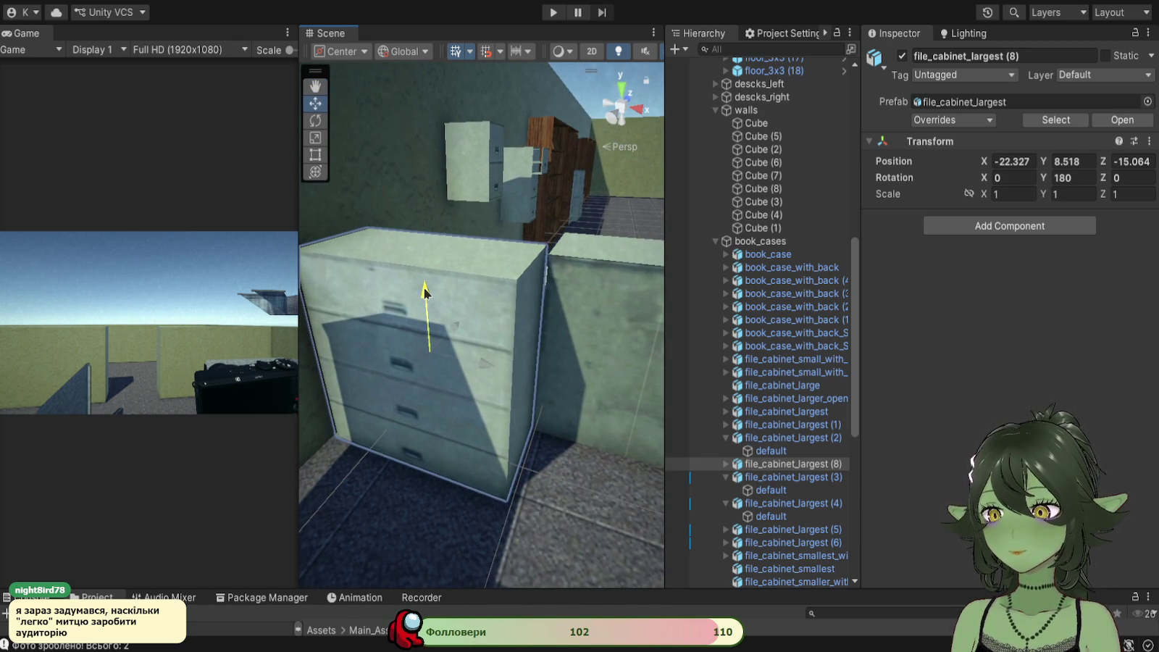
left_click_drag(467, 361, 481, 366)
Step: Close the Z gap so (8) sits at X -22.317, Z -15.094, then duplicate it as (9)
mouse_move(362, 500)
left_mouse_down()
mouse_move(532, 484)
mouse_move(500, 485)
mouse_move(501, 468)
left_mouse_up()
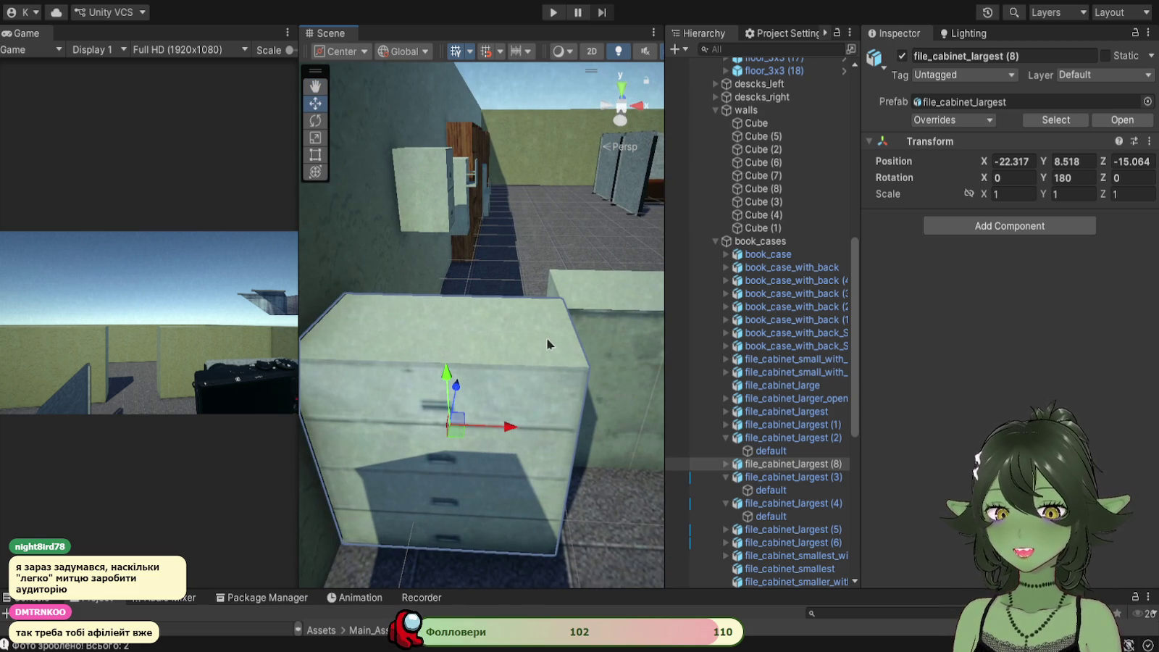
mouse_move(550, 367)
left_mouse_down()
mouse_move(478, 445)
mouse_move(539, 394)
mouse_move(458, 475)
left_mouse_up()
mouse_move(518, 397)
left_mouse_down()
mouse_move(385, 448)
mouse_move(301, 427)
mouse_move(425, 409)
mouse_move(409, 481)
mouse_move(443, 494)
left_mouse_up()
left_click_drag(509, 378, 337, 320)
key("f")
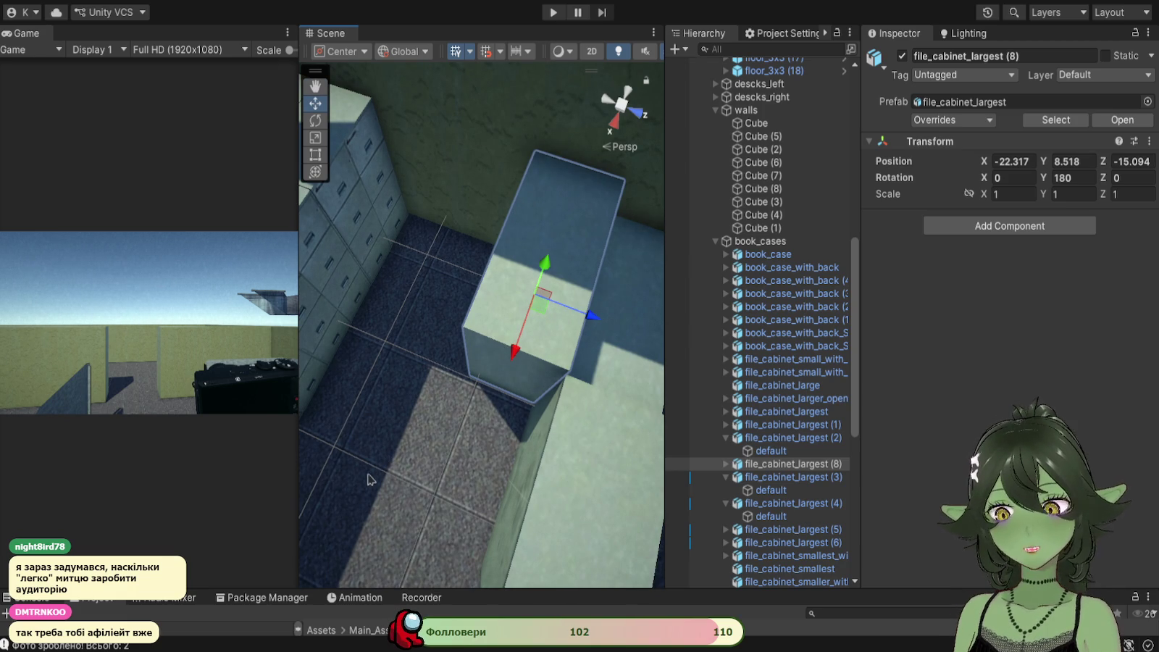
mouse_move(362, 490)
left_mouse_down()
mouse_move(360, 500)
mouse_move(420, 449)
mouse_move(488, 434)
mouse_move(479, 416)
mouse_move(503, 402)
mouse_move(499, 379)
left_mouse_up()
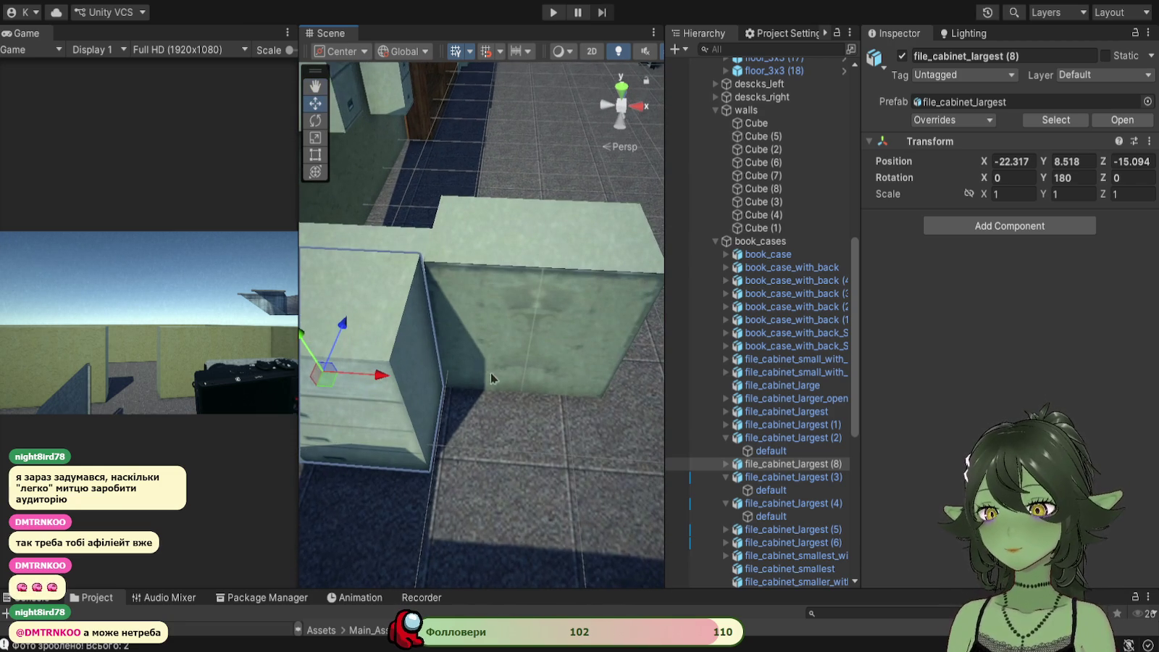
key("ctrl+d")
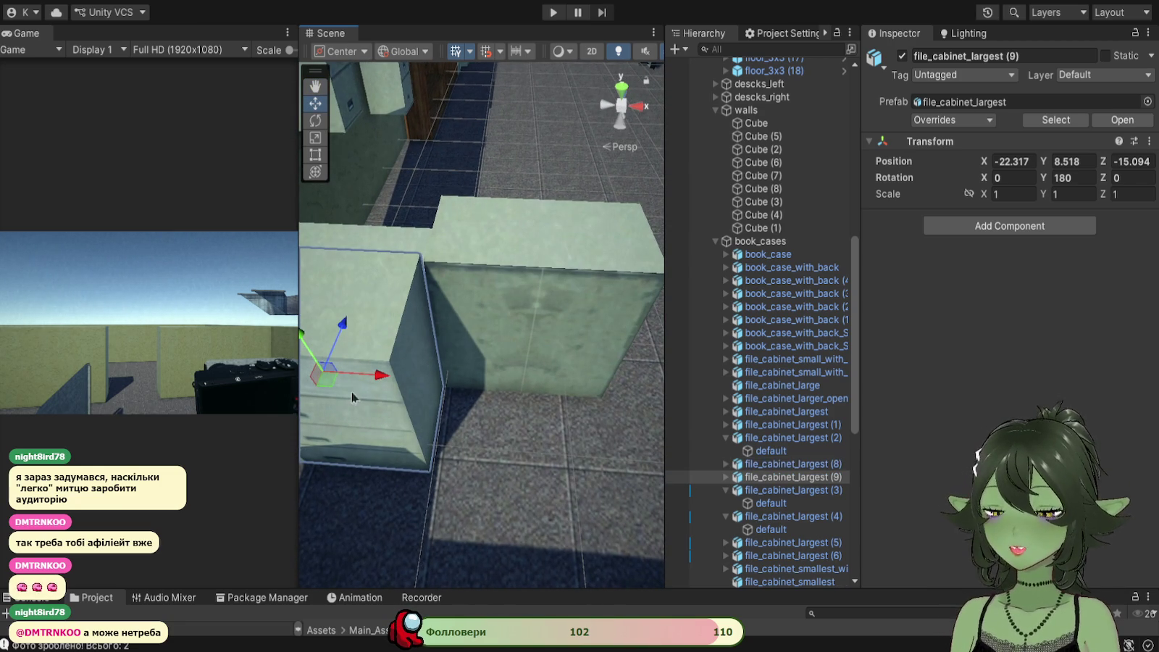
Step: Slide copy (9) along X beside the original and fine-tune its position
mouse_move(357, 391)
left_mouse_down()
mouse_move(613, 408)
mouse_move(582, 411)
left_mouse_up()
left_click_drag(482, 464, 525, 465)
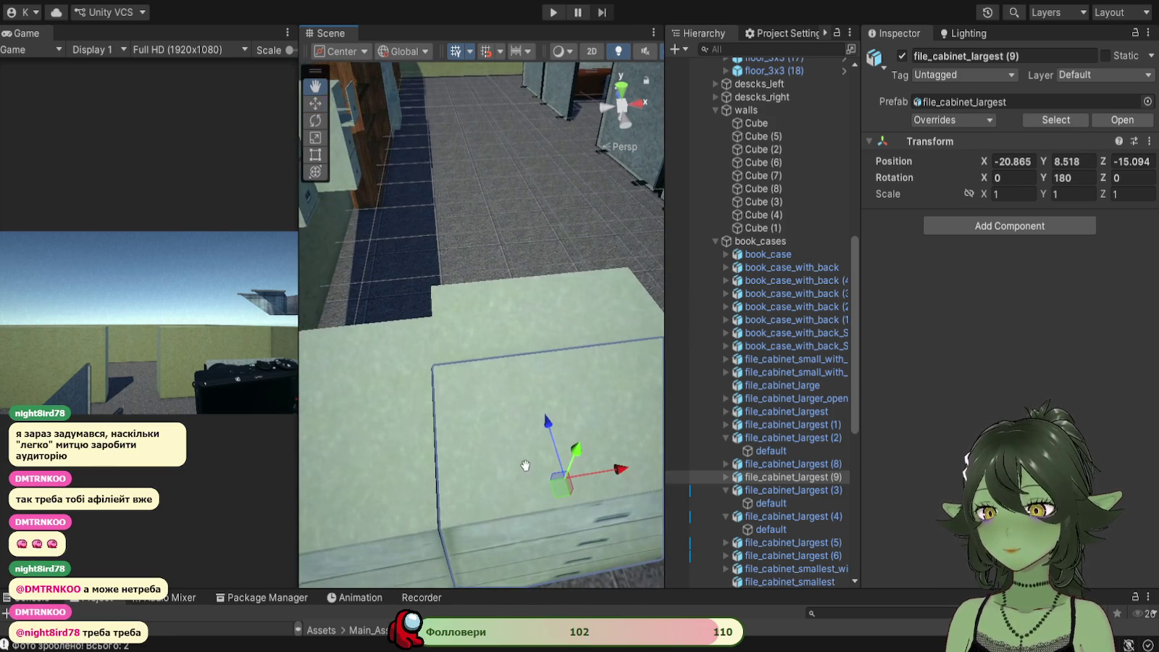
left_click_drag(546, 422, 549, 421)
left_click_drag(615, 470, 614, 469)
scroll(510, 425, "down", 3)
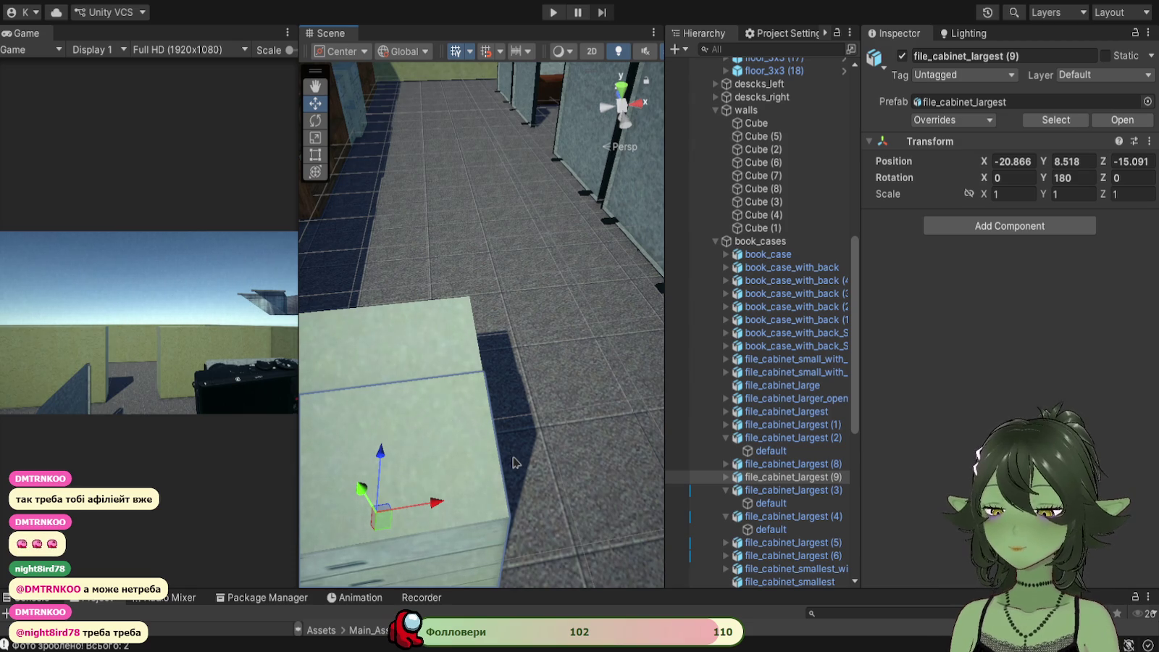
Step: Place copy (10) at X -19.426 in the row and copy (11) at Z -13.795 as a second row
key("ctrl+d")
left_click_drag(428, 502, 663, 510)
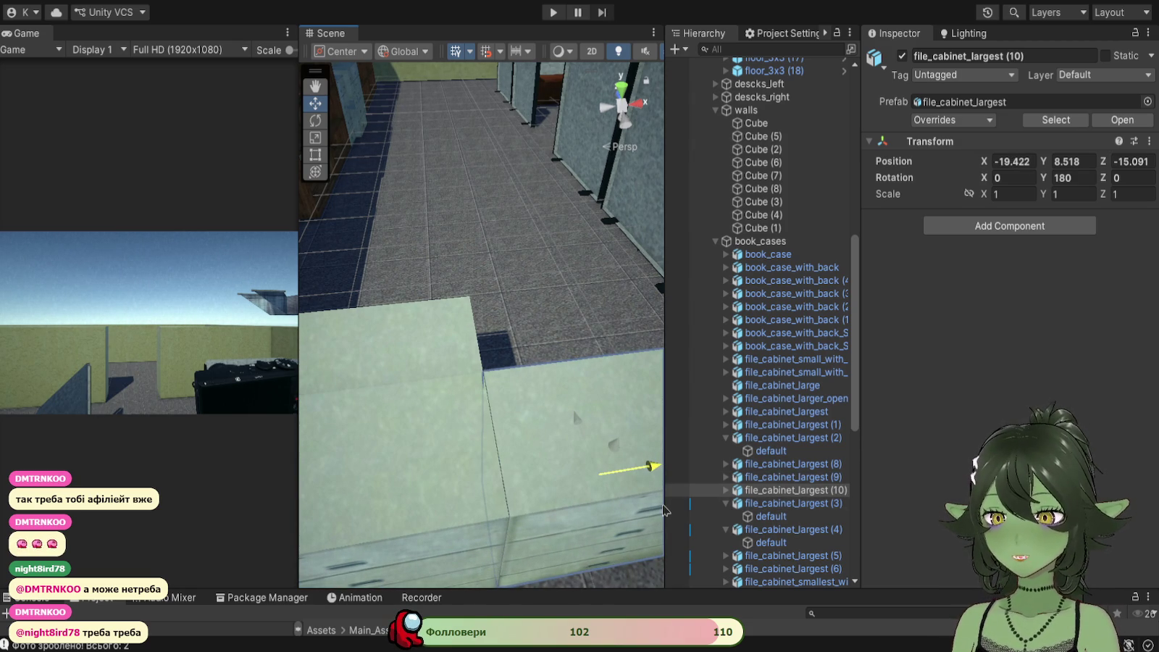
mouse_move(572, 410)
left_mouse_down()
mouse_move(467, 499)
mouse_move(572, 419)
mouse_move(311, 506)
mouse_move(411, 380)
mouse_move(509, 400)
left_mouse_up()
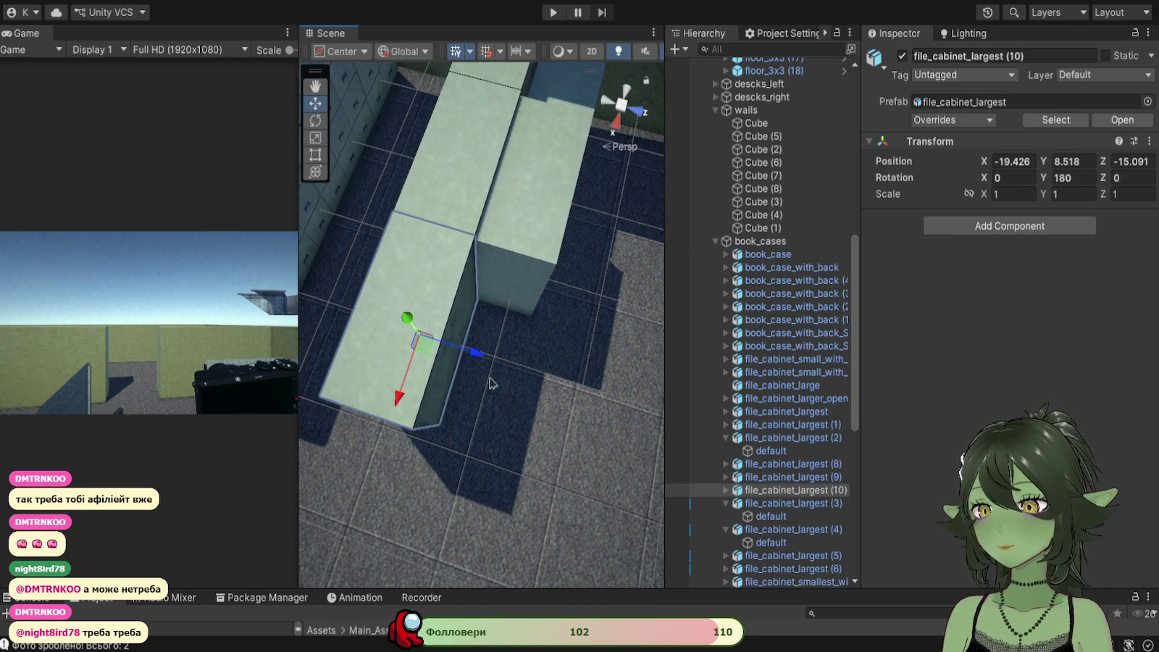
key("ctrl+d")
mouse_move(480, 355)
left_mouse_down()
mouse_move(595, 395)
mouse_move(481, 268)
mouse_move(474, 347)
mouse_move(357, 202)
left_mouse_up()
mouse_move(480, 192)
left_mouse_down()
mouse_move(504, 316)
mouse_move(512, 235)
left_mouse_up()
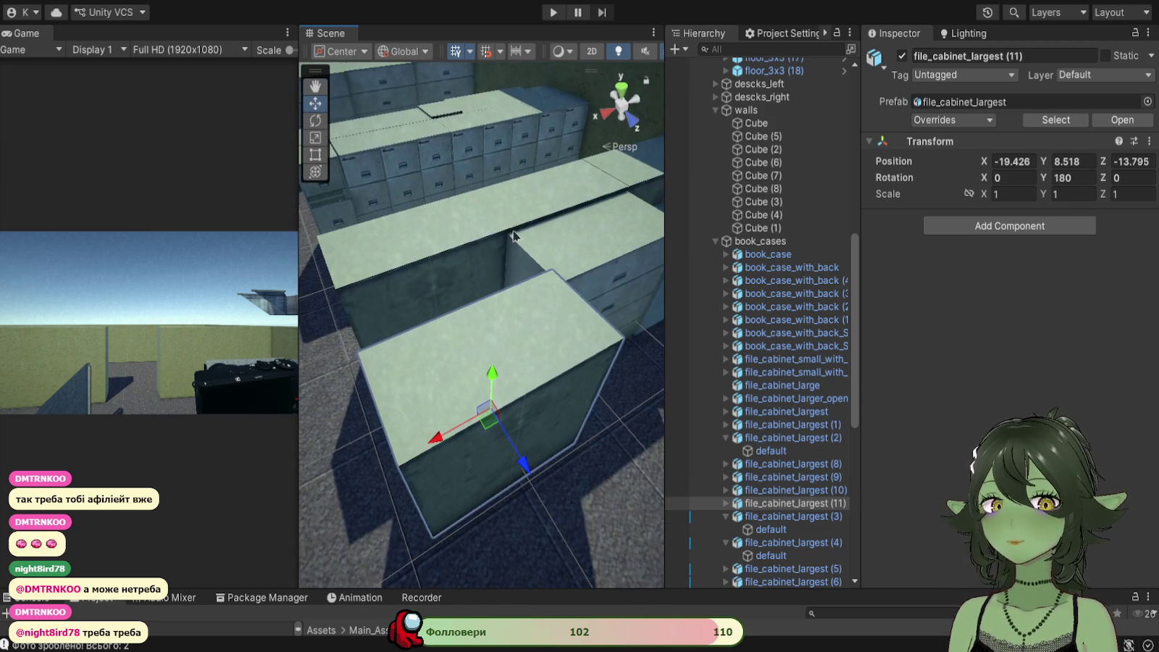
Step: Read file_cabinet_small (17)'s Position Y value of 8.523
left_click(608, 249)
left_click(545, 258)
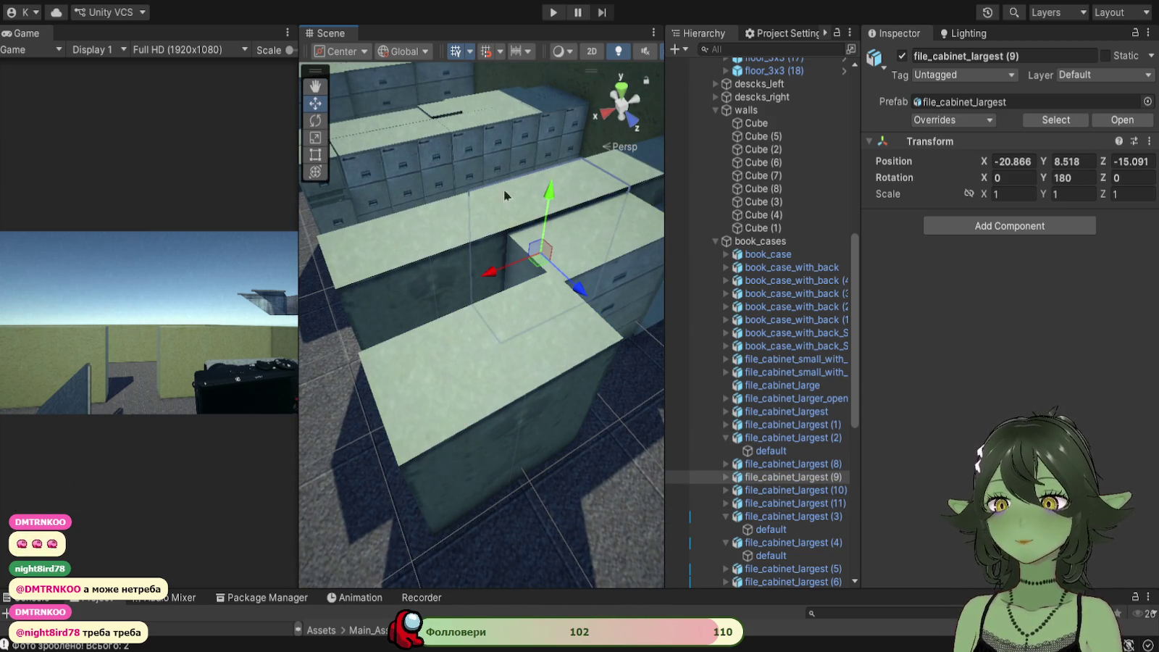
left_click(420, 163)
left_click(1072, 161)
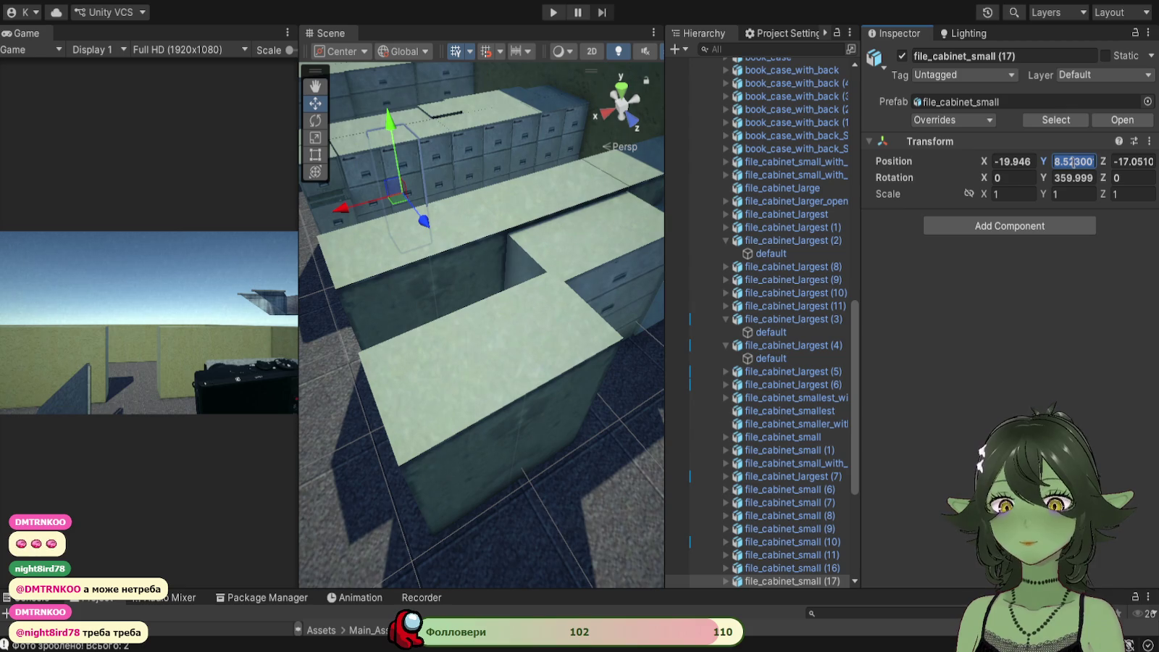
Step: Select cabinets (2), (8), (9), (10) and (11) together and paste Position Y 8.523
left_click(590, 370)
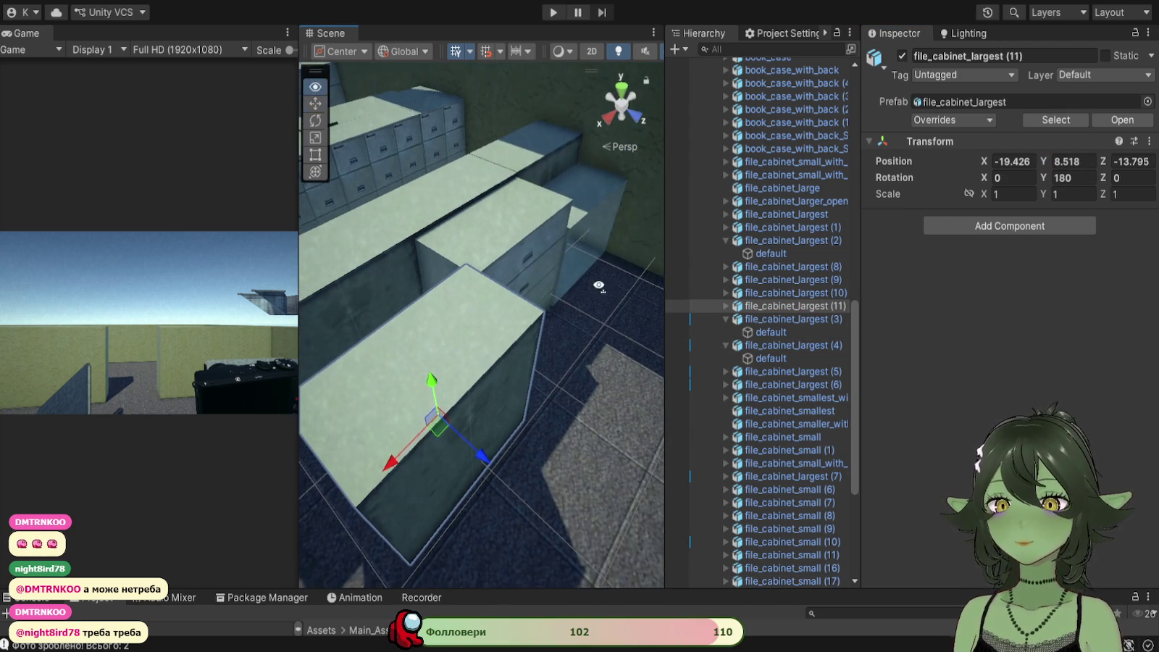
left_click(583, 178, "shift")
left_click(443, 217, "shift")
left_click(346, 254, "shift")
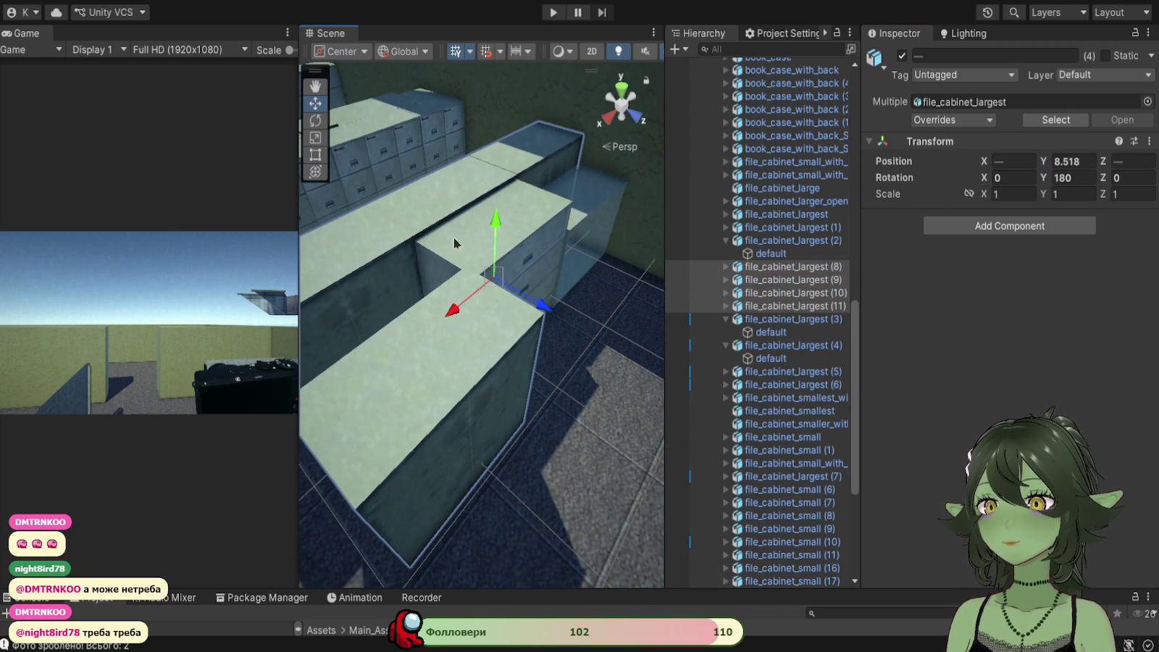
left_click(455, 239, "shift")
left_click(1070, 162)
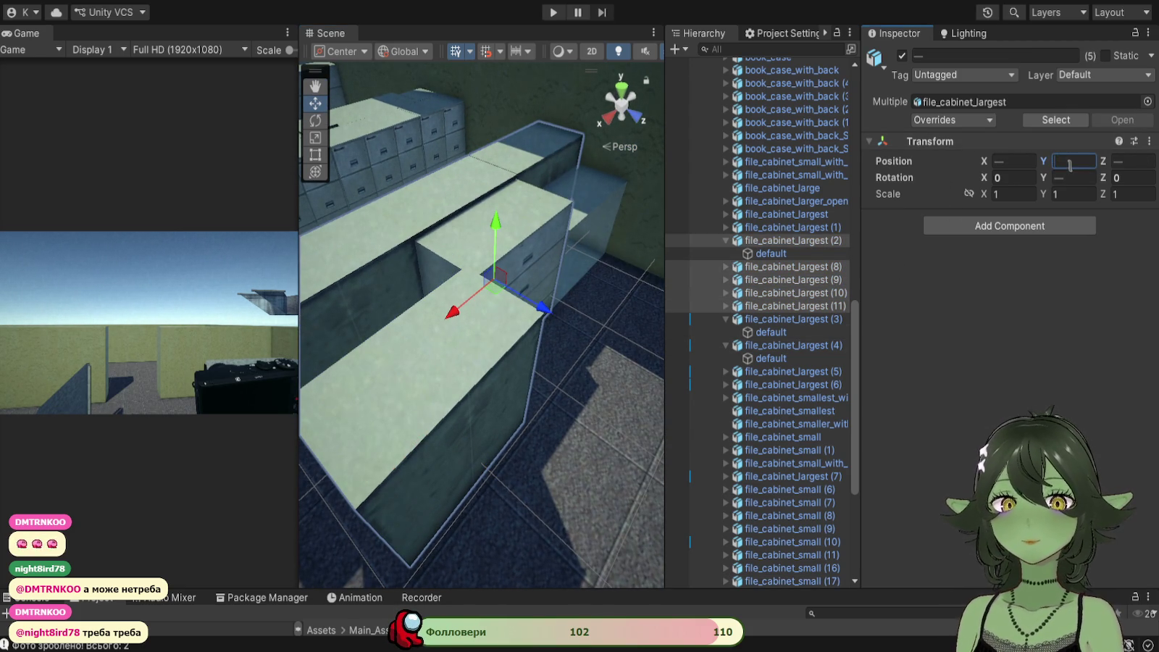
key("ctrl+v")
left_click(509, 460)
scroll(434, 217, "up", 5)
scroll(480, 144, "down", 10)
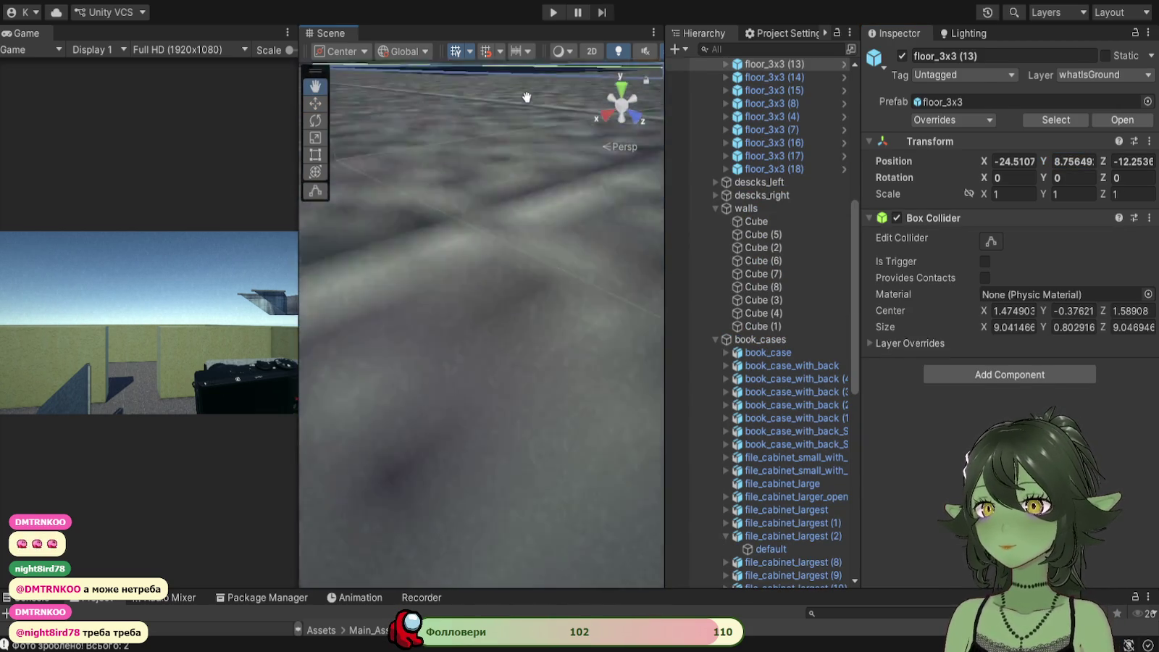
scroll(496, 334, "down", 3)
left_click(520, 436)
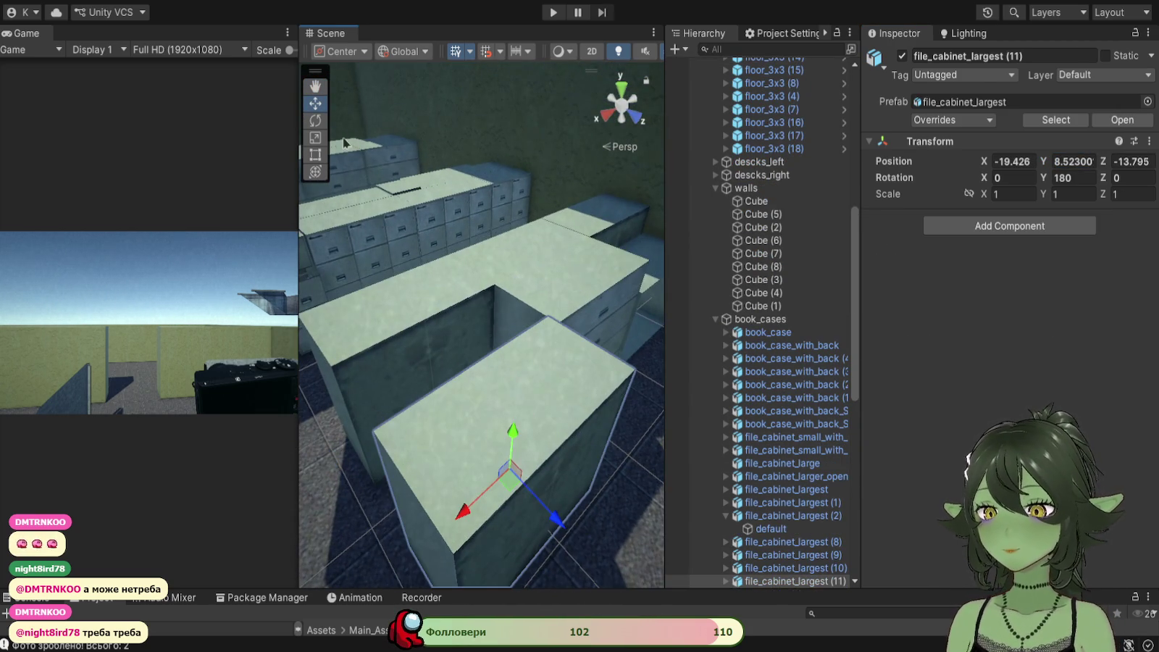
Step: Turn cabinet (11) 180° on Y and slide it along Z against its row
left_click(315, 120)
mouse_move(532, 542)
left_mouse_down()
mouse_move(103, 432)
mouse_move(132, 449)
left_mouse_up()
left_click(315, 103)
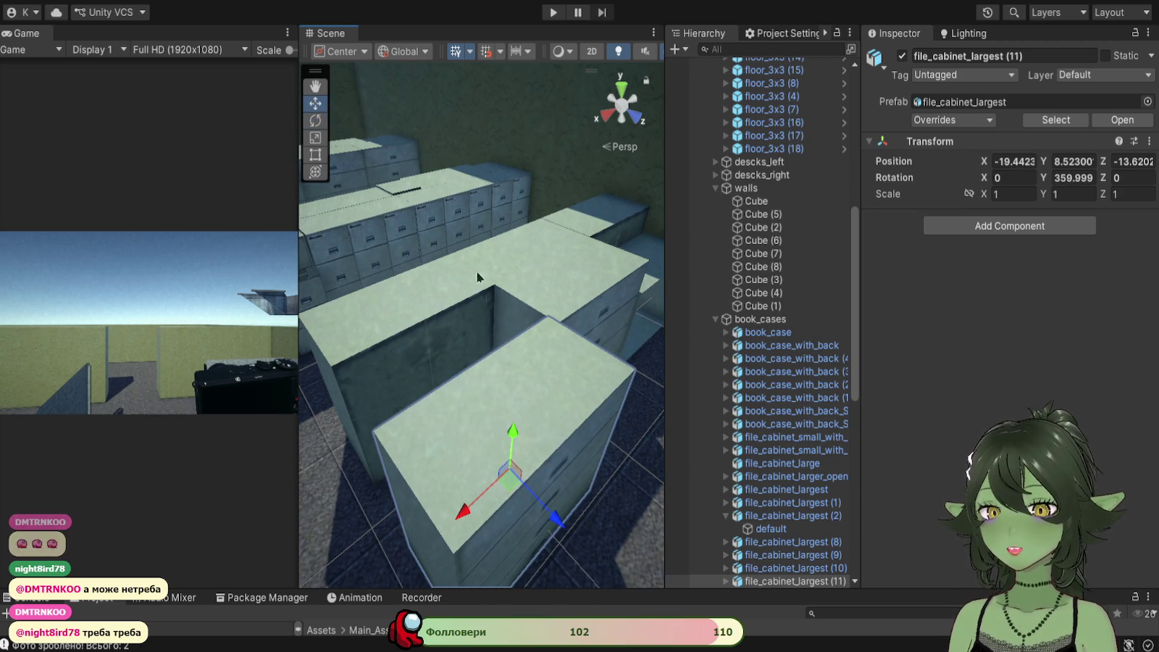
left_click_drag(561, 525, 506, 463)
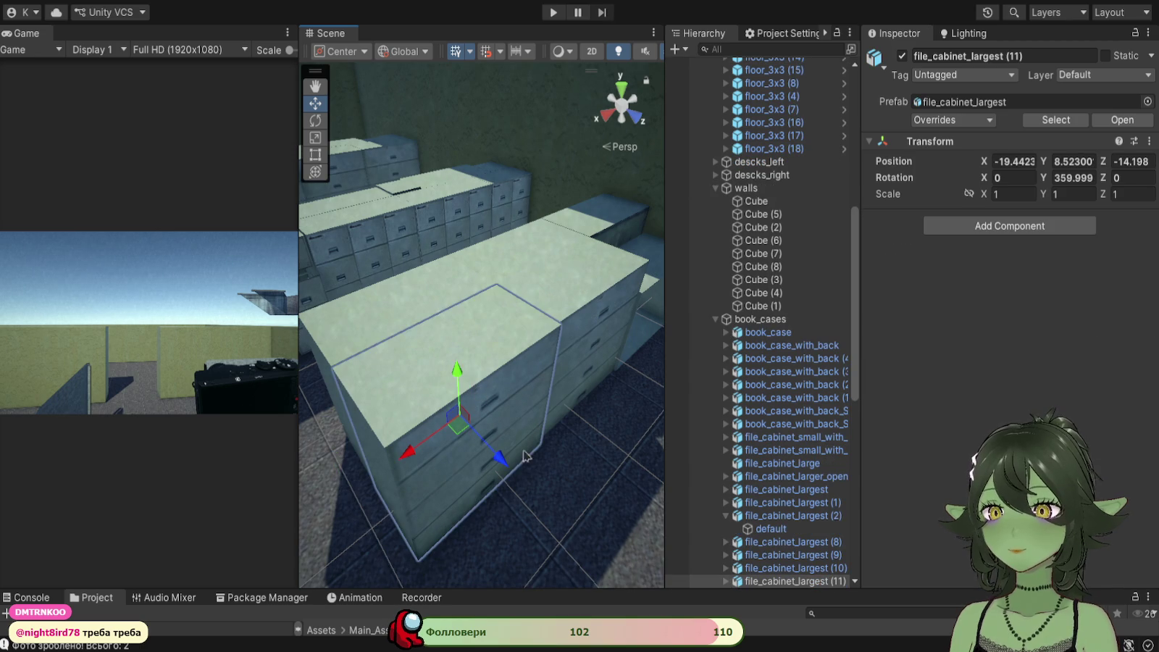
left_click_drag(506, 463, 499, 460)
left_click(553, 491)
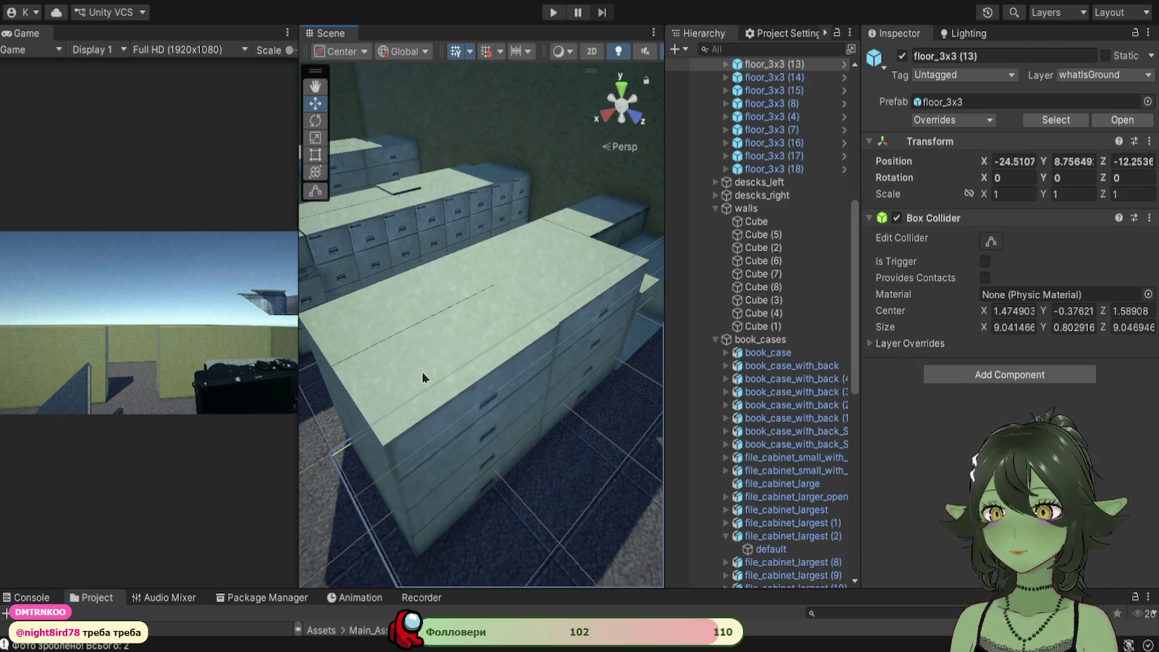
left_click(423, 378)
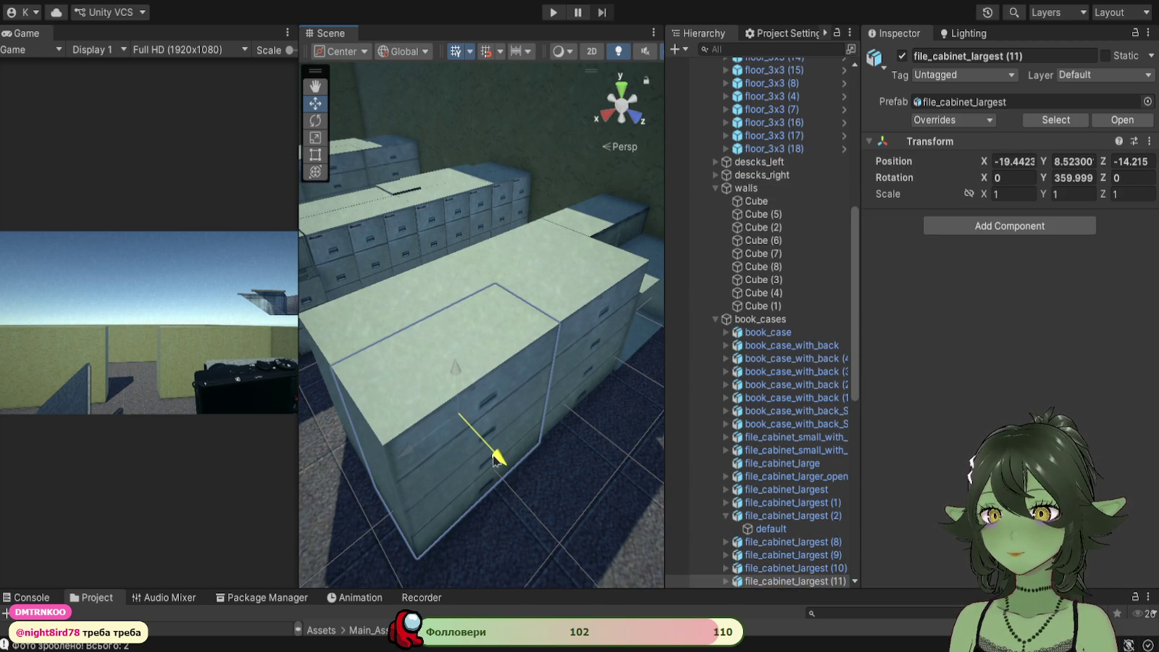
key("ctrl+z")
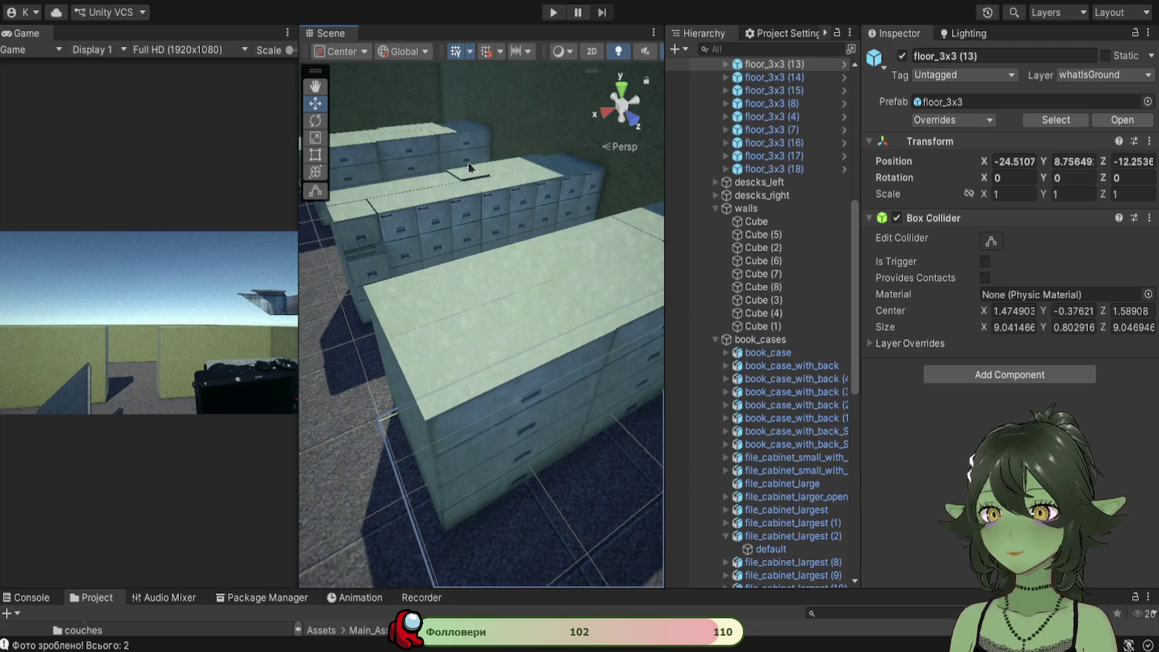
Step: Set file_cabinet_small_with_shelfs (4) to Position Y 8.523, then select file_cabinet_largest (4)
left_click(471, 180)
type("8.523")
key("Return")
mouse_move(633, 279)
left_mouse_down()
mouse_move(548, 348)
mouse_move(566, 401)
left_mouse_up()
left_click(537, 332)
left_click(1065, 160)
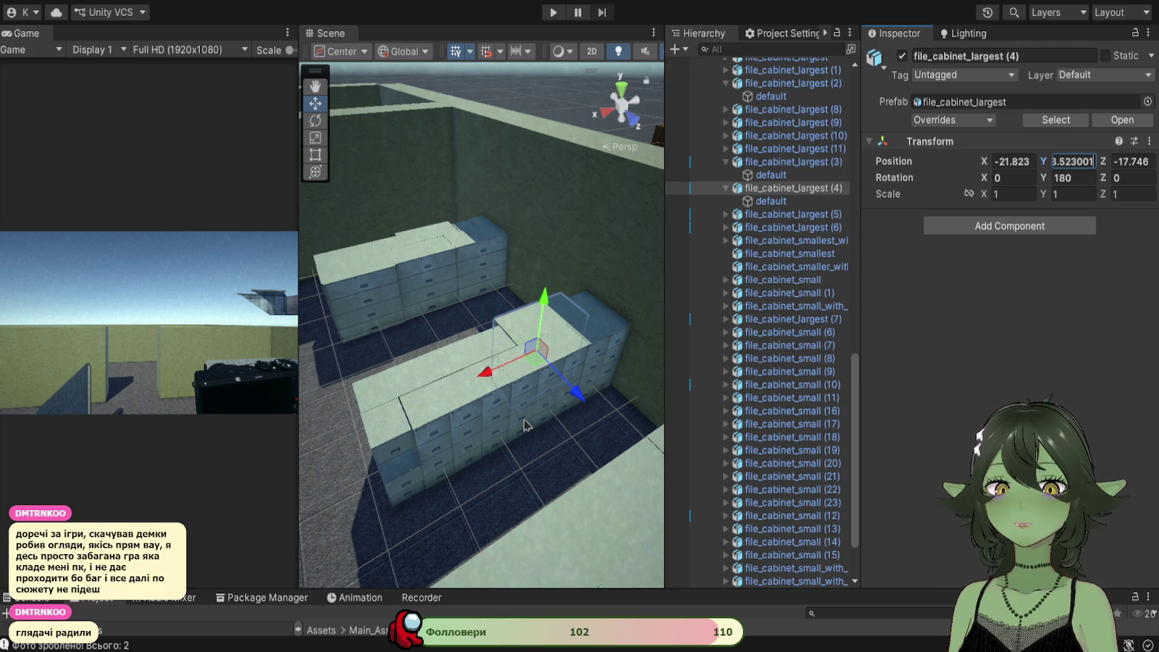
scroll(525, 426, "up", 3)
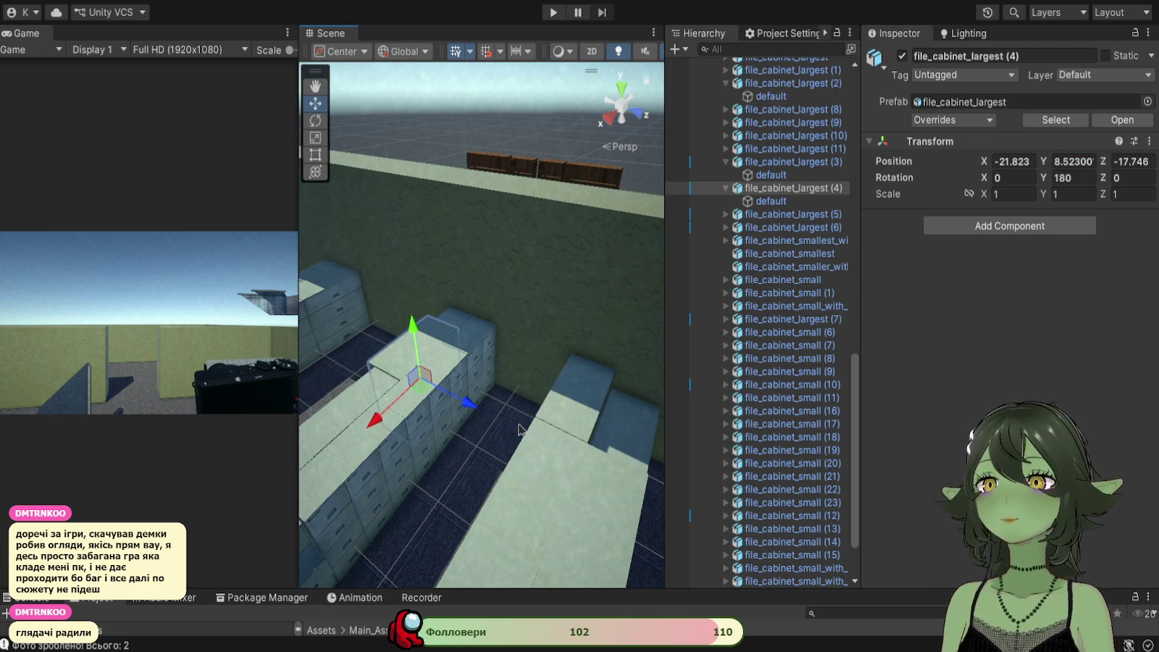
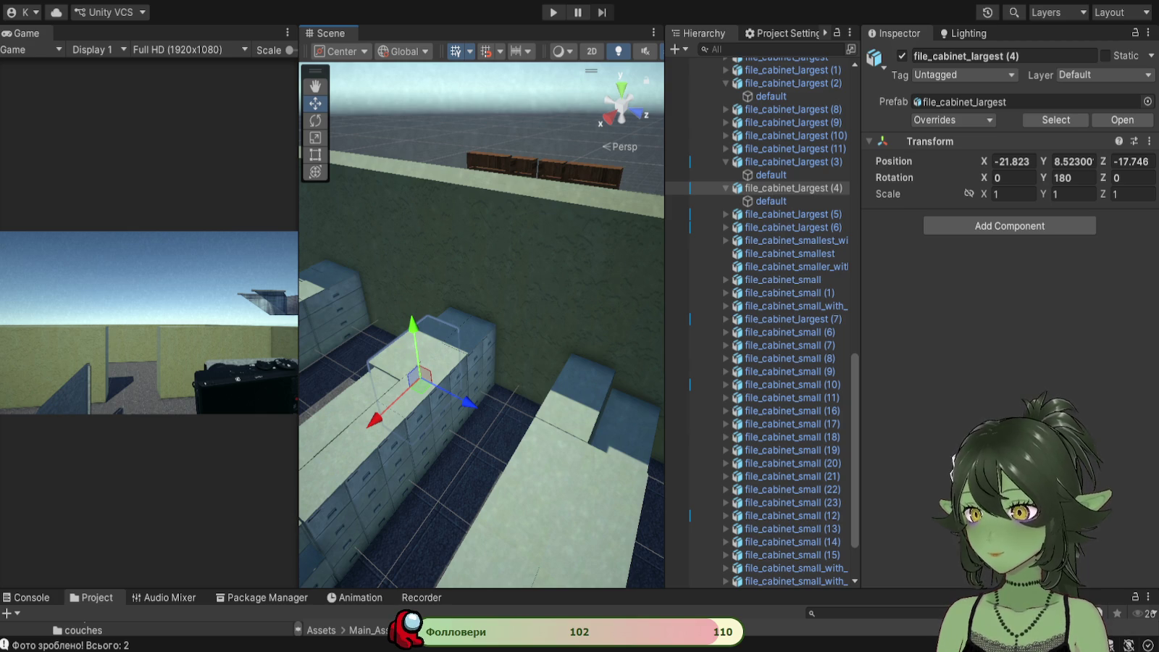
Step: Delete the small shelved cabinet standing beside the bookshelf
key("w")
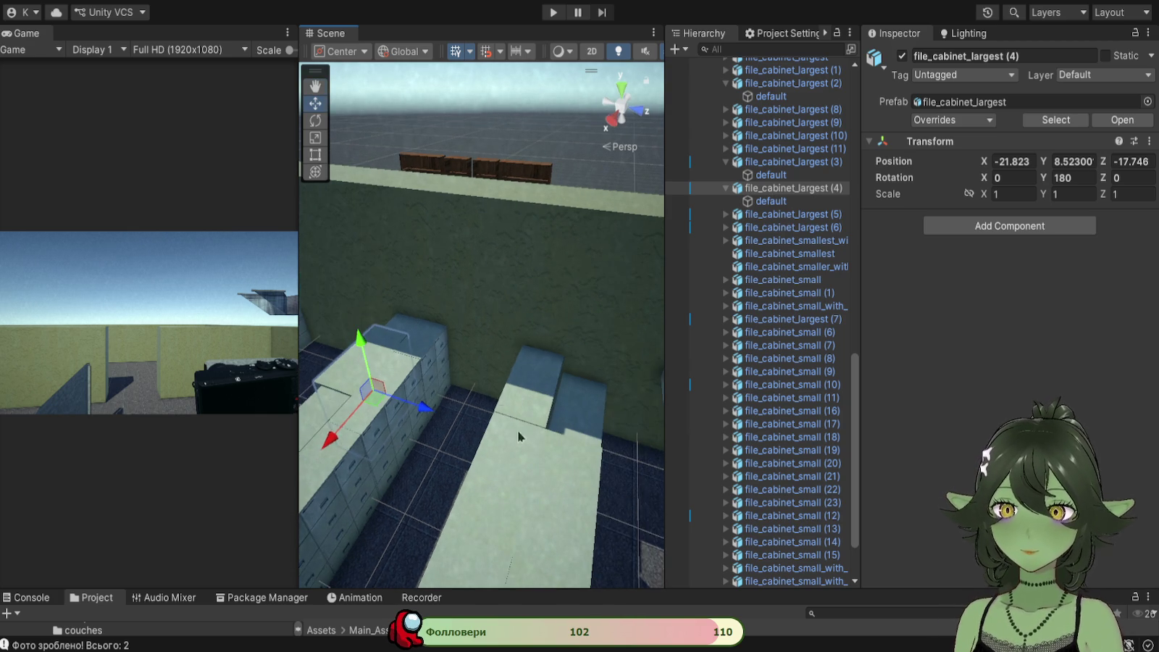
key("d")
key("w")
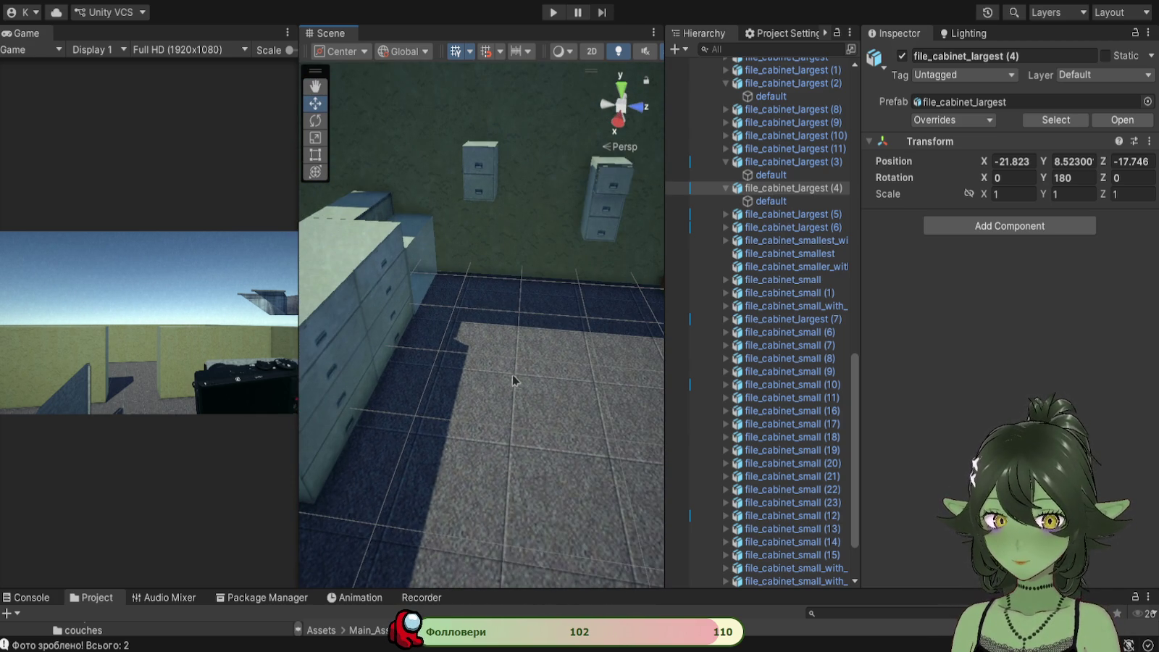
left_click_drag(455, 324, 632, 376)
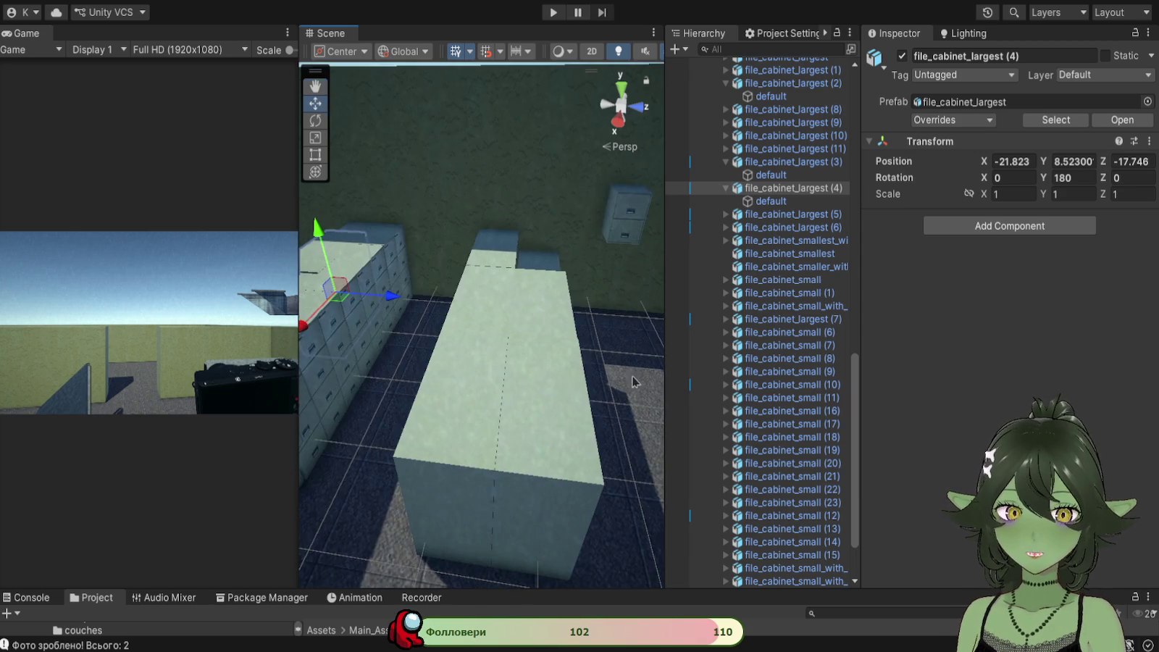
key("w")
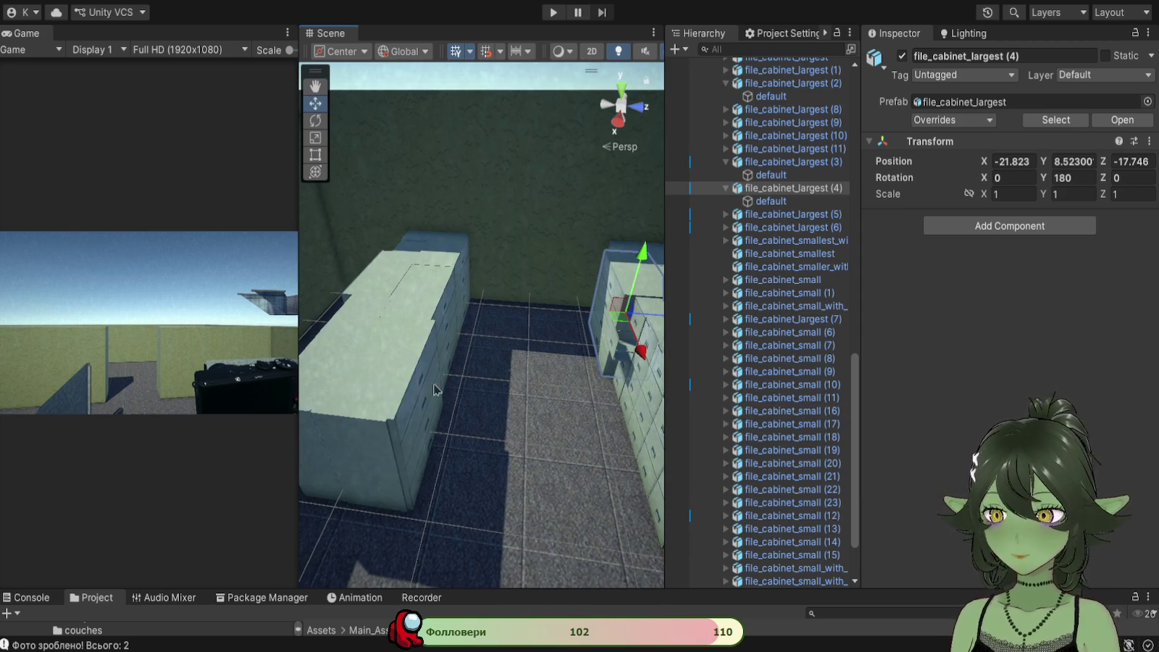
key("d")
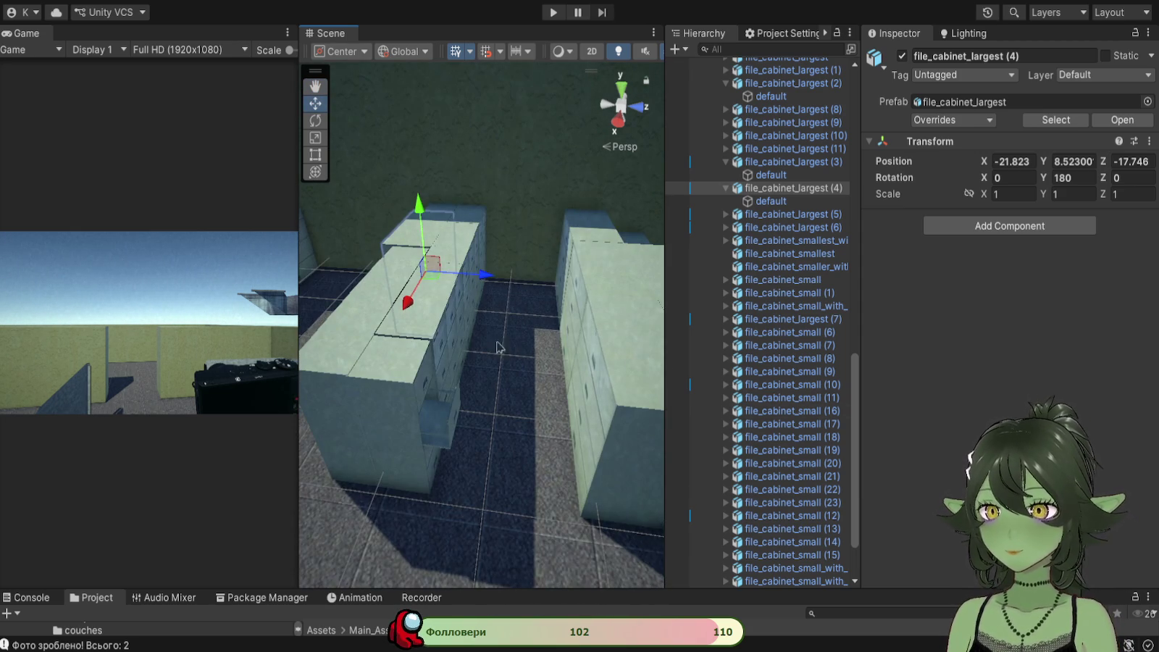
left_click(396, 500)
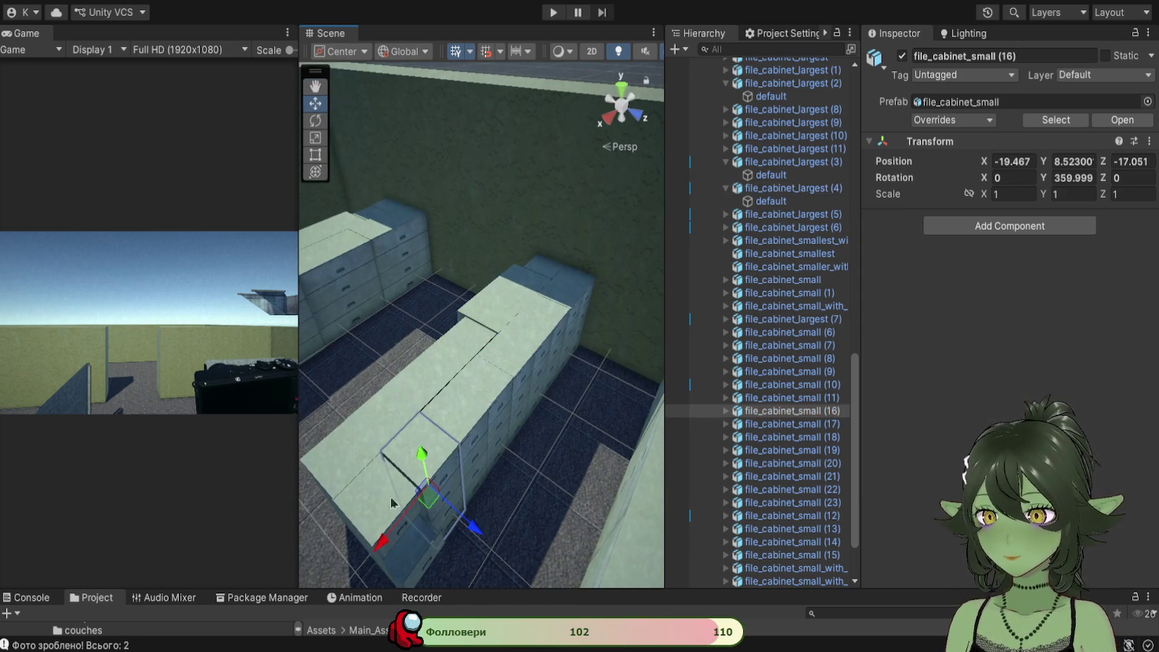
left_click(403, 504)
mouse_move(373, 577)
left_mouse_down()
mouse_move(620, 328)
mouse_move(386, 420)
mouse_move(538, 383)
mouse_move(510, 414)
left_mouse_up()
mouse_move(534, 319)
left_mouse_down()
mouse_move(687, 355)
mouse_move(340, 394)
mouse_move(461, 388)
mouse_move(459, 279)
mouse_move(513, 250)
mouse_move(522, 417)
mouse_move(370, 362)
mouse_move(592, 377)
mouse_move(404, 309)
left_mouse_up()
left_click(404, 309)
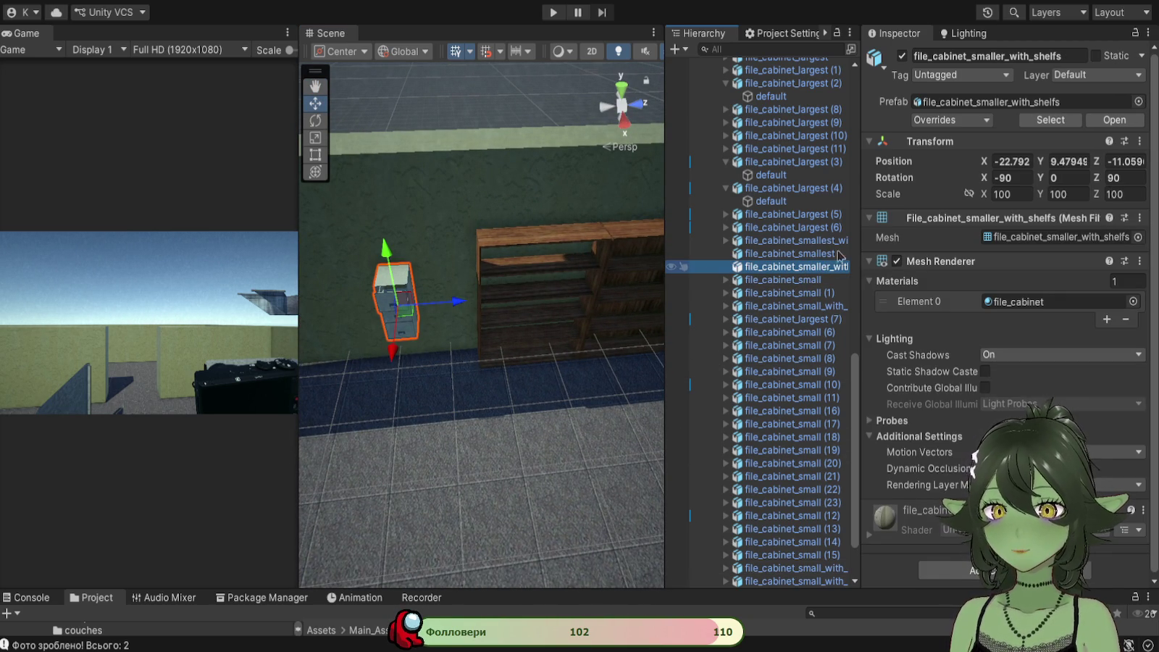
key("Delete")
Step: Delete file_cabinet_smallest from the Hierarchy after framing the large cabinets
left_click(726, 188)
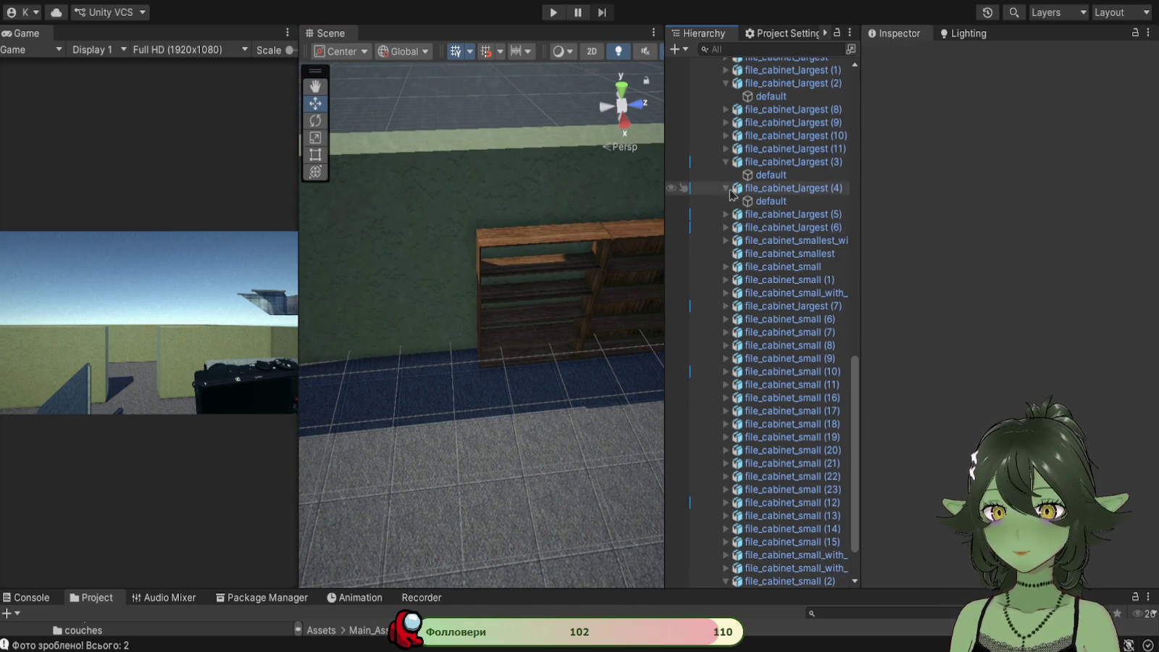
left_click(782, 188)
left_click(725, 161)
key("f")
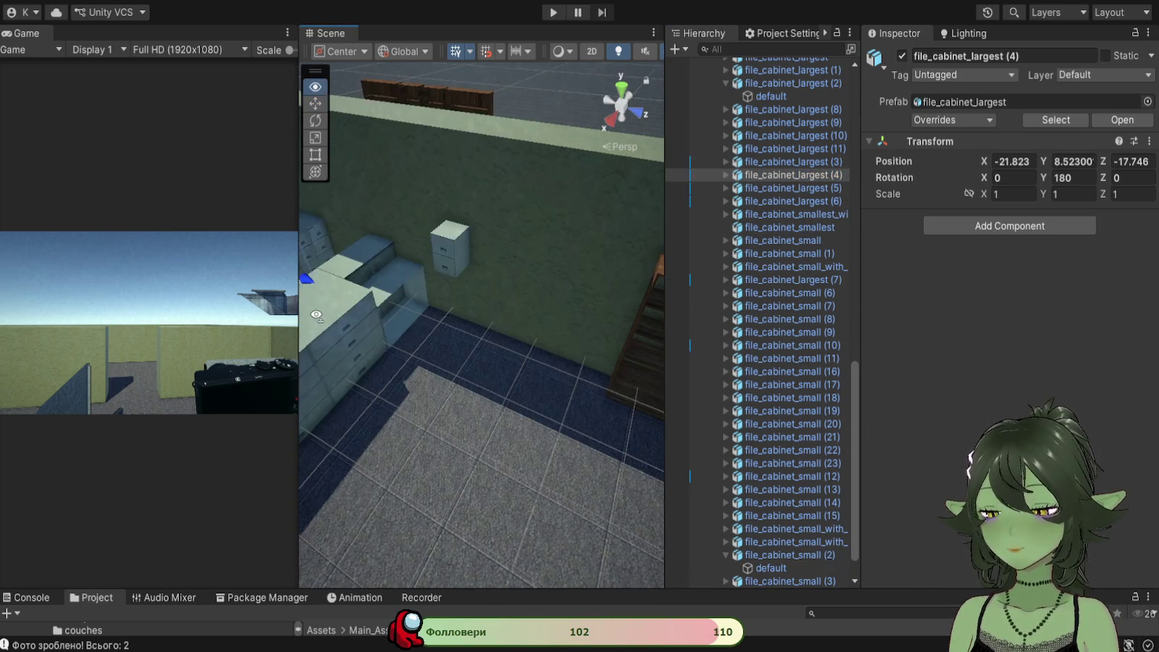
left_click(784, 227)
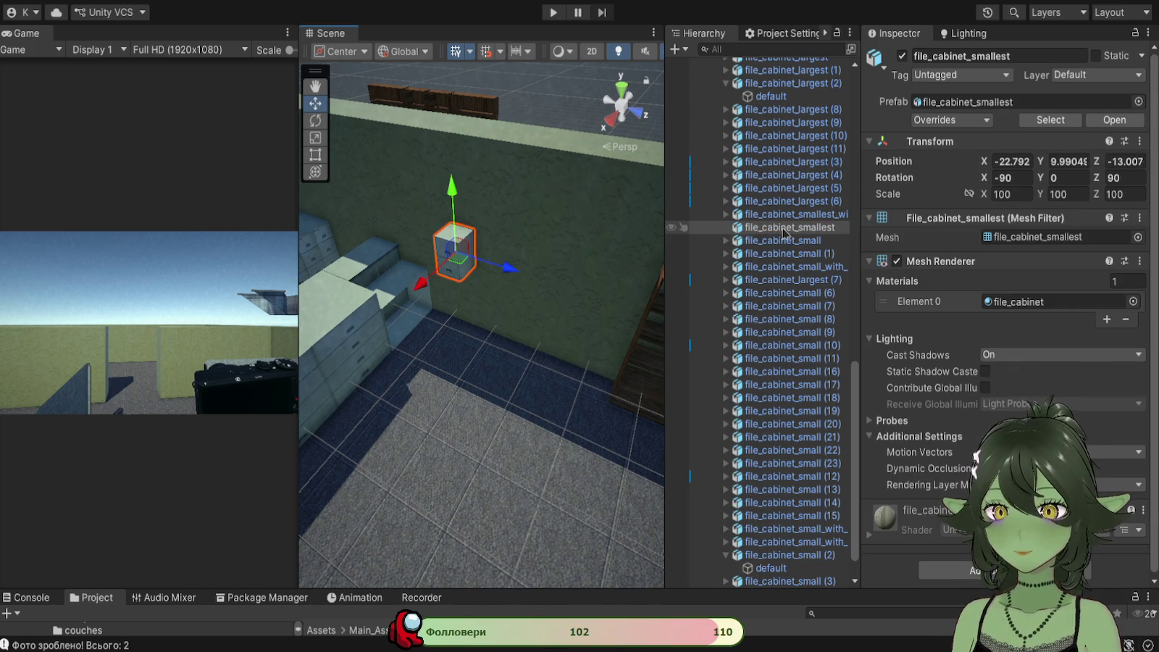
left_click(775, 229)
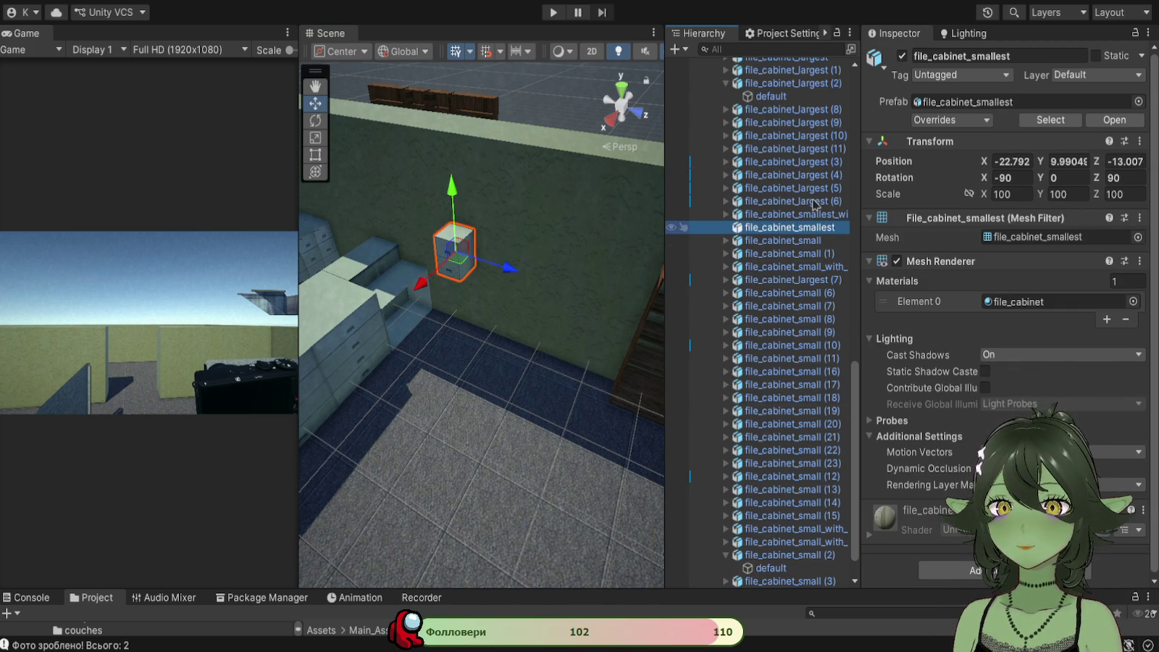
key("Delete")
Step: Delete the three cabinets against the wall, then the two remaining small cabinets
mouse_move(368, 397)
left_mouse_down()
mouse_move(408, 364)
mouse_move(339, 367)
mouse_move(408, 287)
mouse_move(426, 410)
mouse_move(485, 373)
left_mouse_up()
mouse_move(569, 434)
left_mouse_down()
mouse_move(418, 455)
mouse_move(504, 453)
mouse_move(419, 310)
mouse_move(404, 324)
left_mouse_up()
left_click_drag(507, 359, 525, 398)
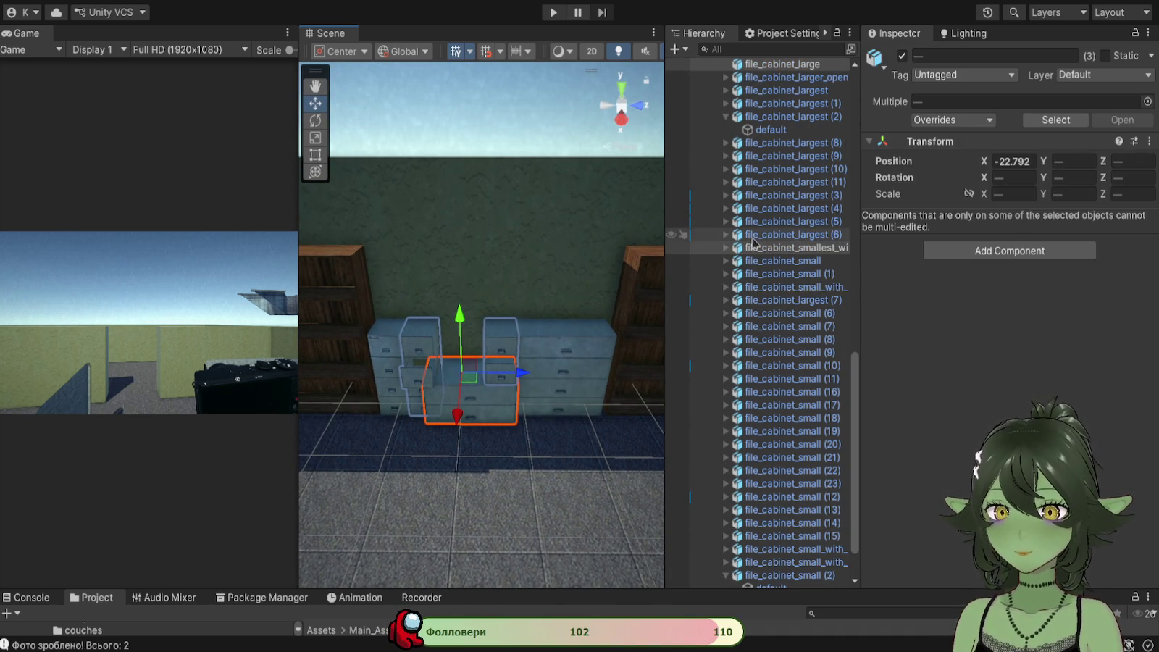
left_click(757, 250)
key("Delete")
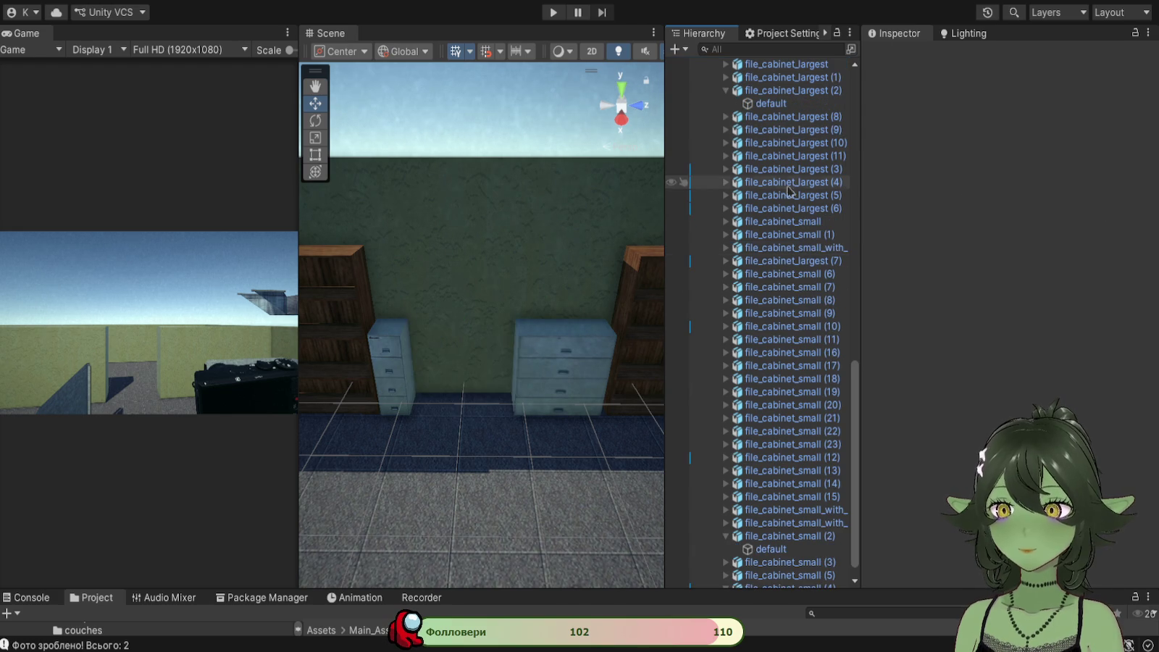
left_click(395, 360, "shift")
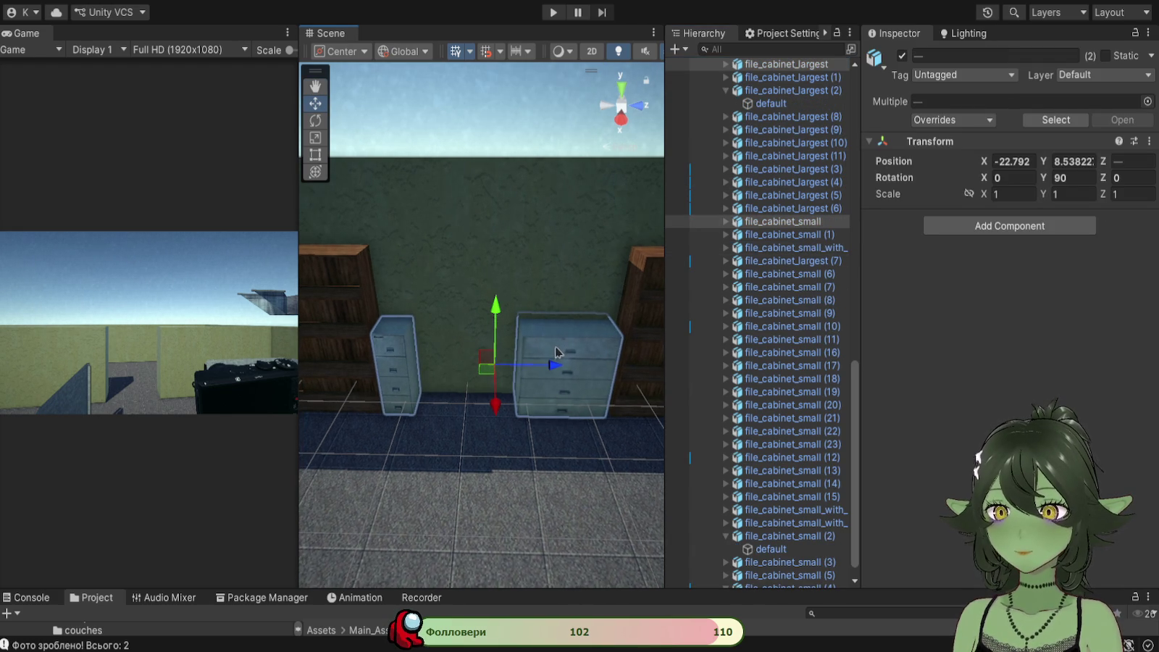
left_click(768, 224)
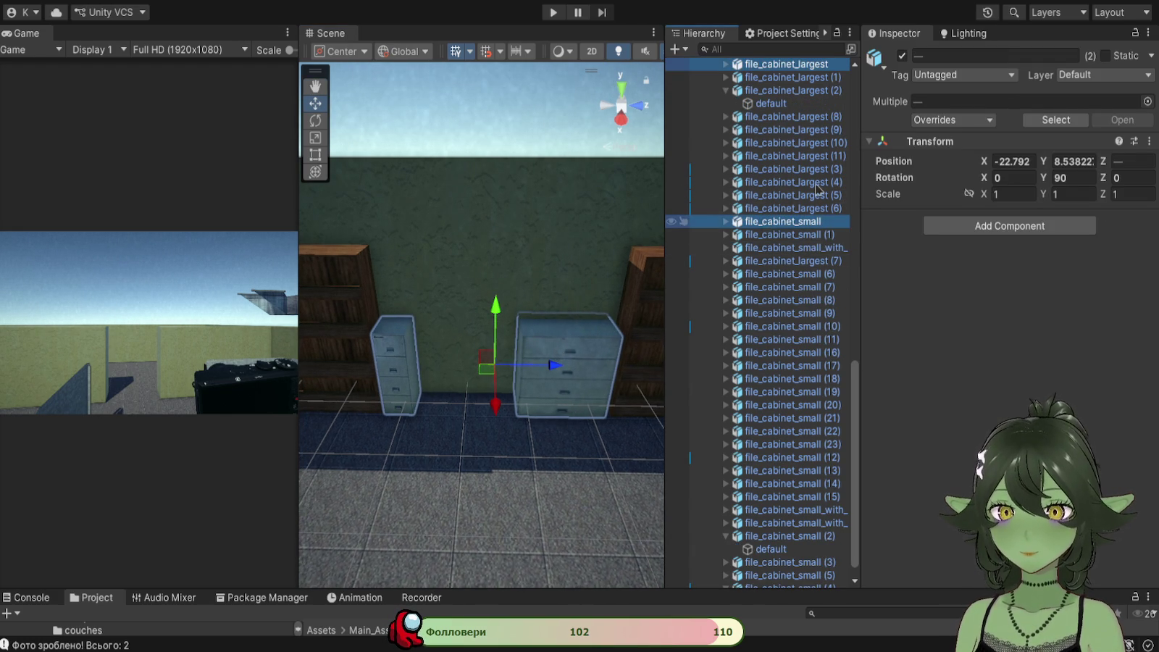
key("Delete")
Step: Enlarge the Project panel to show the file_cabinets folder's cabinet models
mouse_move(418, 428)
left_mouse_down()
mouse_move(650, 404)
mouse_move(481, 393)
mouse_move(563, 408)
mouse_move(267, 450)
left_mouse_up()
mouse_move(492, 430)
left_mouse_down()
mouse_move(310, 369)
mouse_move(554, 406)
mouse_move(452, 388)
mouse_move(566, 394)
mouse_move(430, 393)
mouse_move(531, 420)
mouse_move(507, 405)
mouse_move(522, 394)
mouse_move(481, 419)
mouse_move(507, 444)
left_mouse_up()
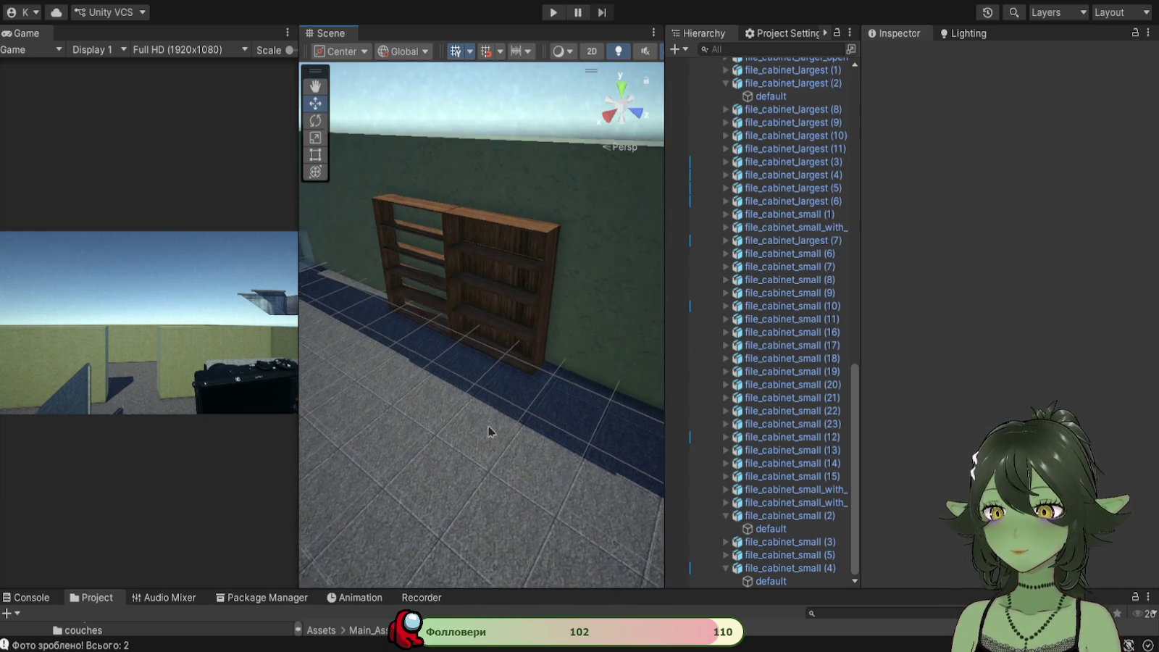
key("w")
left_click_drag(561, 593, 554, 366)
scroll(447, 465, "down", 2)
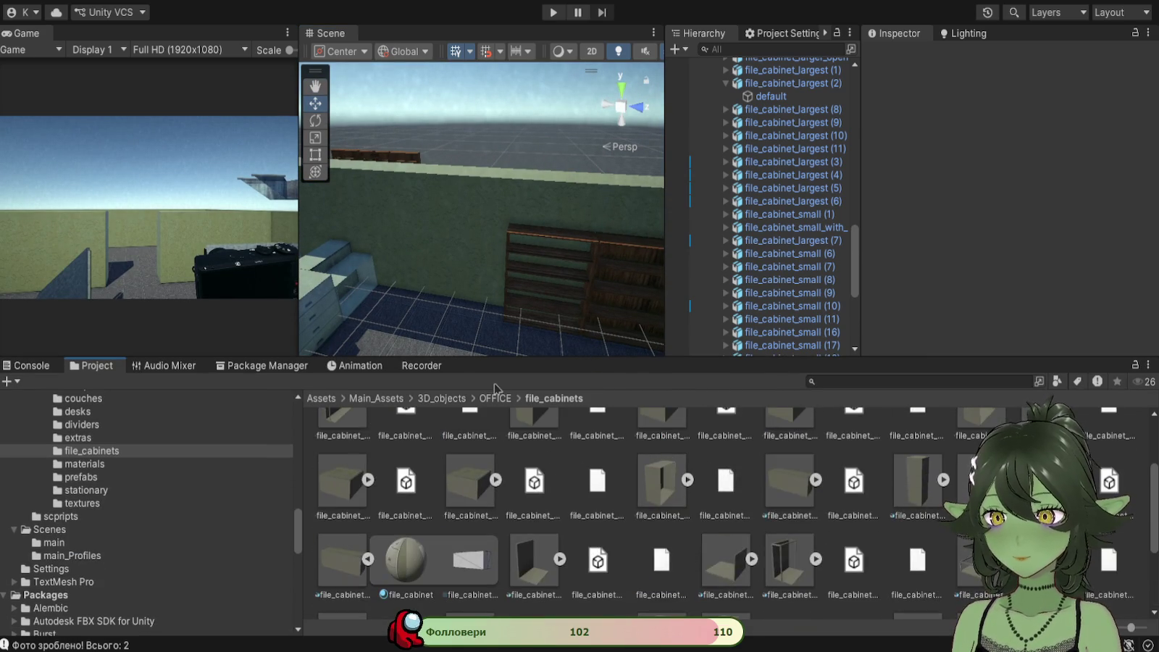
Step: Browse the OFFICE subfolders (computers, extras, dividers) and settle on book_things
left_click(492, 397)
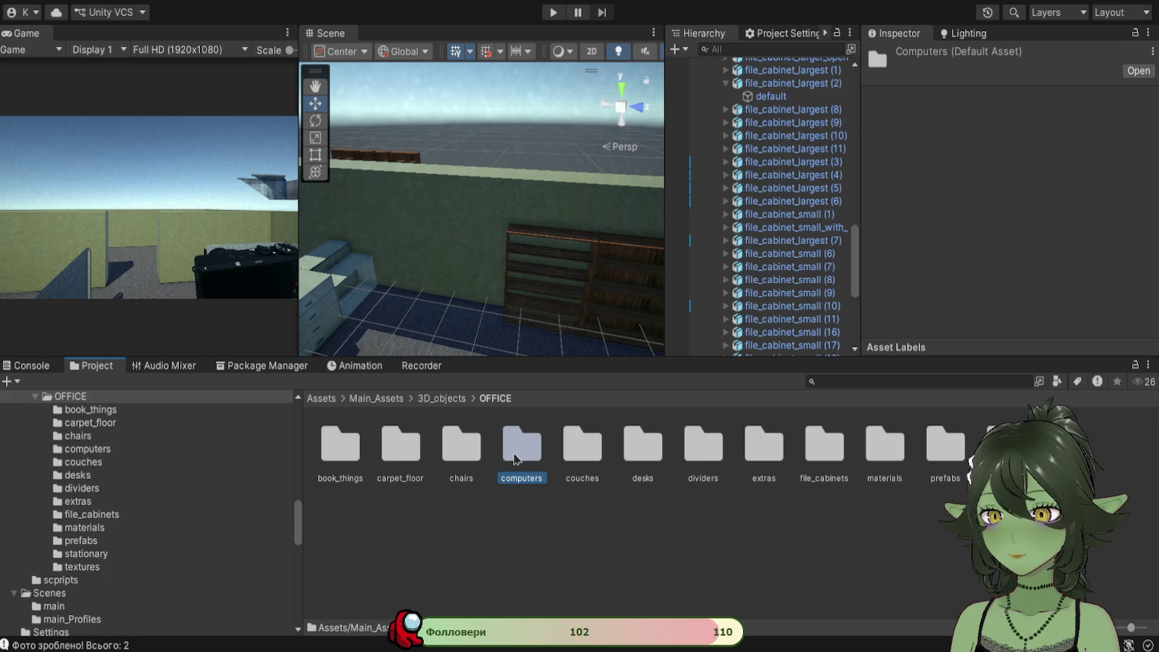
double_click(521, 445)
left_click(486, 398)
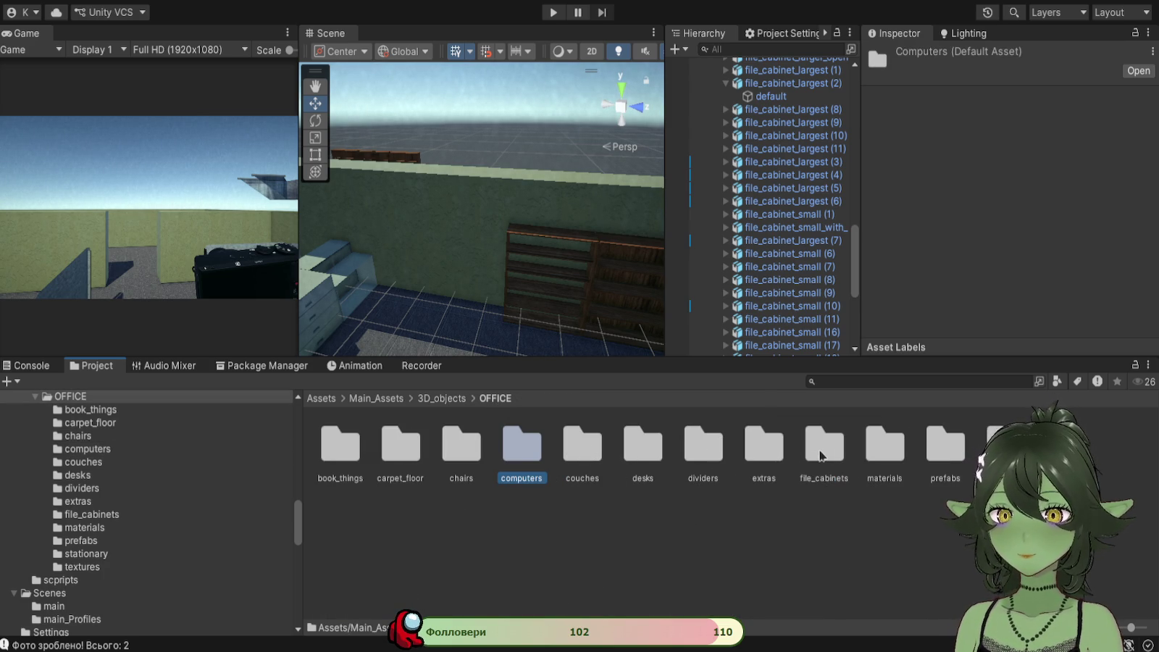
double_click(767, 457)
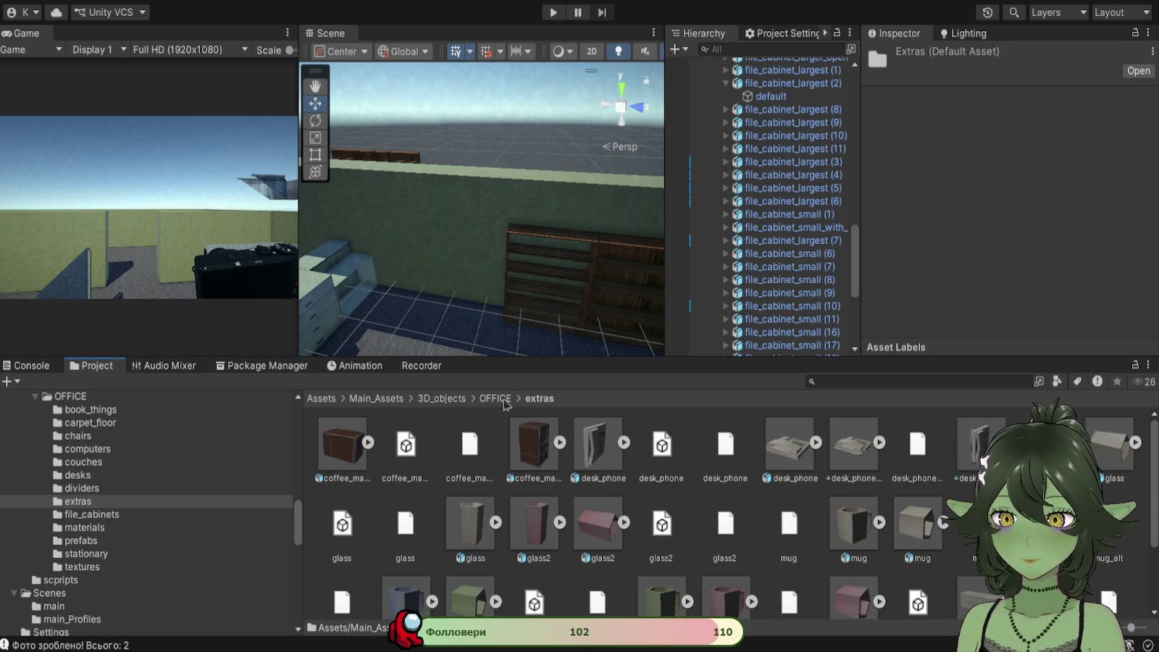
left_click(509, 400)
double_click(706, 449)
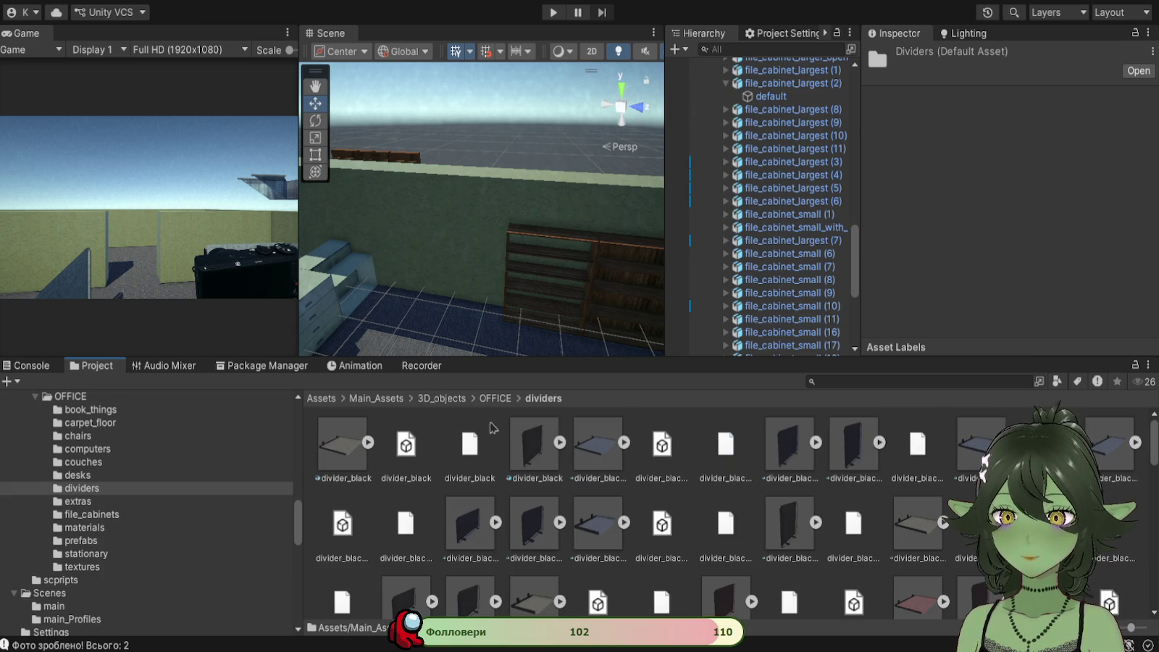
left_click(504, 400)
double_click(352, 451)
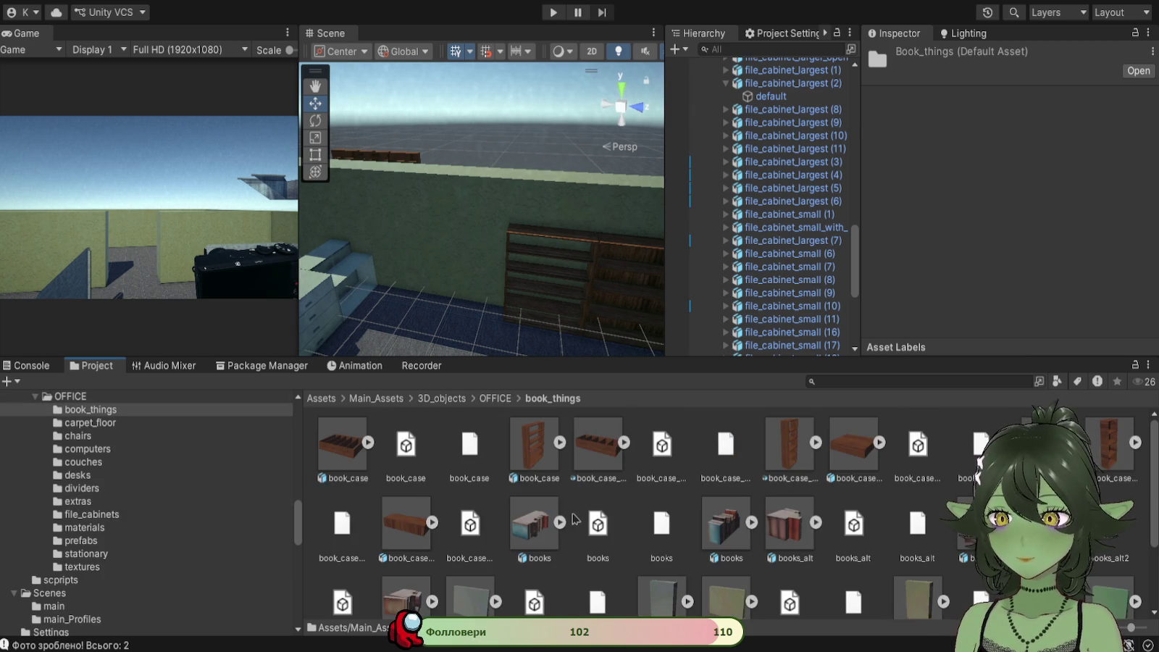
Step: Place a book_case_with_back_Small bookcase into the scene beside the wall
scroll(672, 509, "down", 2)
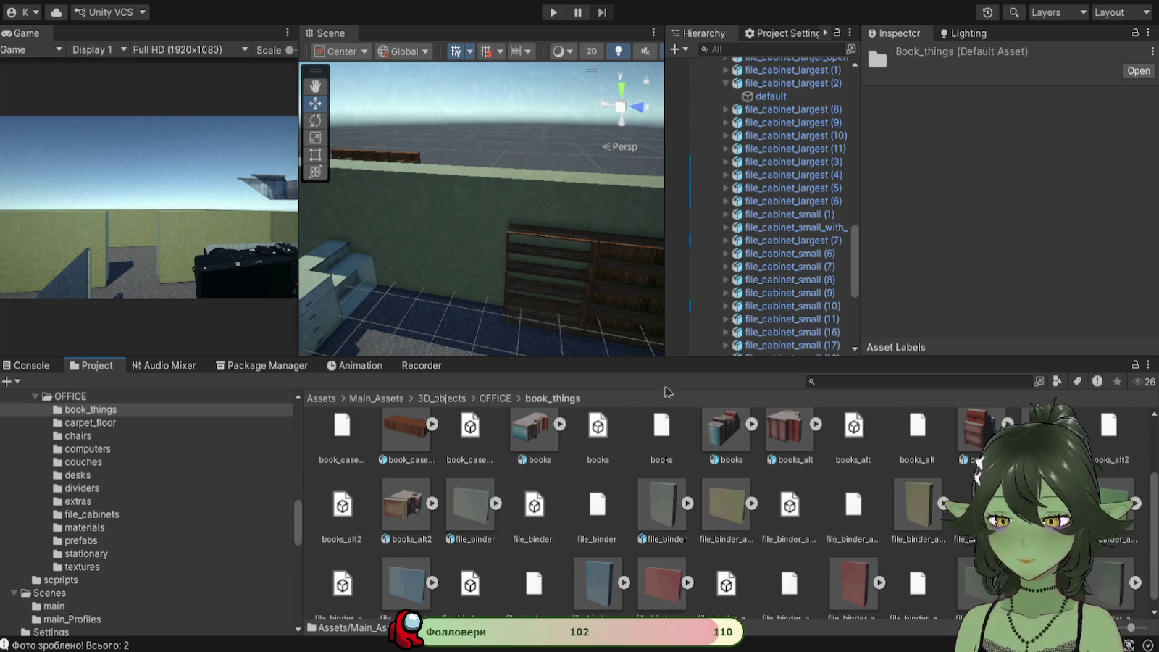
left_click_drag(665, 357, 665, 286)
scroll(797, 478, "up", 2)
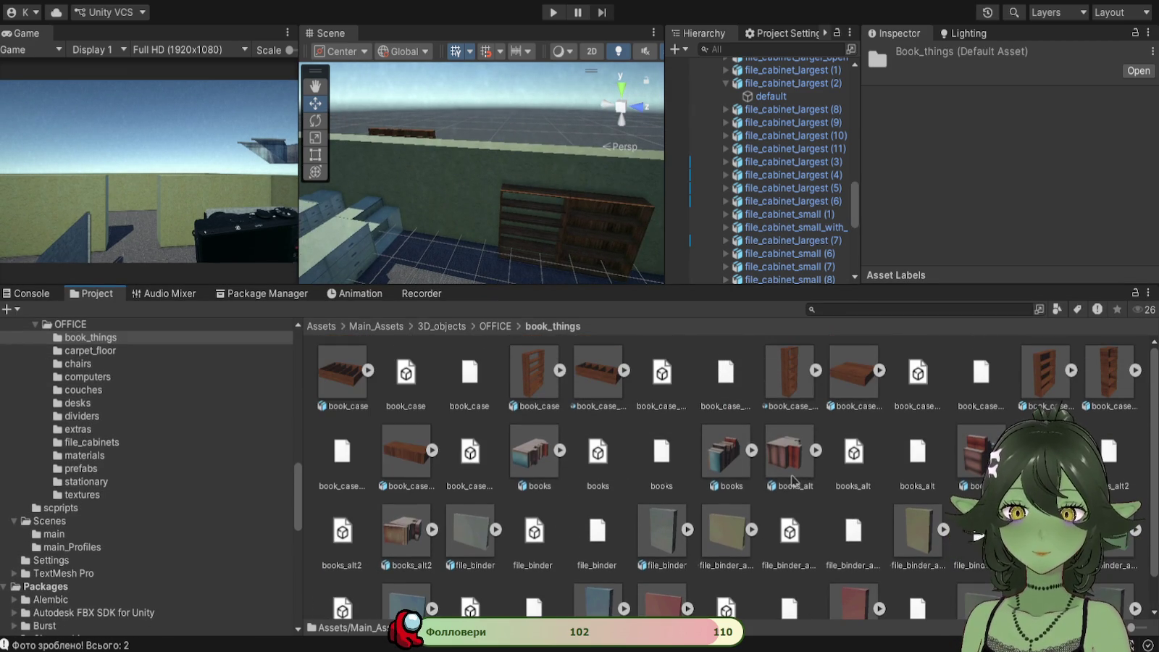
mouse_move(1066, 379)
left_mouse_down()
mouse_move(486, 247)
mouse_move(423, 274)
mouse_move(536, 307)
mouse_move(548, 578)
left_mouse_up()
mouse_move(498, 434)
left_mouse_down()
mouse_move(502, 481)
mouse_move(592, 377)
mouse_move(492, 285)
left_mouse_up()
Step: Rotate the new bookcase 90 degrees and slide it toward the other shelf
left_click(316, 121)
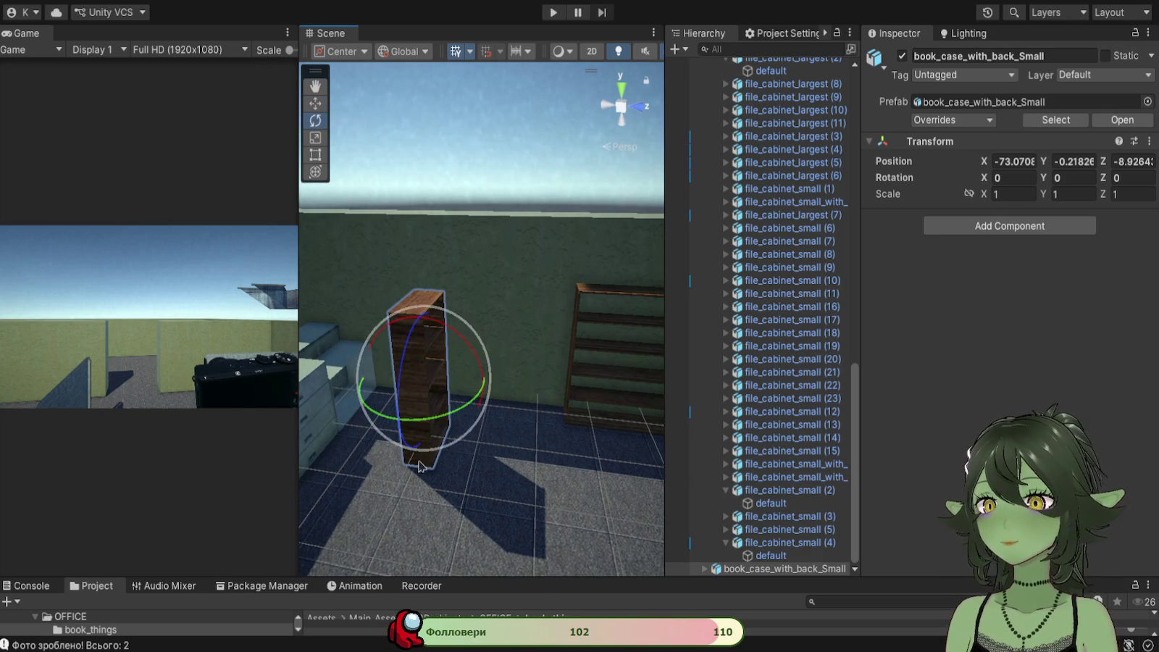
left_click_drag(434, 416, 251, 409)
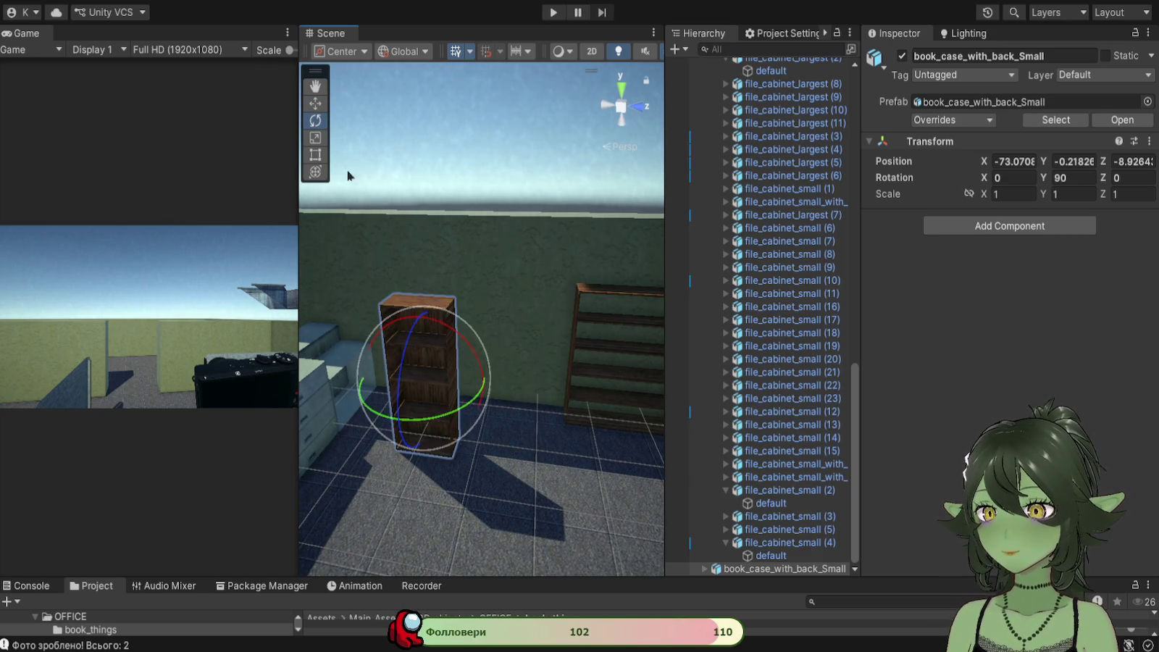
left_click(315, 103)
mouse_move(476, 391)
left_mouse_down()
mouse_move(579, 401)
mouse_move(574, 416)
mouse_move(524, 413)
mouse_move(530, 402)
left_mouse_up()
left_click_drag(552, 478, 536, 435)
left_click(785, 569)
key("f")
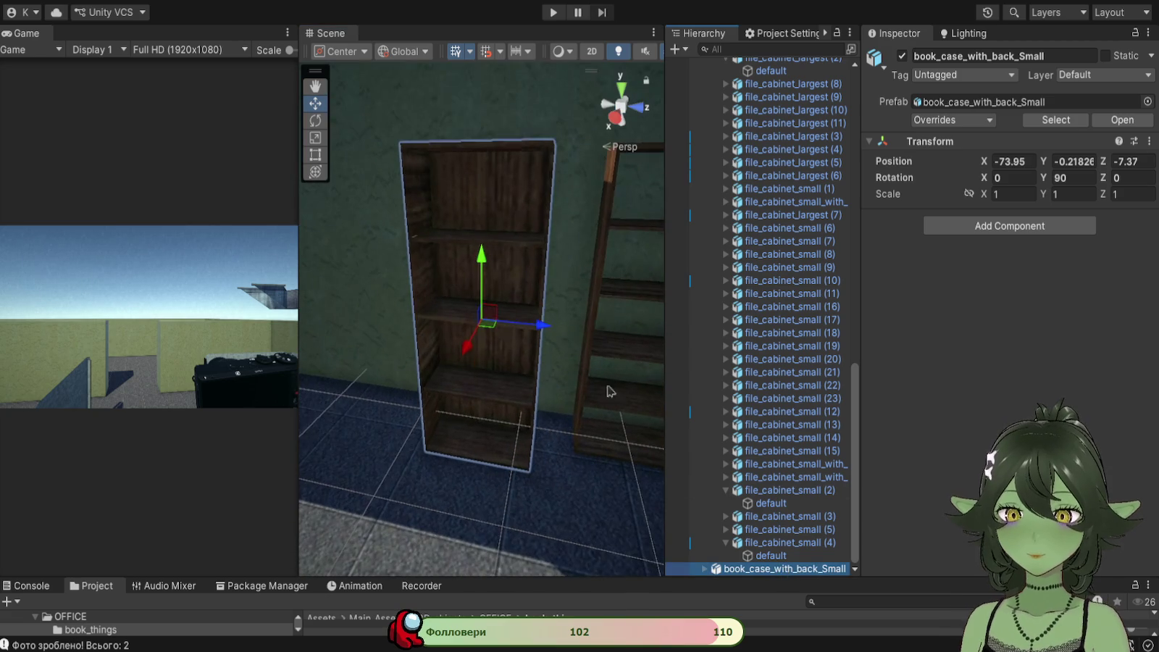
mouse_move(556, 329)
left_mouse_down()
mouse_move(580, 340)
mouse_move(517, 421)
left_mouse_up()
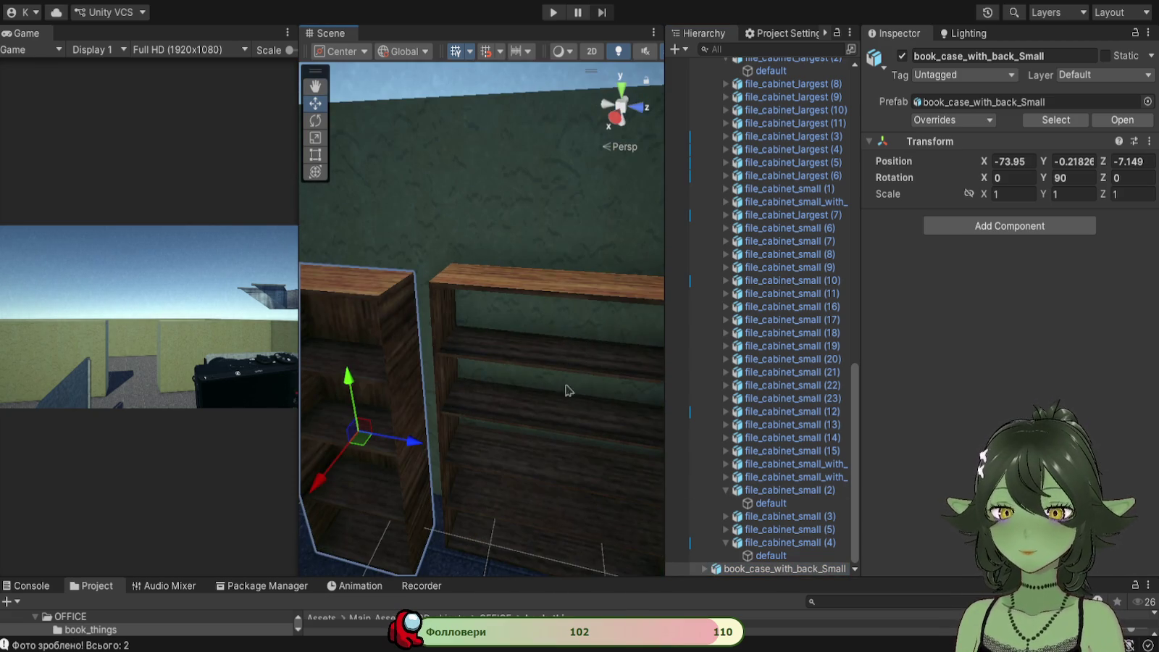
Step: Copy the wider bookcase's X position of -22.792 onto the small bookcase
left_click(517, 420)
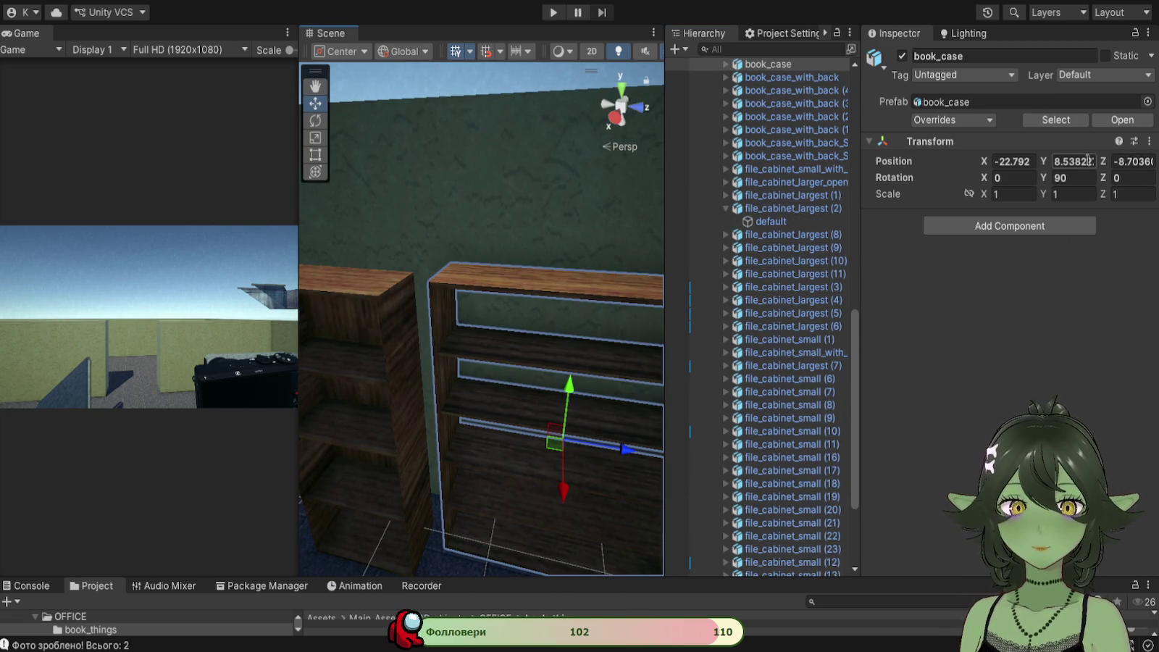
left_click(1027, 159)
key("ctrl+c")
left_click(388, 331)
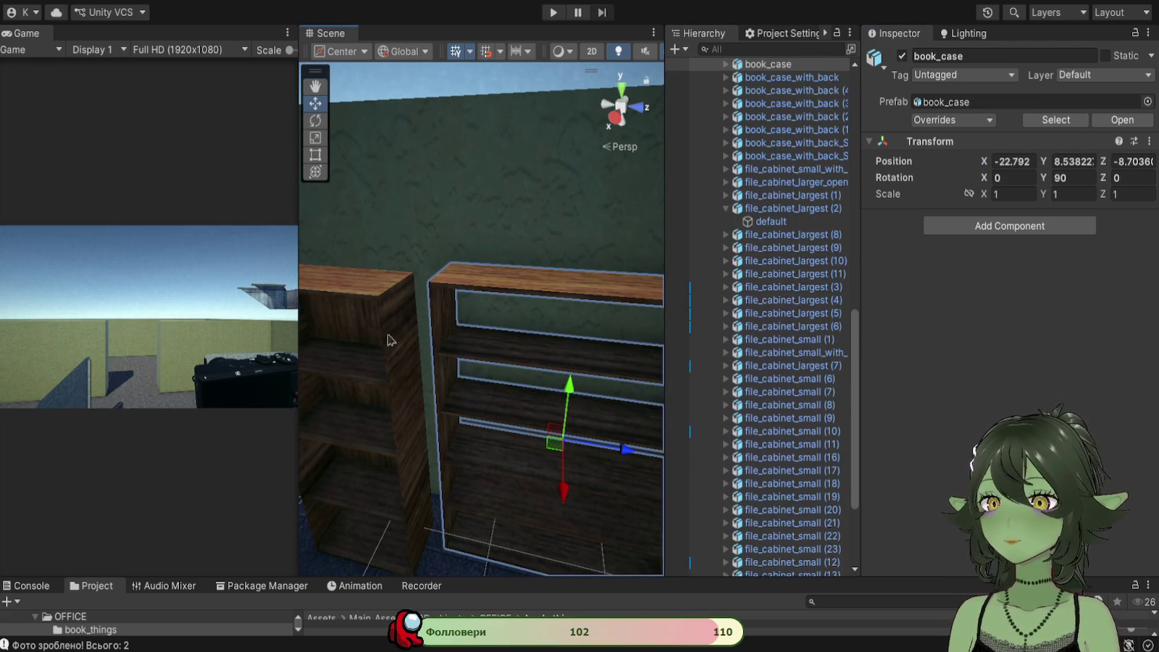
left_click(1012, 160)
key("ctrl+v")
mouse_move(434, 362)
left_mouse_down()
mouse_move(421, 368)
mouse_move(497, 383)
mouse_move(250, 471)
mouse_move(44, 439)
left_mouse_up()
key("f")
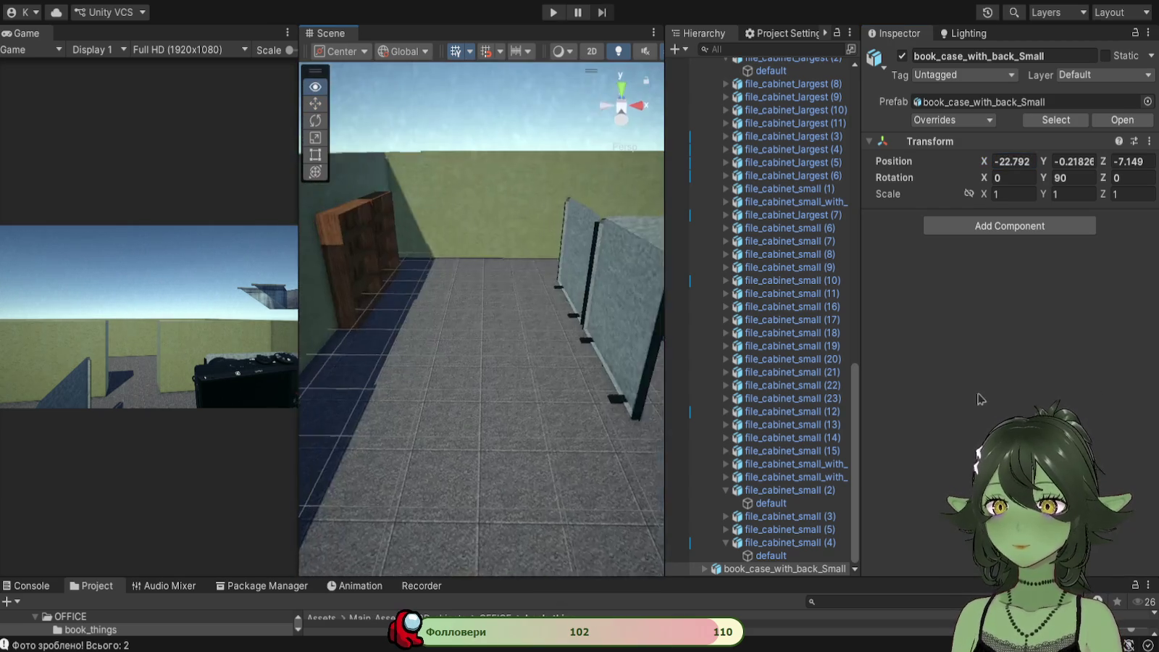
left_click(1012, 161)
type("0")
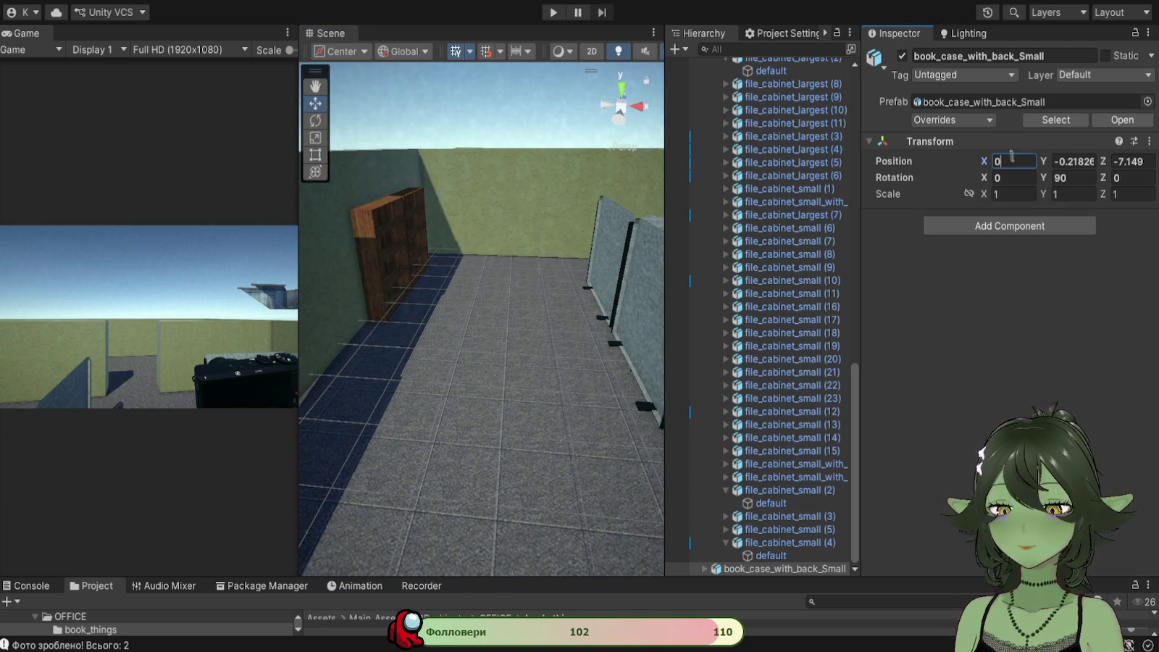
Step: Reparent the small bookcase, set its X to -22.792, and slide it along the wall
left_click_drag(434, 362, 1091, 370)
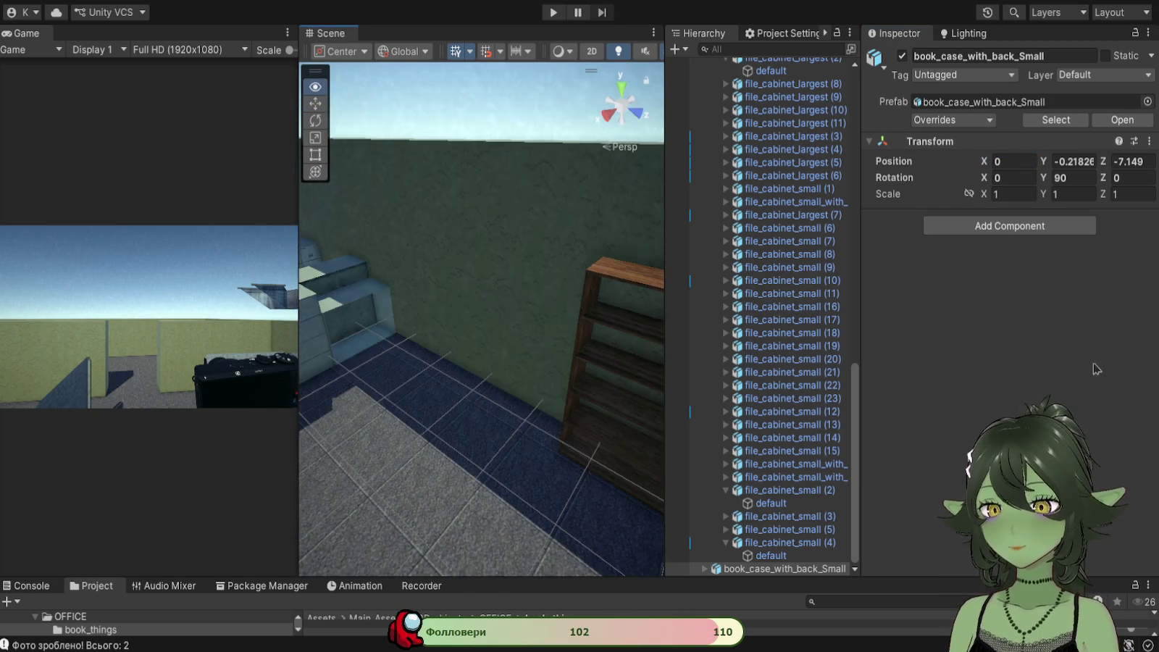
left_click_drag(746, 569, 753, 570)
left_click(1014, 160)
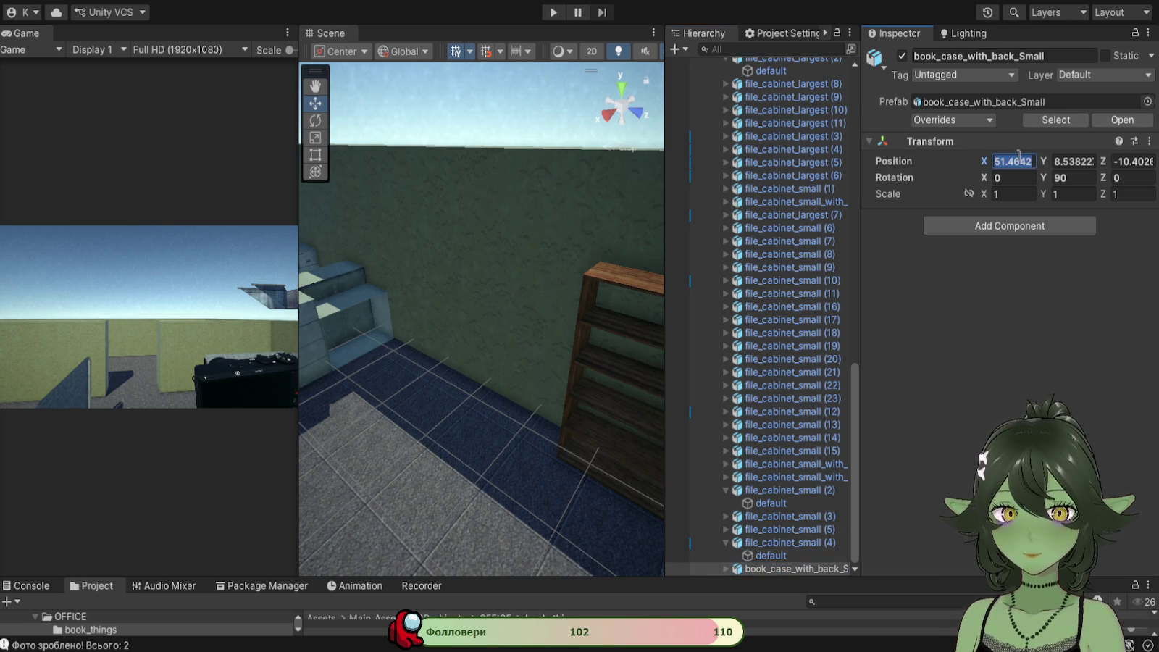
type("-22.792")
mouse_move(419, 393)
left_mouse_down()
mouse_move(520, 388)
mouse_move(588, 412)
left_mouse_up()
mouse_move(519, 379)
left_mouse_down()
mouse_move(537, 378)
mouse_move(517, 375)
mouse_move(486, 422)
mouse_move(588, 467)
mouse_move(196, 473)
mouse_move(465, 445)
mouse_move(550, 338)
left_mouse_up()
scroll(504, 384, "up", 3)
Step: Nudge both bookcases side by side and review them from a long room view
left_click(550, 338)
left_click(615, 336, "ctrl")
left_click_drag(621, 335, 601, 345)
left_click_drag(569, 427, 393, 474)
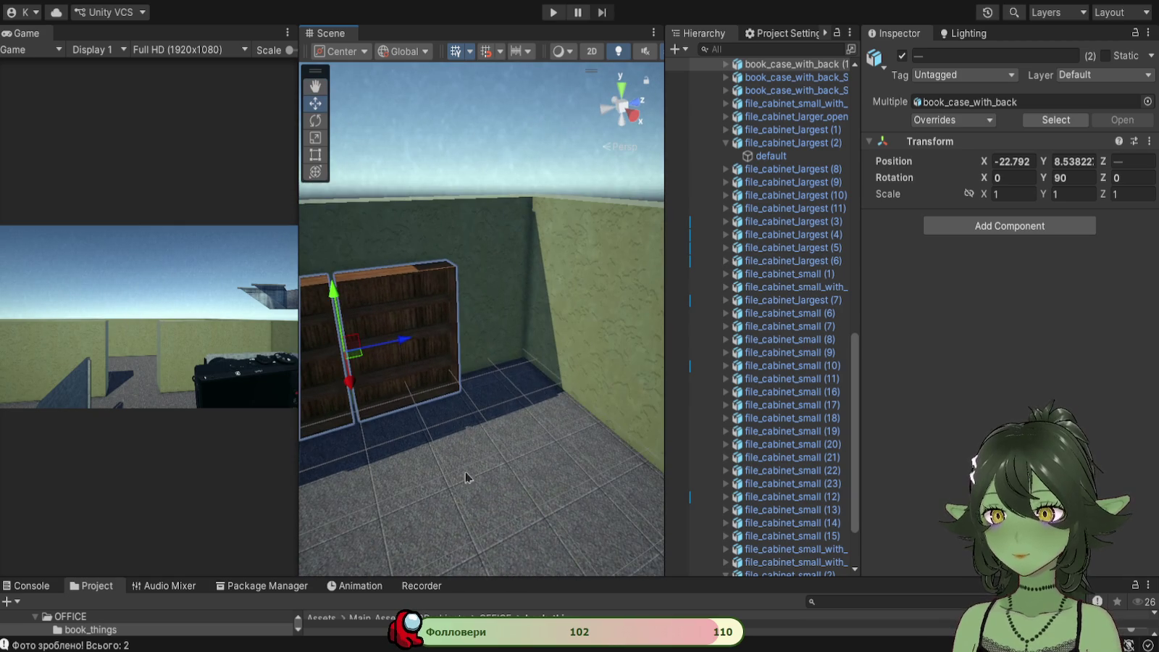
mouse_move(349, 387)
left_mouse_down()
mouse_move(178, 440)
mouse_move(375, 354)
mouse_move(405, 387)
mouse_move(434, 393)
mouse_move(476, 362)
mouse_move(514, 544)
mouse_move(479, 405)
mouse_move(505, 402)
mouse_move(473, 414)
left_mouse_up()
scroll(775, 500, "down", 3)
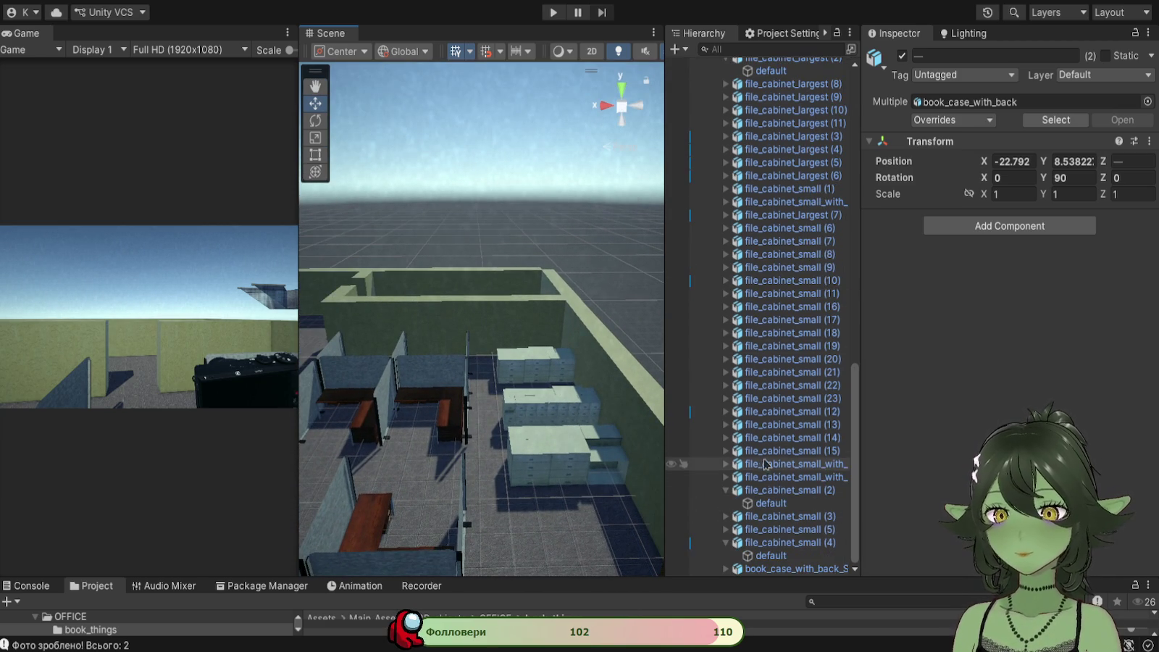
Step: Frame file_cabinet_largest (2) and look down over the cabinet rows
left_click(790, 60)
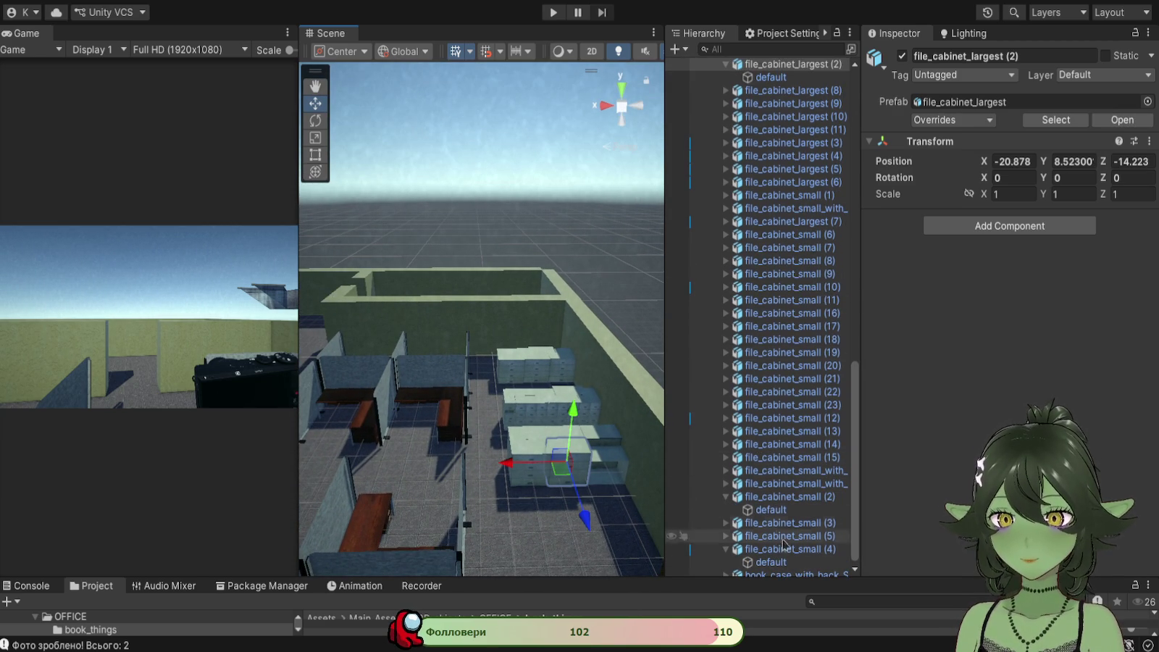
scroll(766, 393, "up", 4)
double_click(796, 211)
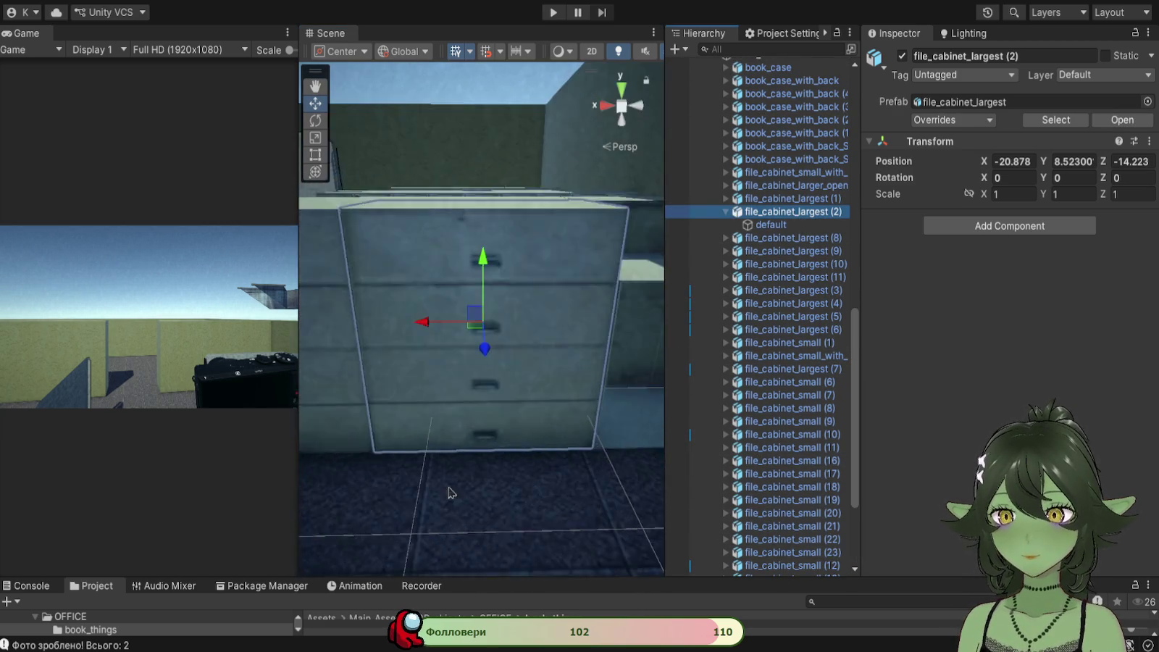
mouse_move(360, 464)
left_mouse_down()
mouse_move(452, 419)
mouse_move(491, 480)
mouse_move(339, 396)
mouse_move(735, 483)
left_mouse_up()
mouse_move(534, 385)
left_mouse_down()
mouse_move(597, 523)
mouse_move(448, 440)
mouse_move(582, 471)
mouse_move(479, 474)
mouse_move(626, 455)
mouse_move(572, 311)
mouse_move(427, 321)
mouse_move(381, 222)
mouse_move(639, 413)
mouse_move(538, 437)
left_mouse_up()
scroll(538, 437, "down", 8)
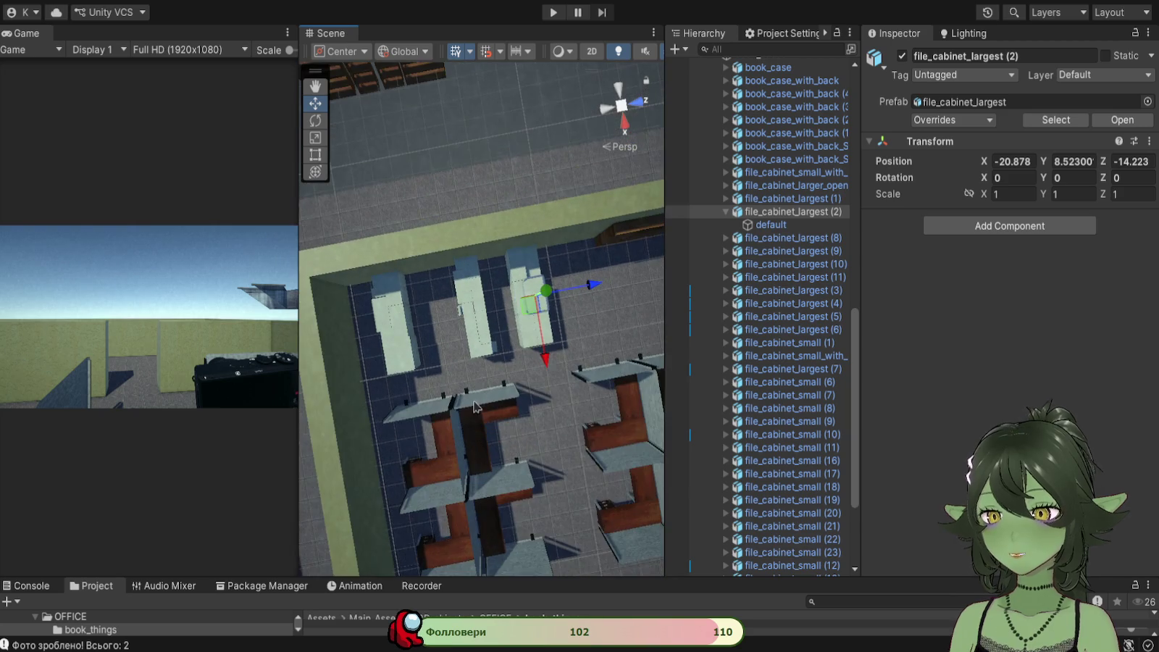
Step: Slide the first tall file cabinet along the wall
left_click(523, 259)
scroll(523, 257, "up", 2)
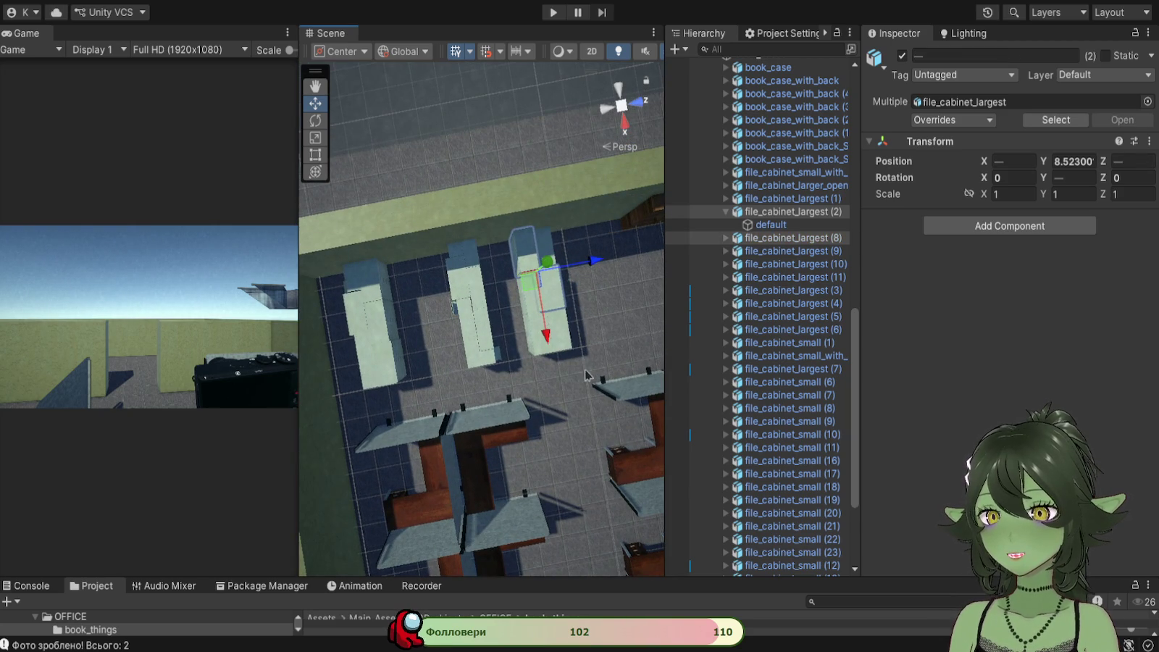
left_click(517, 227)
left_click(502, 221)
mouse_move(504, 220)
left_mouse_down()
mouse_move(589, 260)
mouse_move(591, 280)
mouse_move(629, 273)
left_mouse_up()
mouse_move(516, 334)
left_mouse_down()
mouse_move(636, 313)
mouse_move(449, 369)
mouse_move(506, 407)
mouse_move(492, 394)
mouse_move(454, 406)
left_mouse_up()
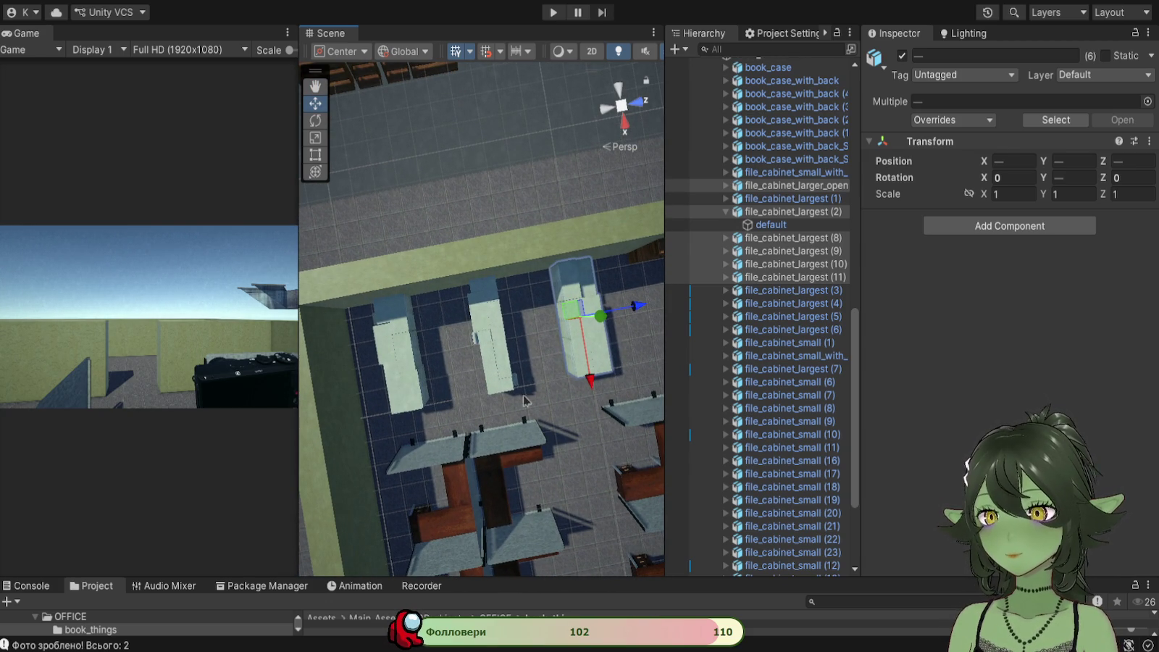
Step: Box-select the middle file cabinet and move it further along the wall
left_click(627, 356)
left_click(636, 385)
left_click(630, 351)
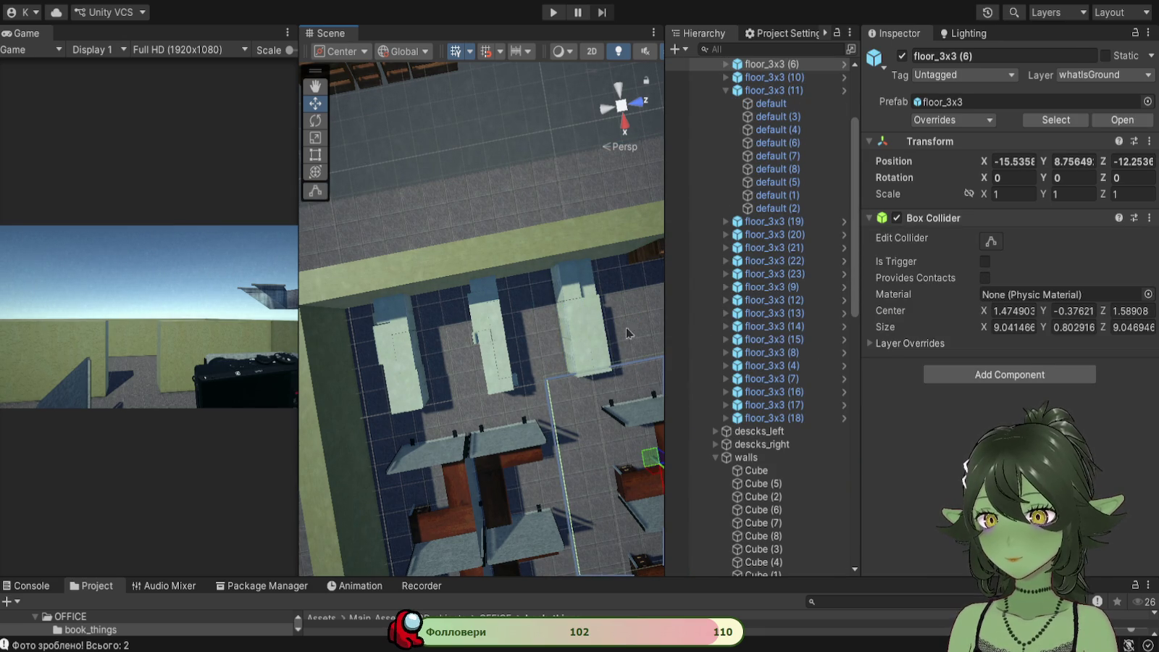
left_click(607, 286)
left_click(607, 287)
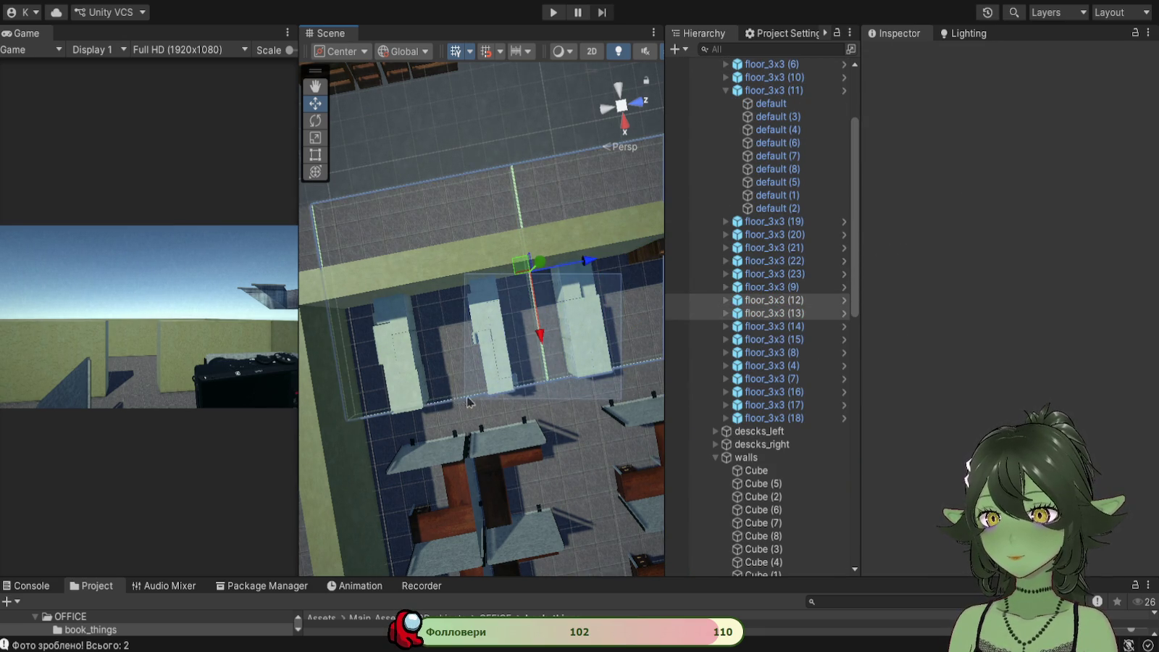
left_click(485, 391)
left_click(484, 399)
left_click(483, 399)
left_click(478, 384)
left_click(469, 362)
left_click(507, 380)
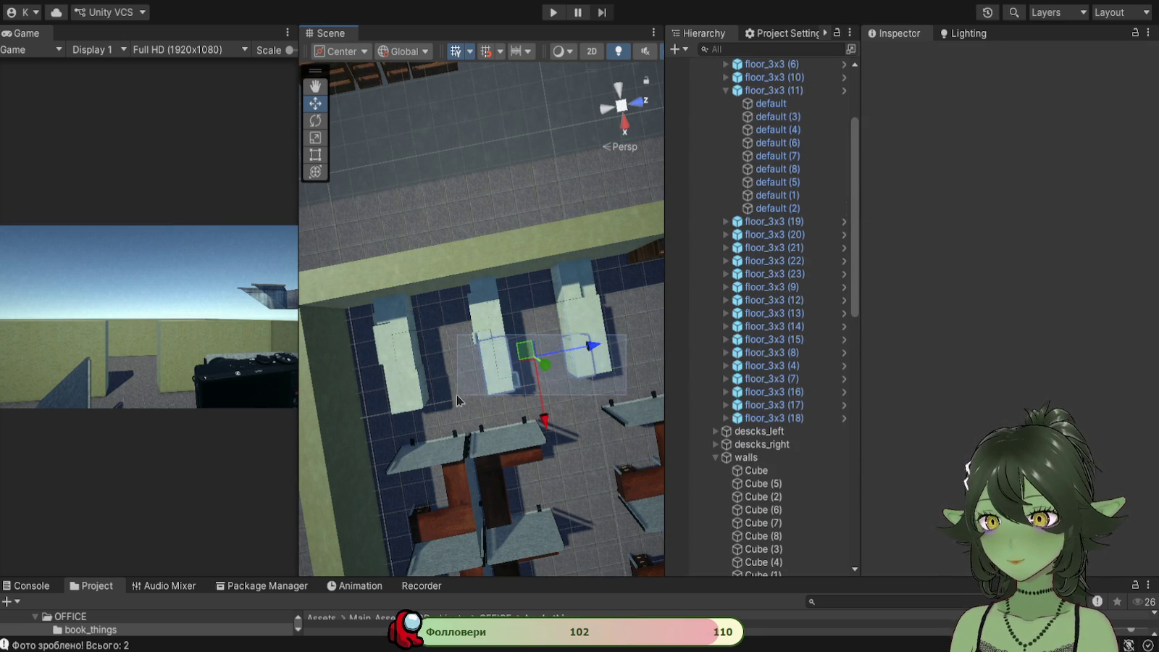
left_click(528, 398)
left_click(540, 410)
left_click_drag(541, 409, 451, 274)
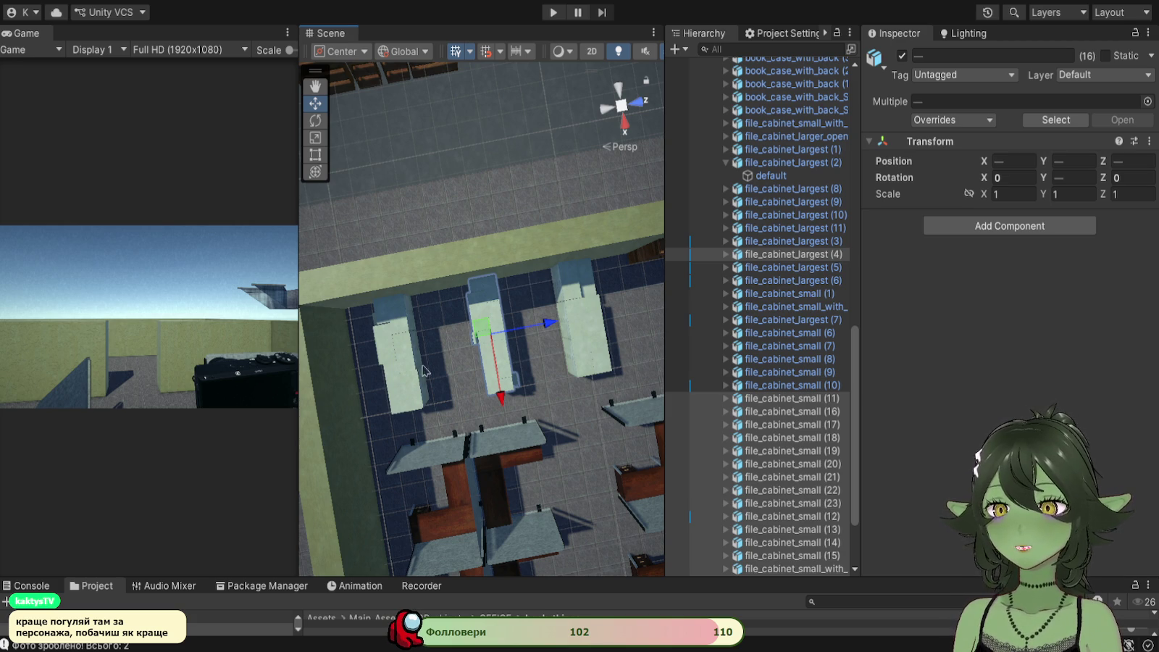
left_click_drag(393, 372, 465, 355)
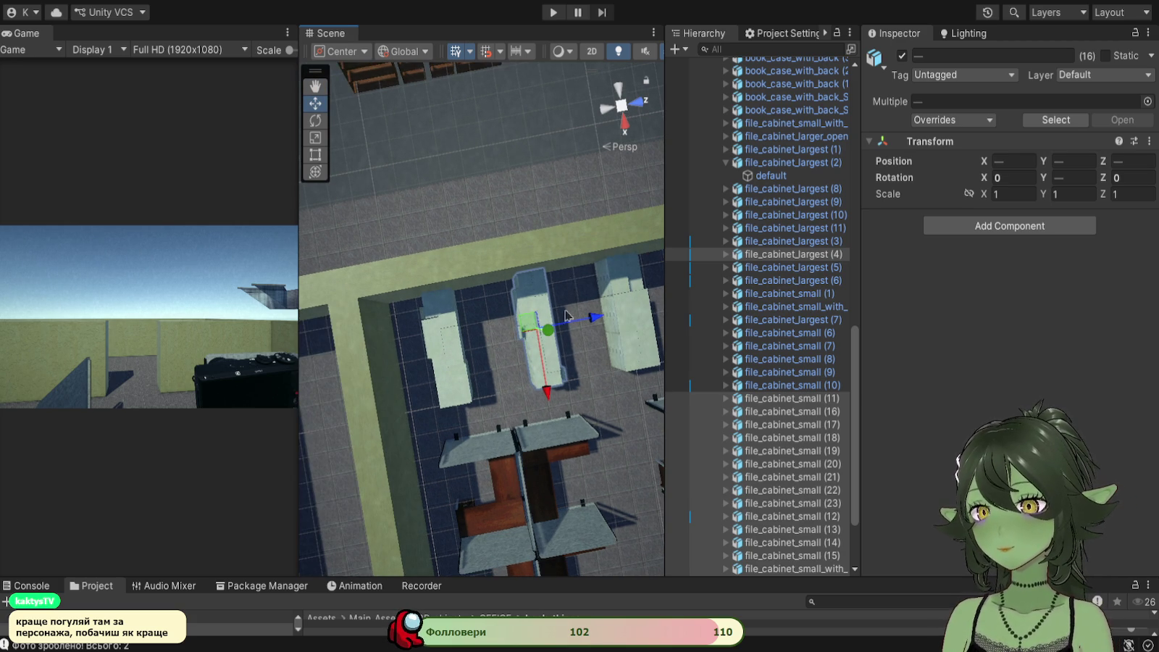
mouse_move(595, 317)
left_mouse_down()
mouse_move(572, 323)
mouse_move(592, 322)
left_mouse_up()
left_click_drag(563, 272, 428, 273)
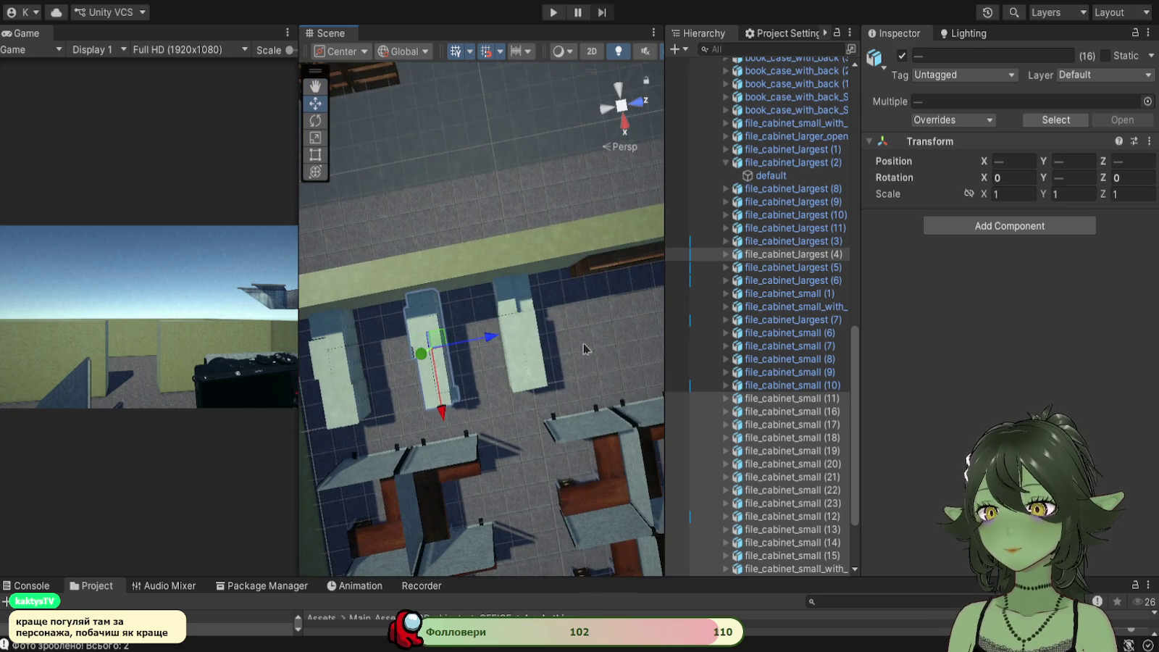
Step: Box-select file_cabinet_largest (2) and nudge it along the wall
left_click(569, 402)
left_click_drag(565, 398, 482, 258)
left_click_drag(577, 319, 577, 319)
mouse_move(428, 261)
left_mouse_down()
mouse_move(579, 232)
mouse_move(492, 242)
left_mouse_up()
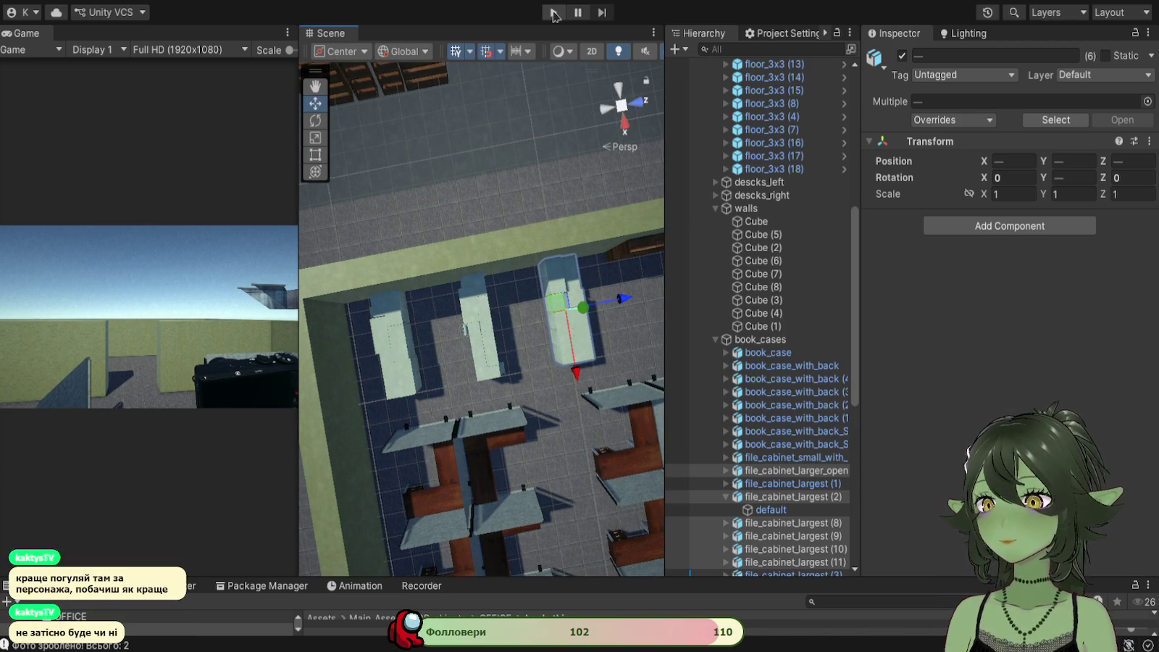
Step: Start Play mode, walk down the corridor, and turn to face the bookshelves
left_click(553, 13)
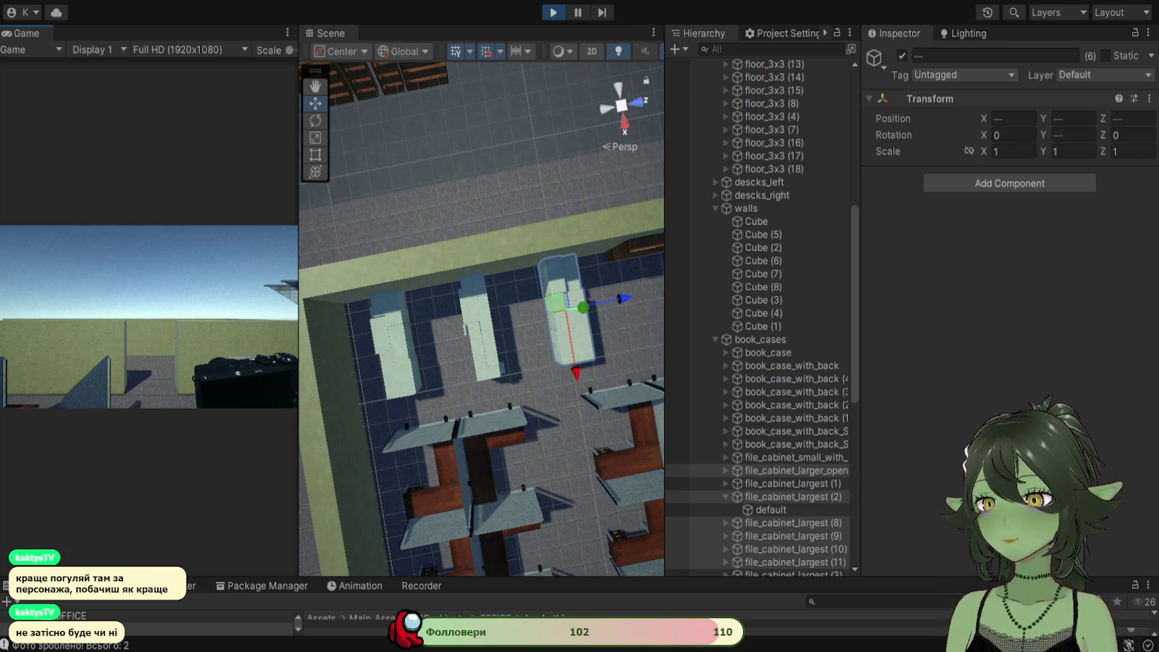
key("w")
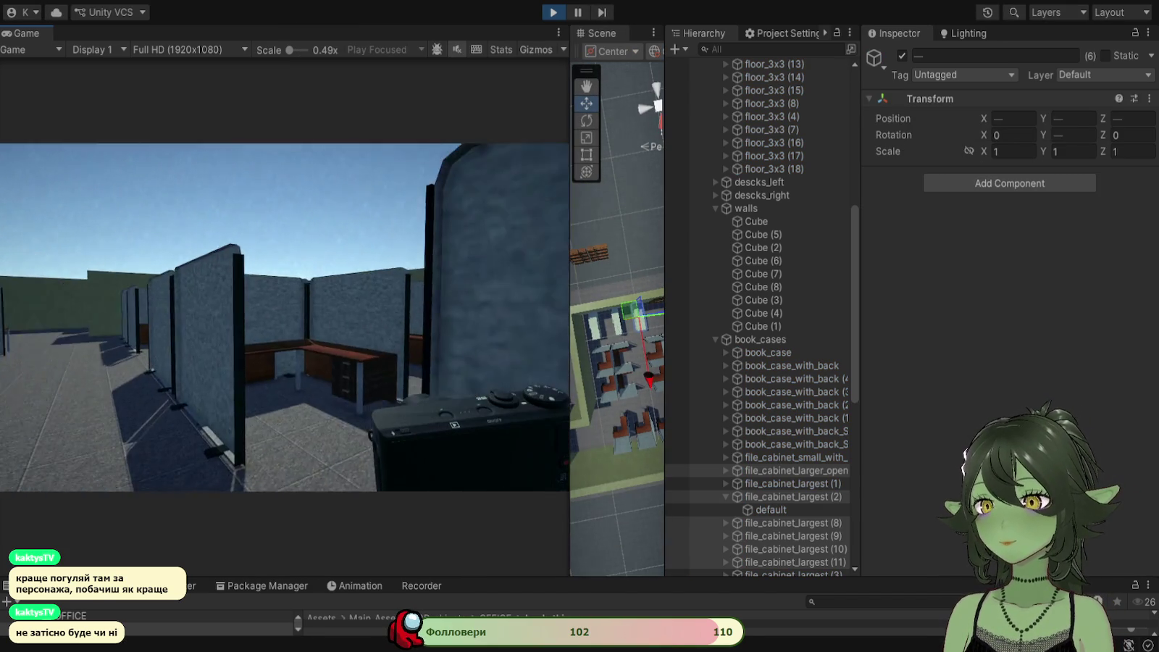
key("d")
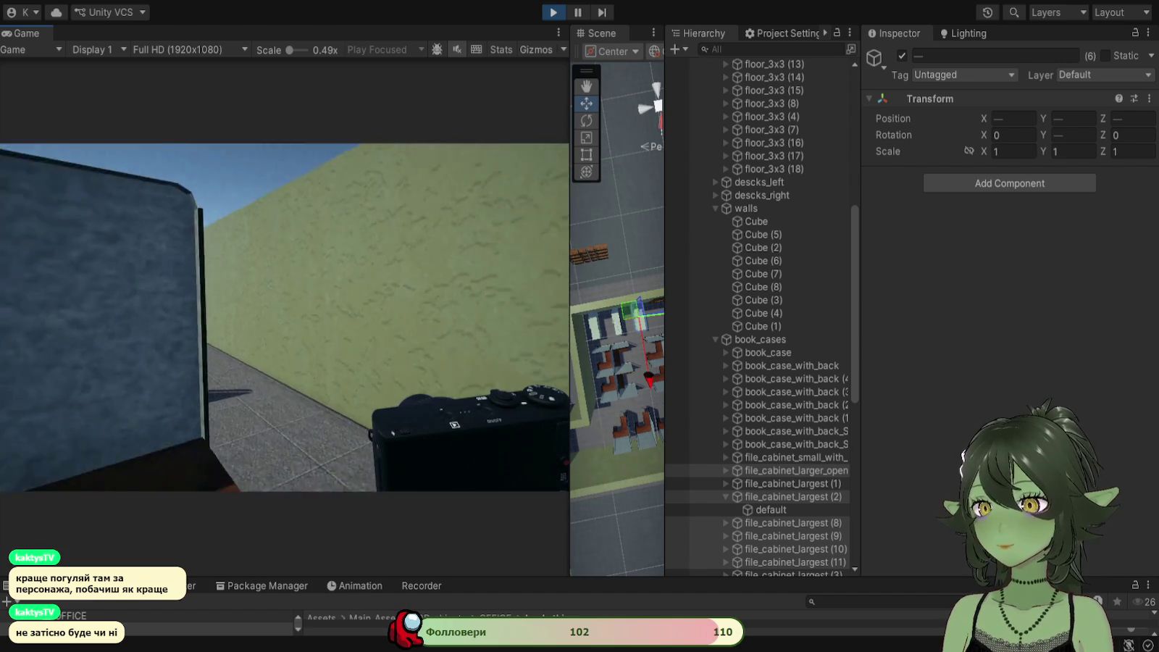
key("w")
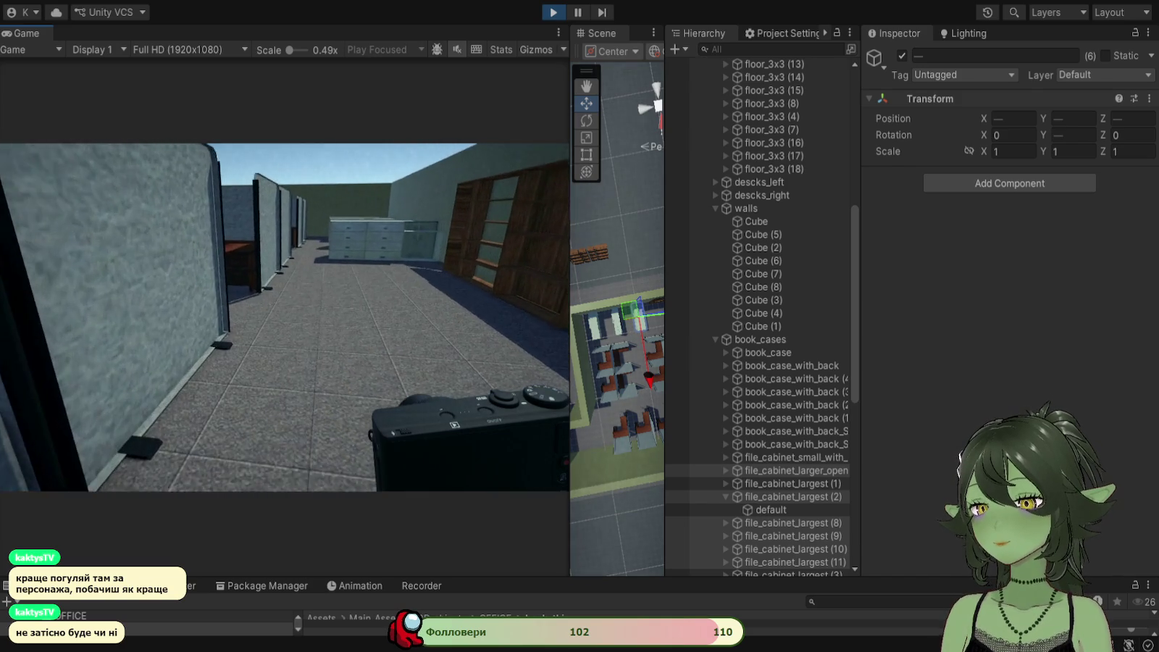
right_click(285, 317)
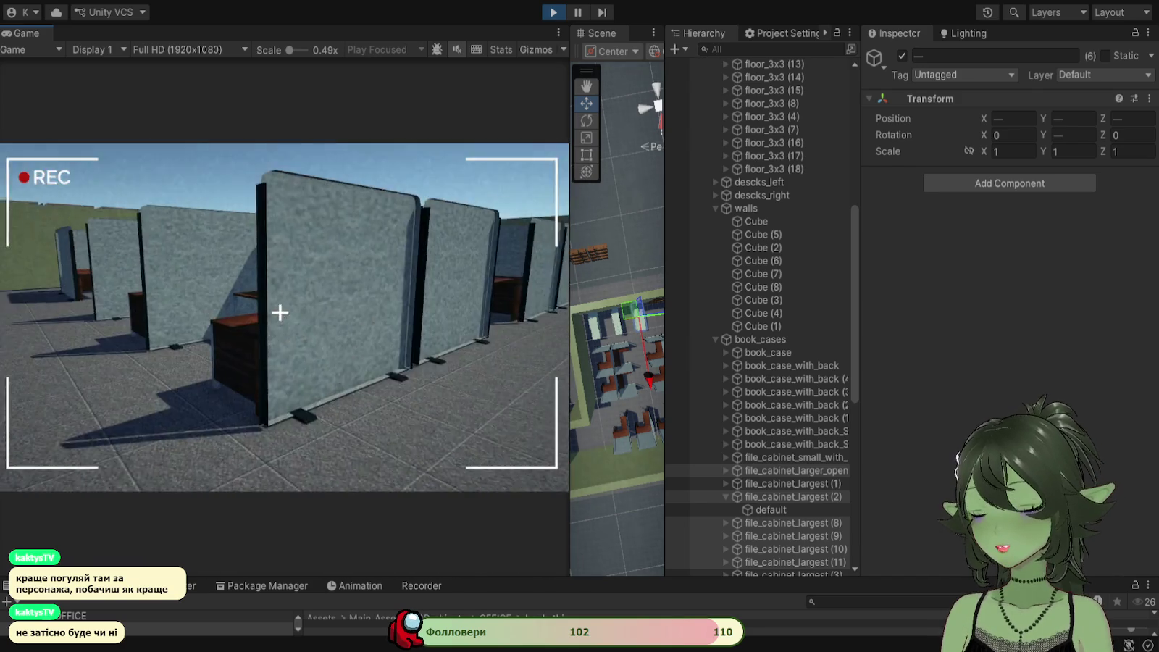
key("Right")
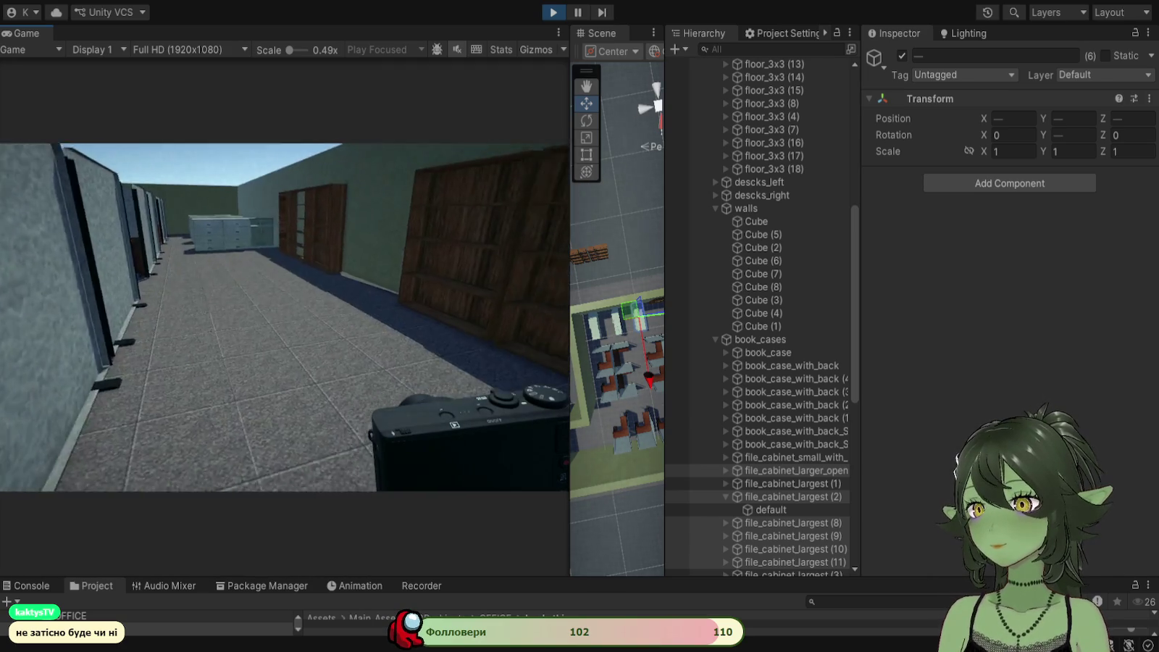
key("Right")
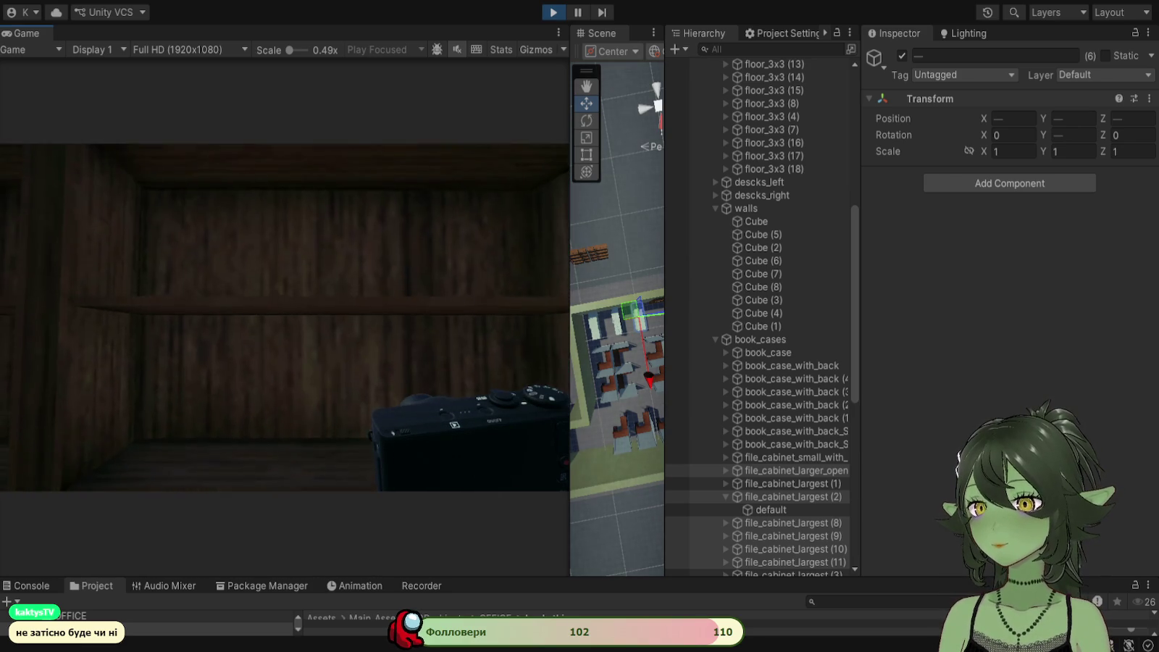
Step: Raise the in-game camera and approach the bookshelves to inspect them
right_click(280, 312)
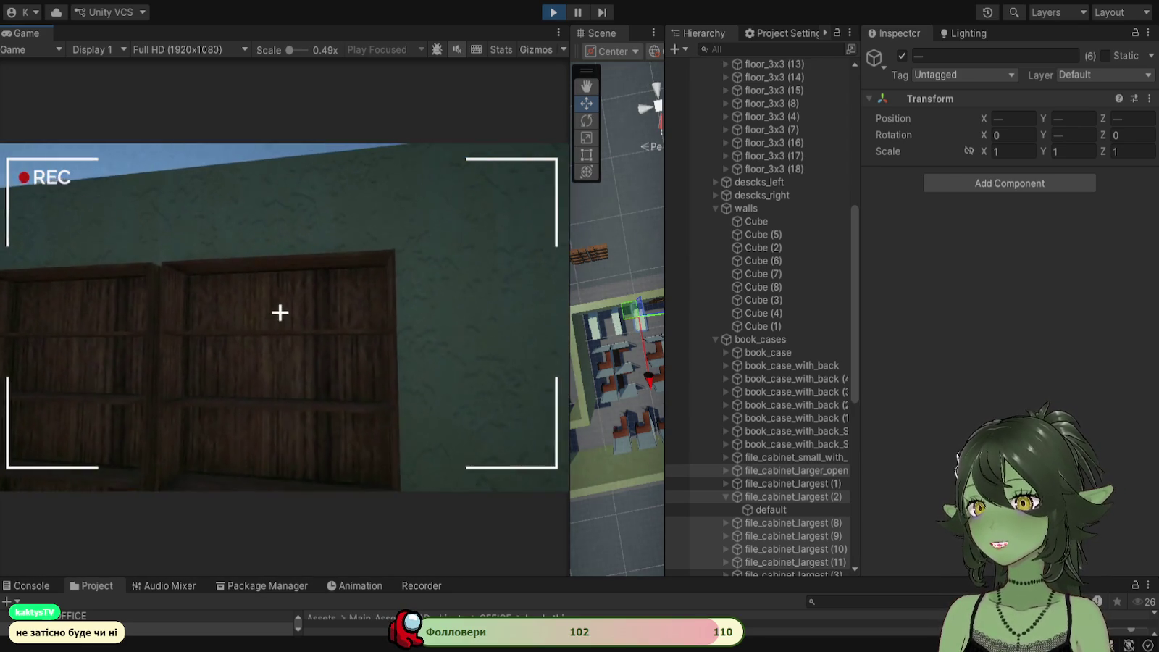
key("Left")
key("Up")
key("Down")
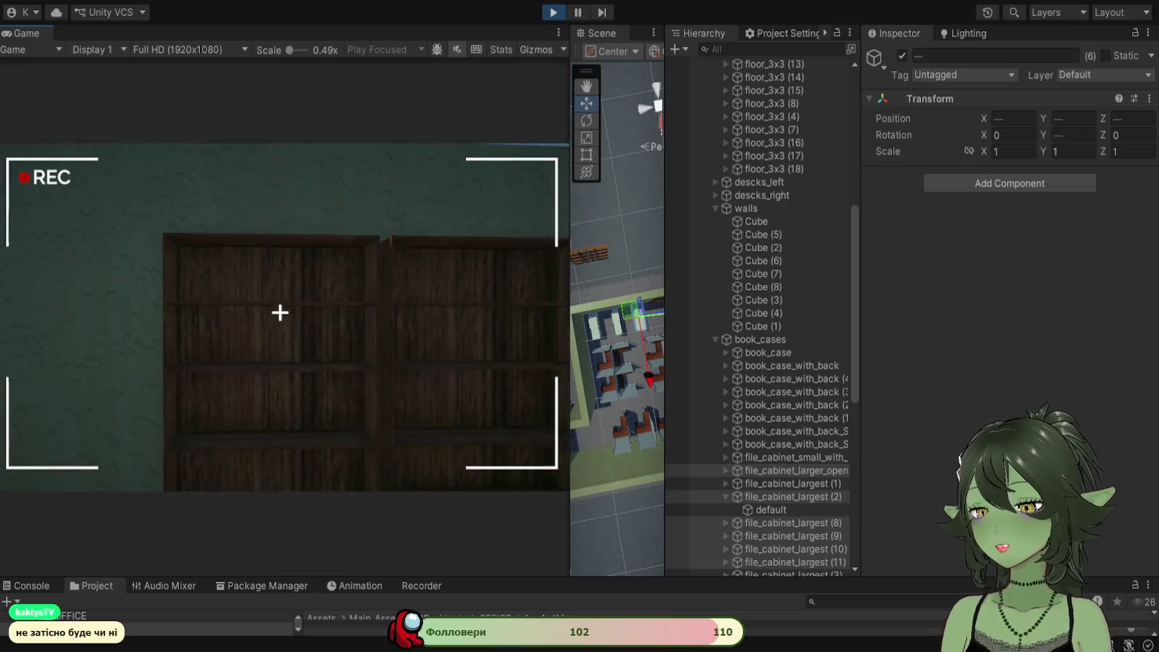
right_click(281, 312)
key("Right")
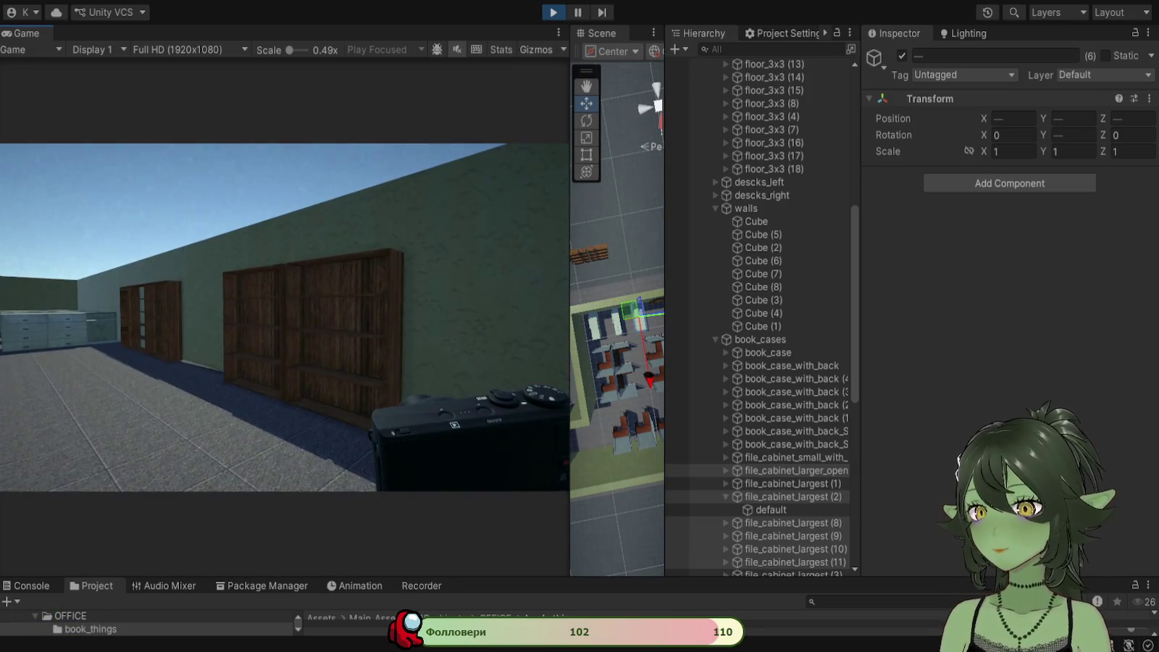
key("Left")
right_click(281, 312)
right_click(281, 312)
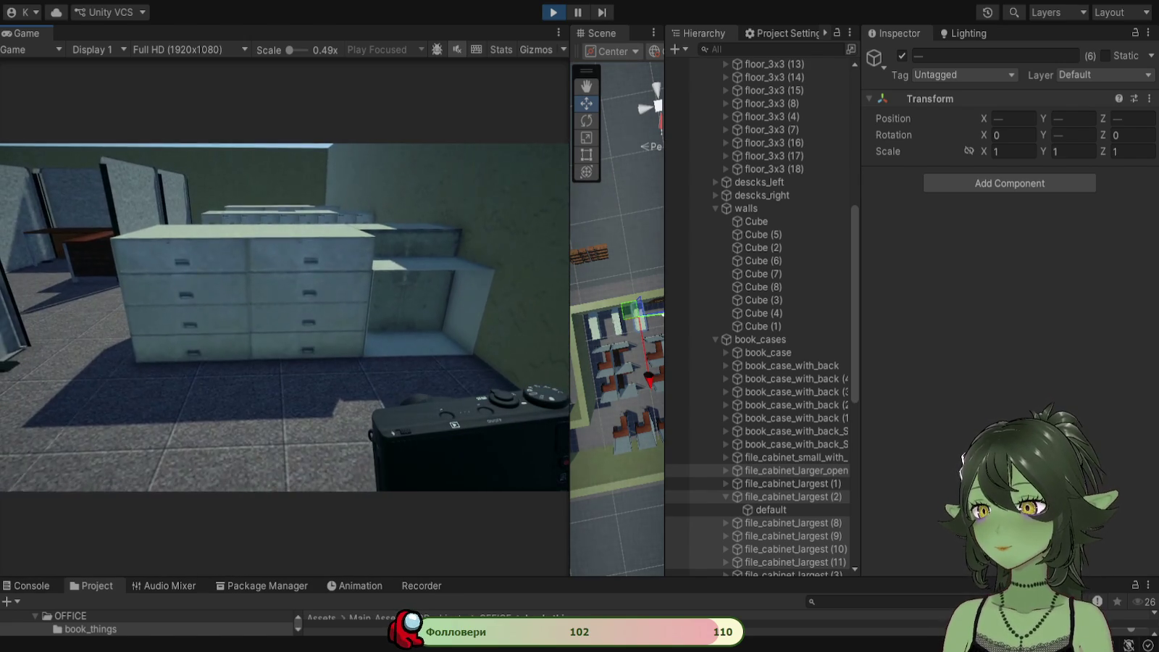
Step: Walk the player around the file cabinet rows and back toward them
key("Right")
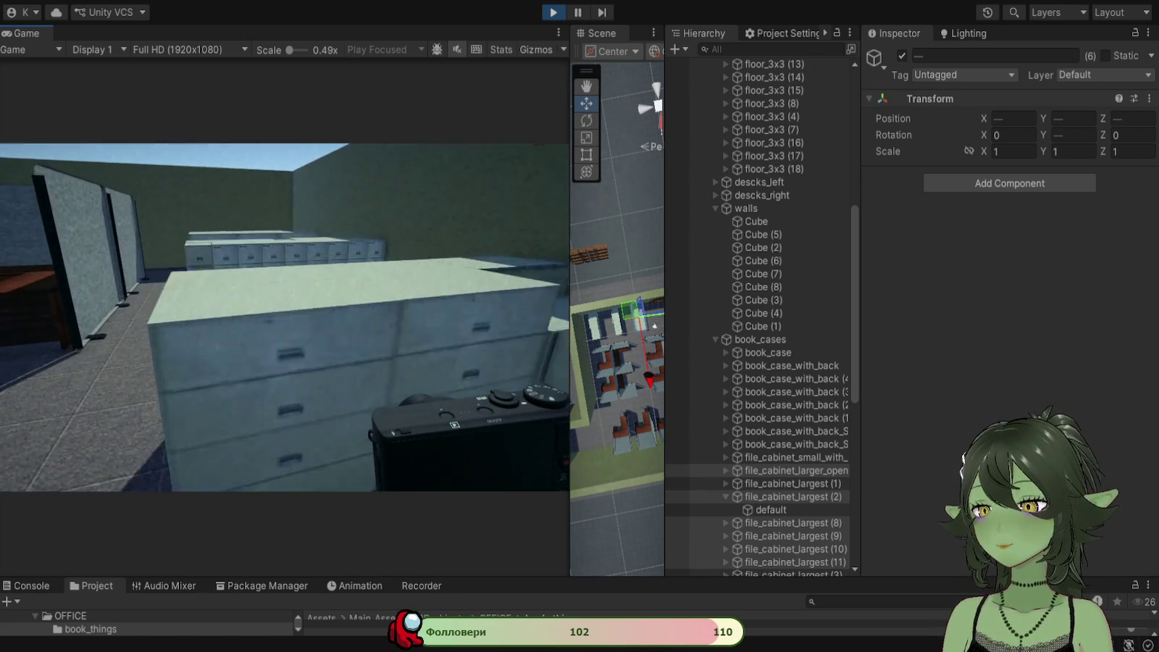
key("s")
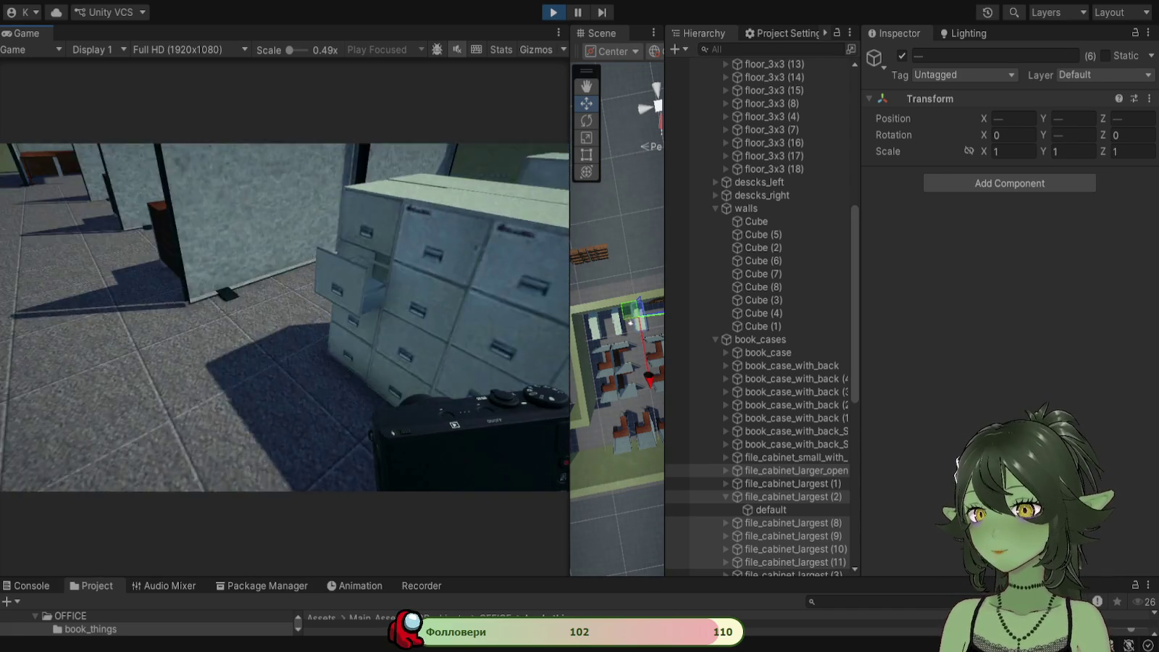
key("Right")
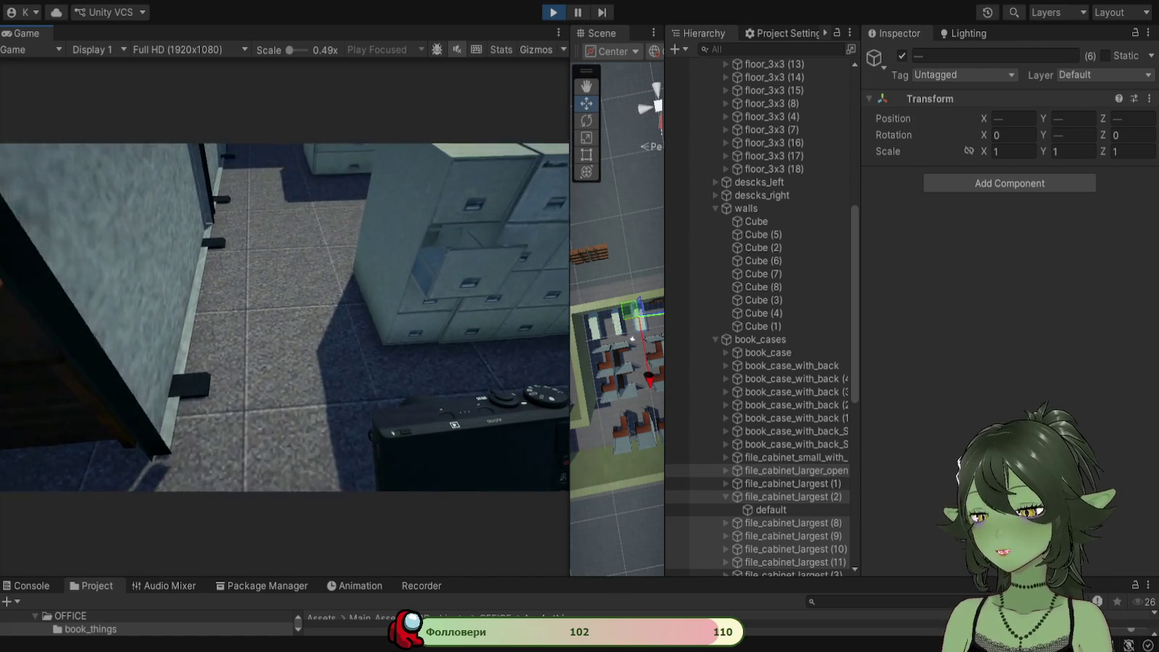
key("Right")
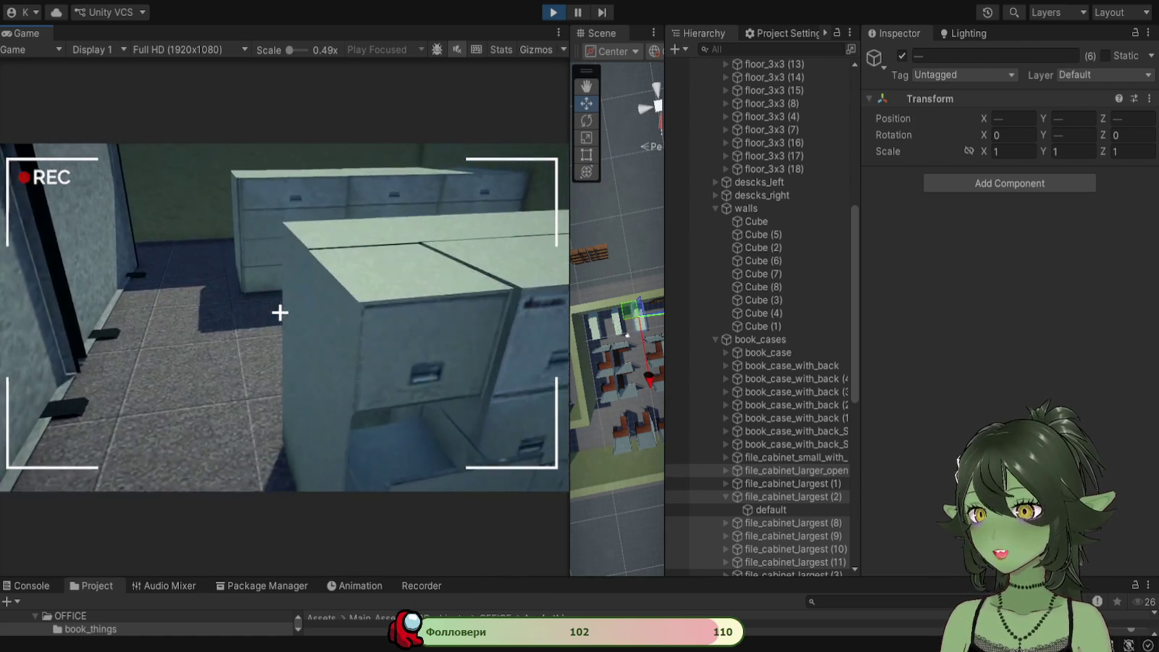
key("Right")
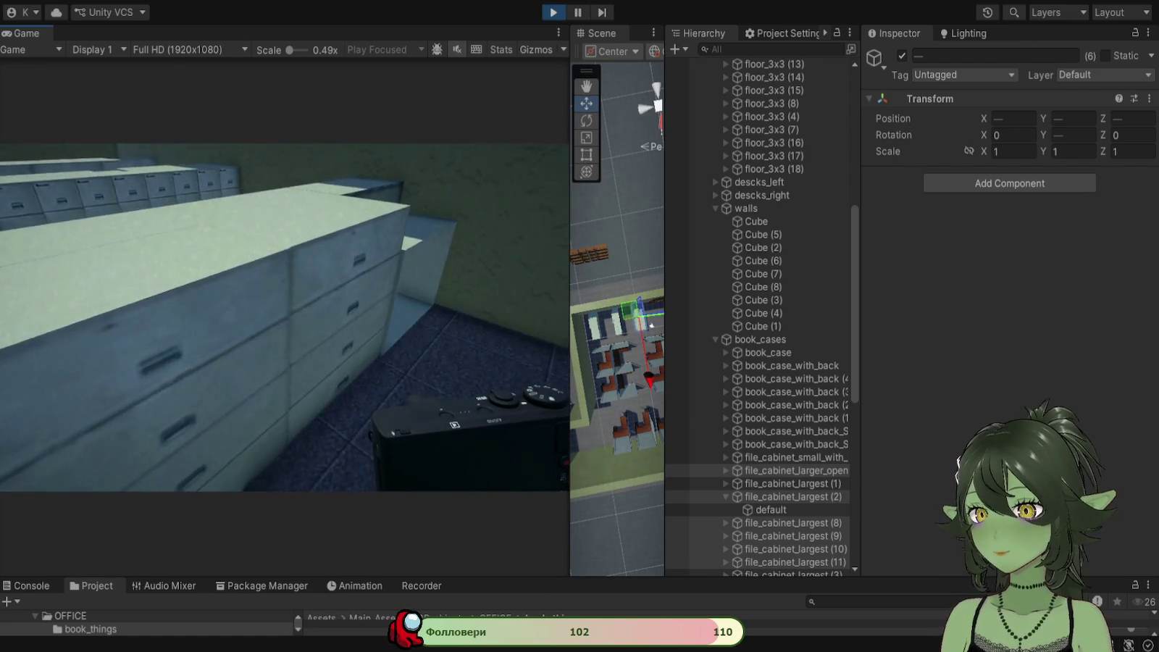
key("w")
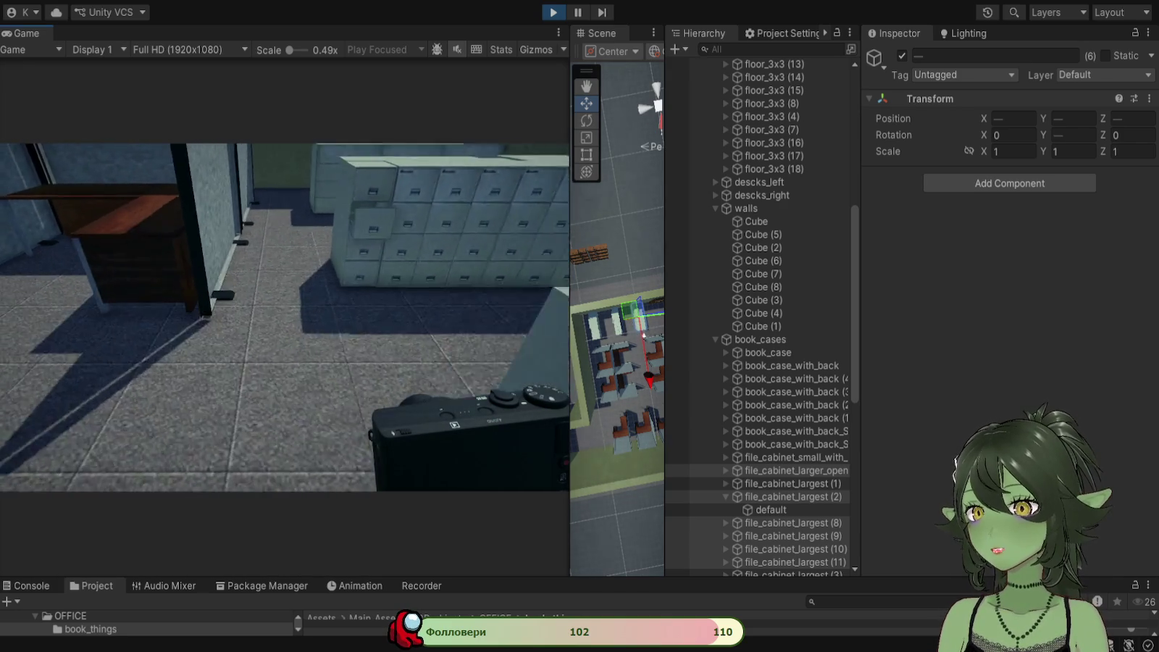
key("w")
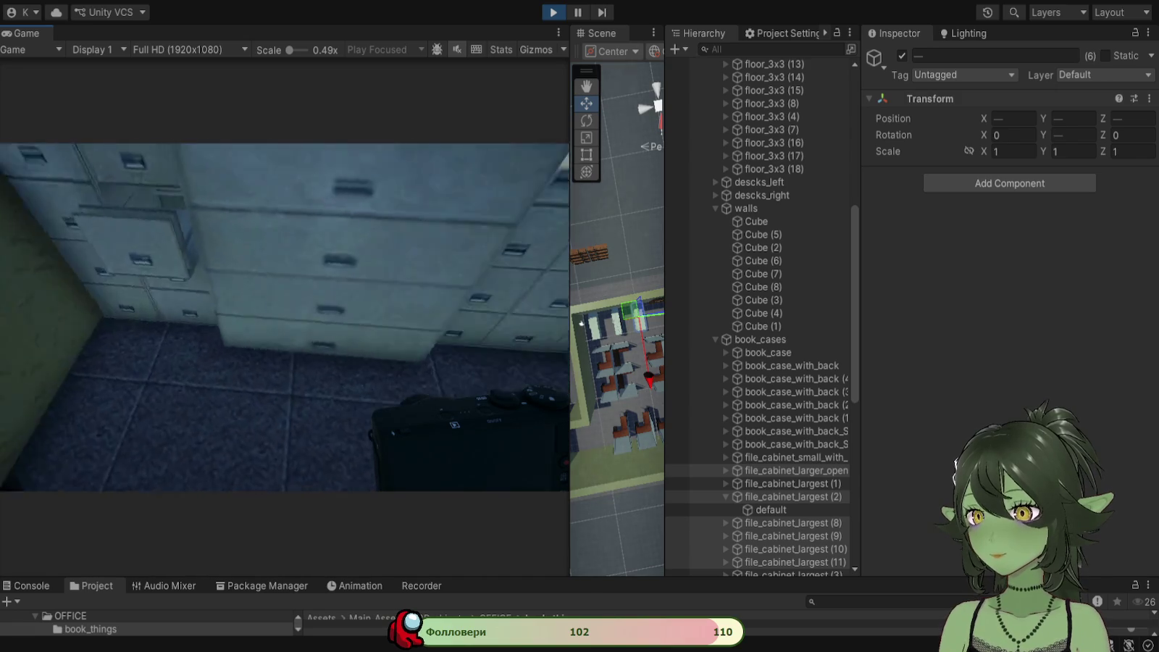
key("w")
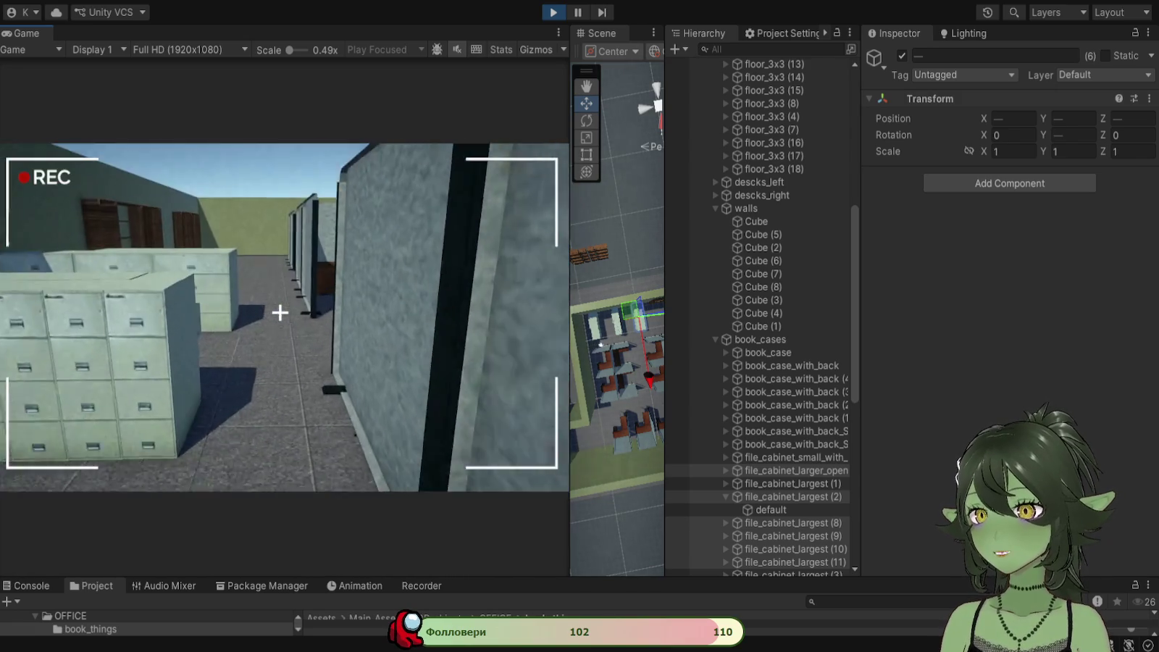
key("w")
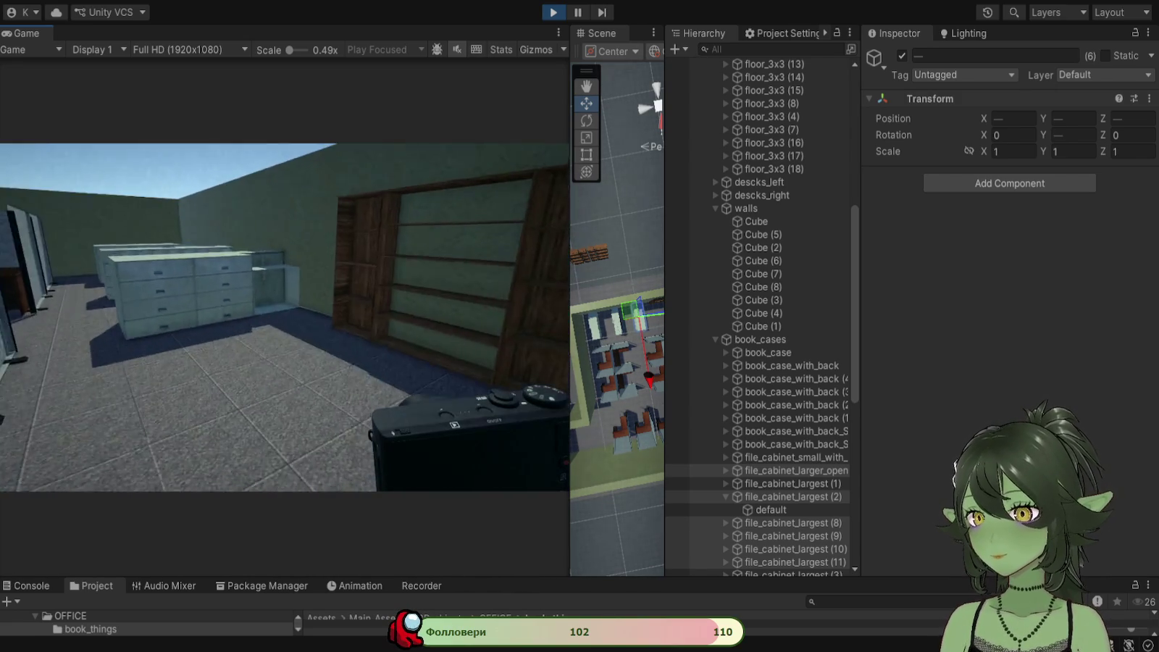
Step: Walk down the cubicle corridor and take an in-game photo of it
right_click(279, 312)
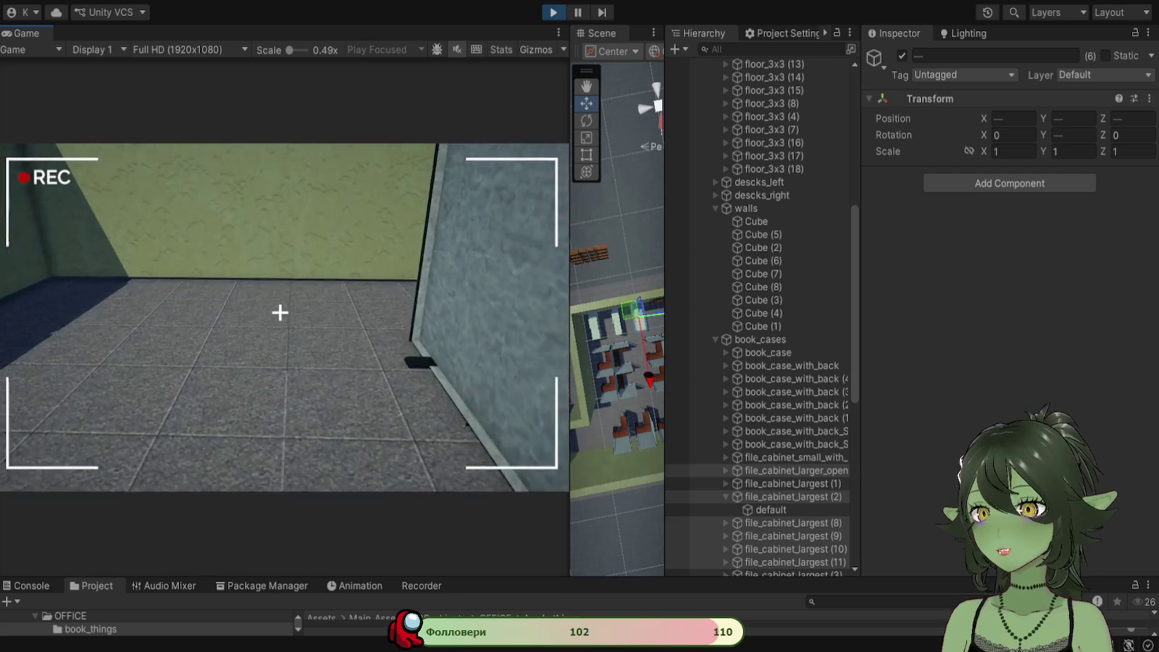
right_click(279, 312)
right_click(280, 312)
right_click(279, 312)
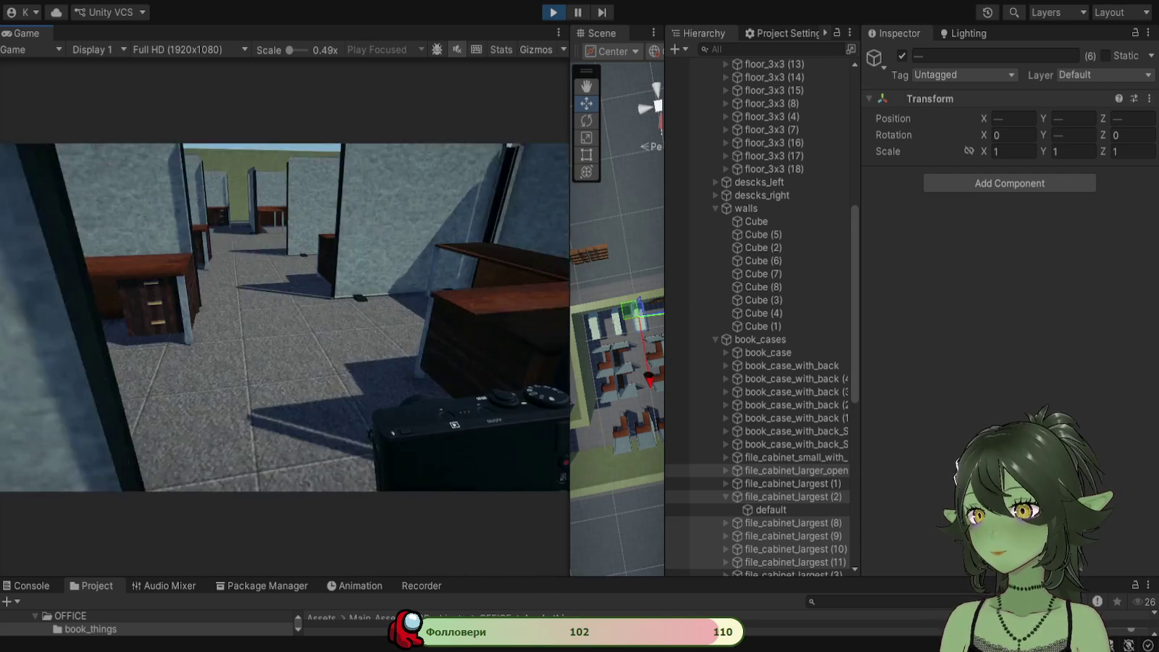
key("w")
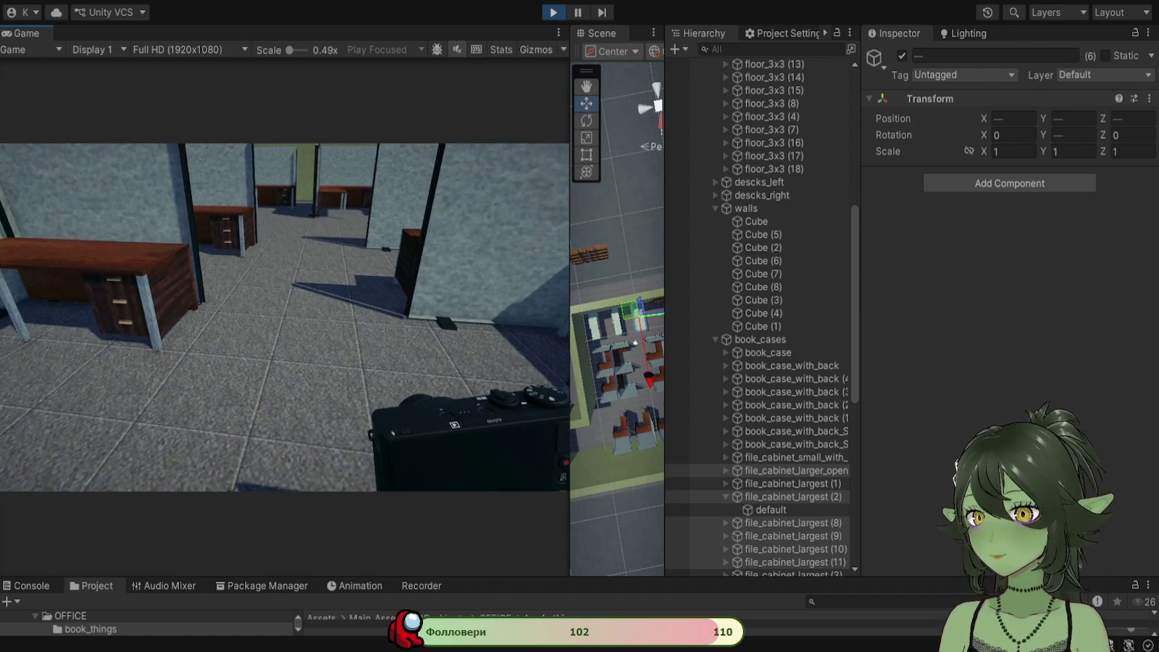
left_click(285, 318)
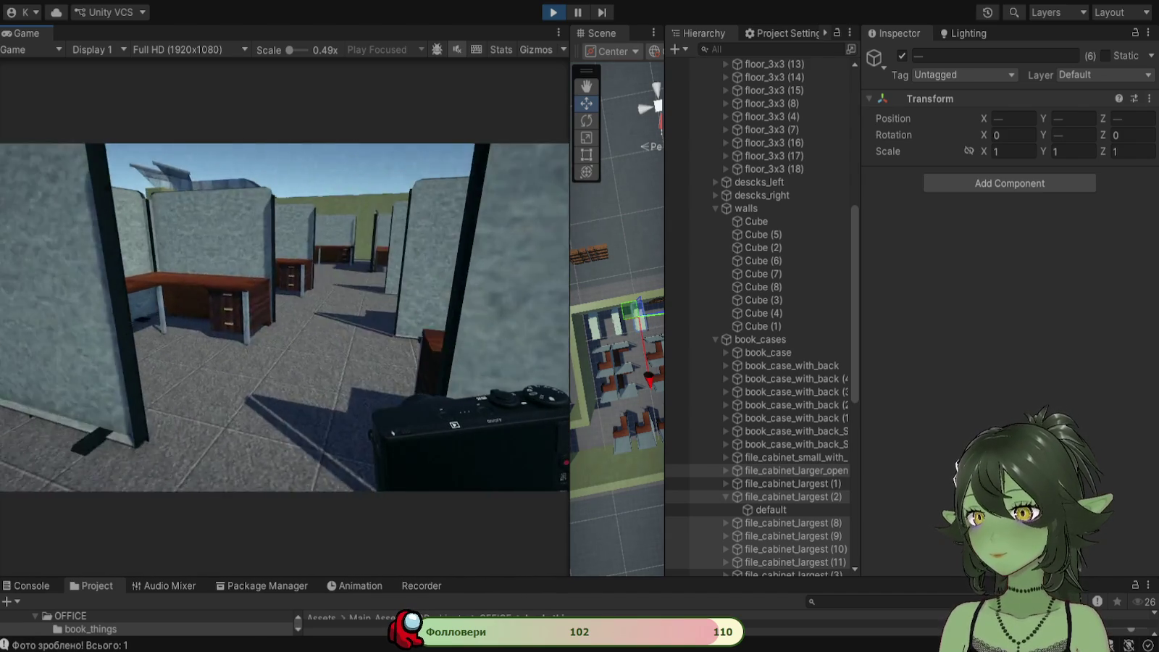
Step: Take a second photo of the cubicle corridor and open it in the large preview
left_click(284, 317)
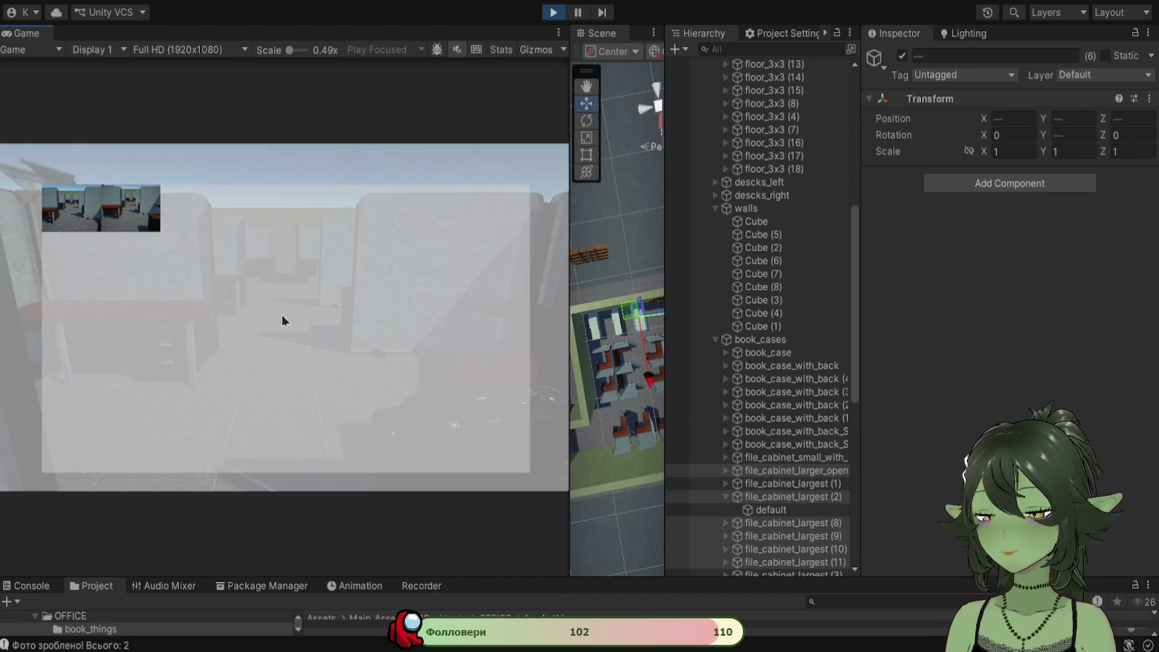
left_click(143, 221)
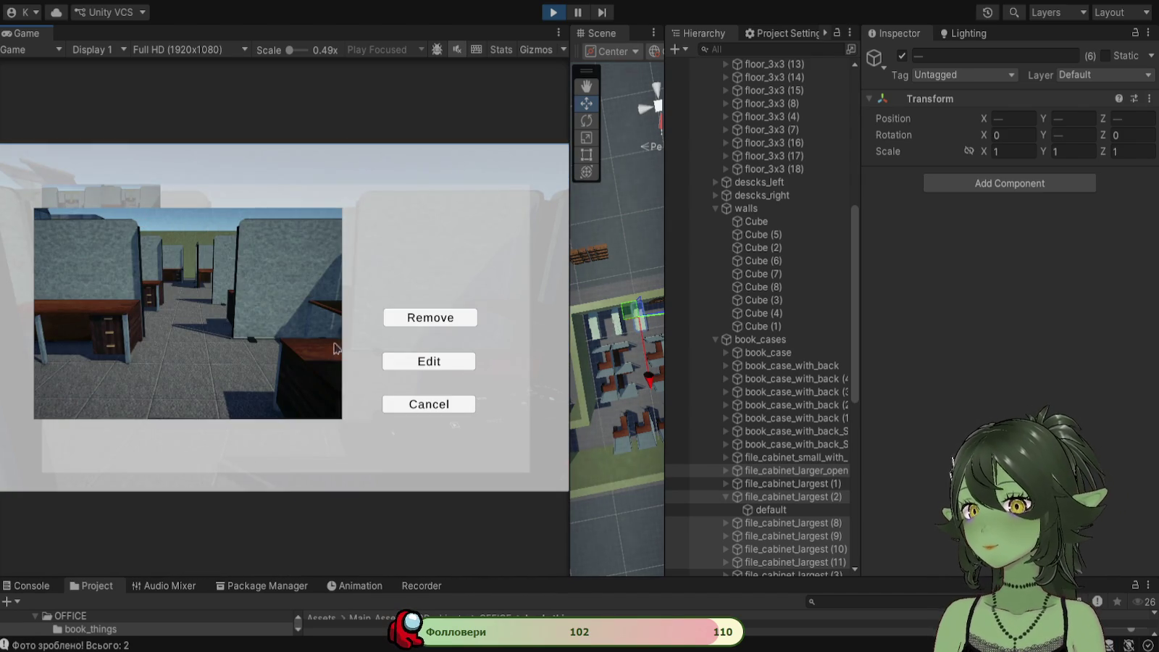
left_click(412, 405)
left_click(90, 207)
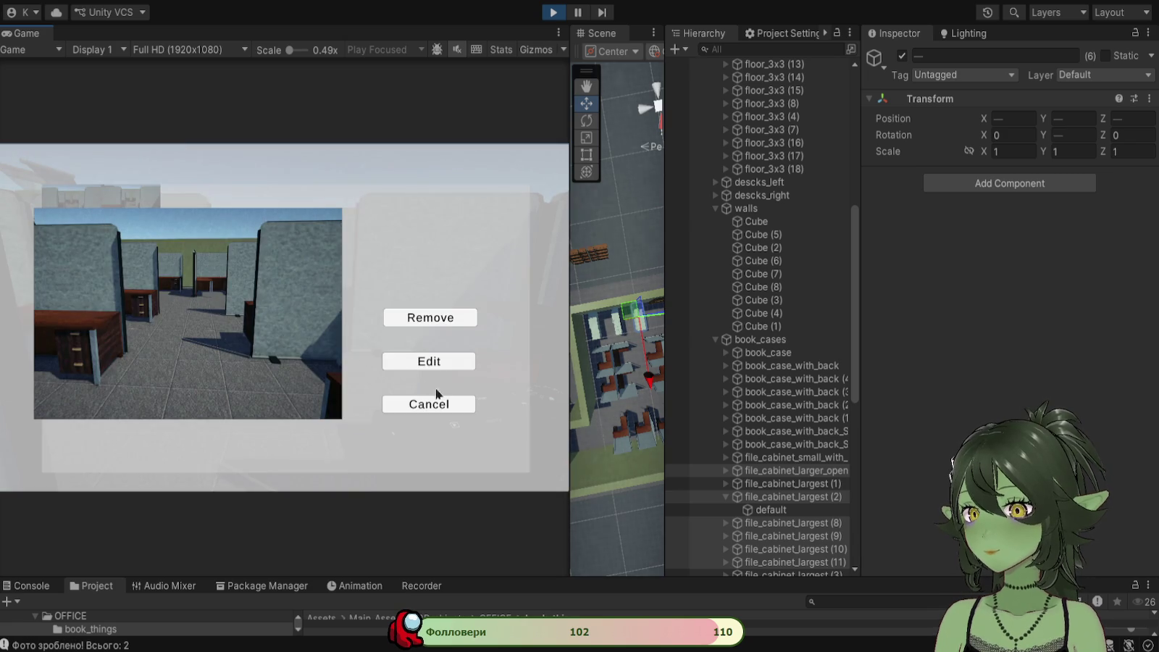
Step: Cycle through the saved photos, then close the preview and gallery to resume playing
left_click(451, 406)
left_click(94, 206)
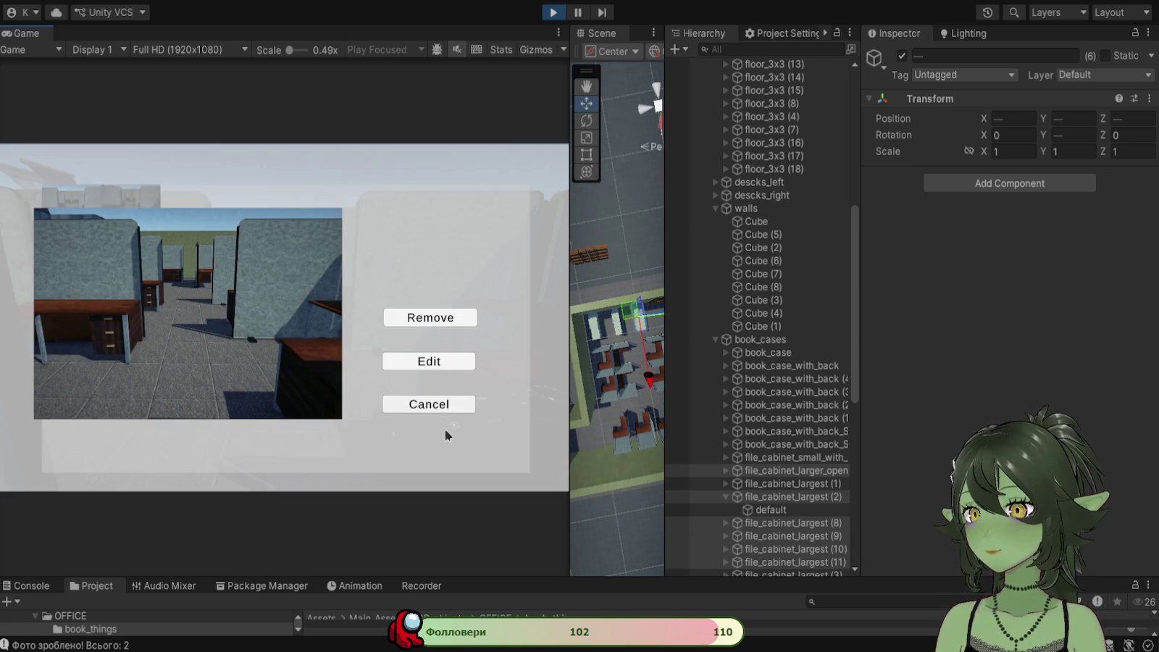
left_click(449, 405)
left_click(95, 207)
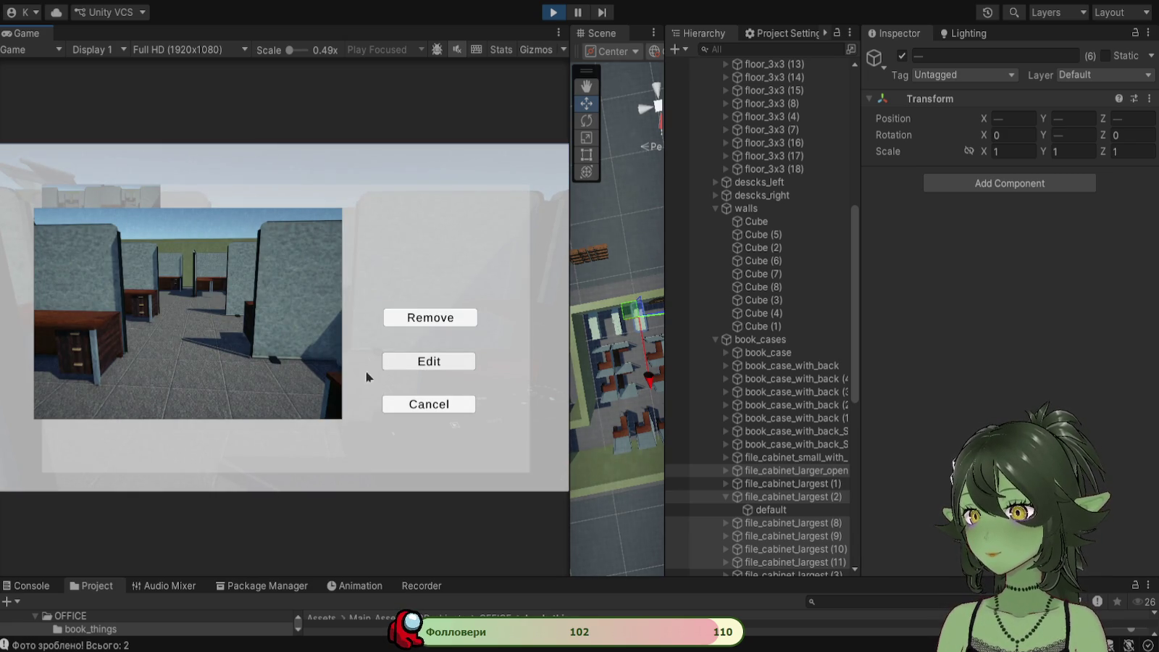
left_click(407, 410)
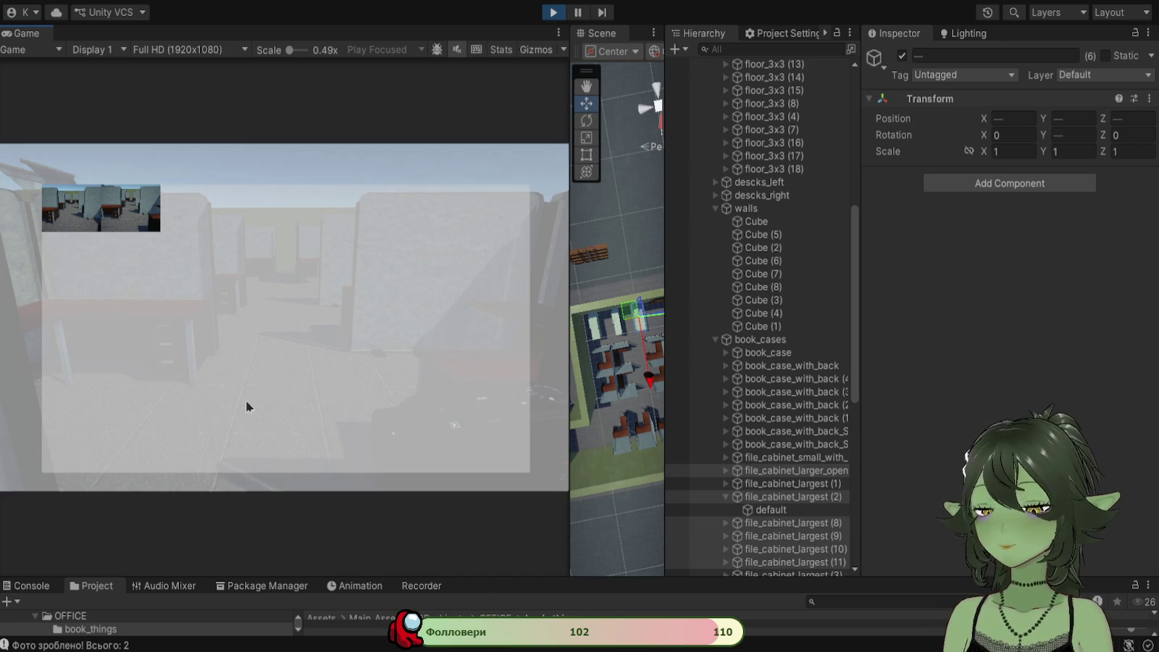
left_click(246, 400)
Step: Walk past the partitions toward the file cabinets using WASD
key("w")
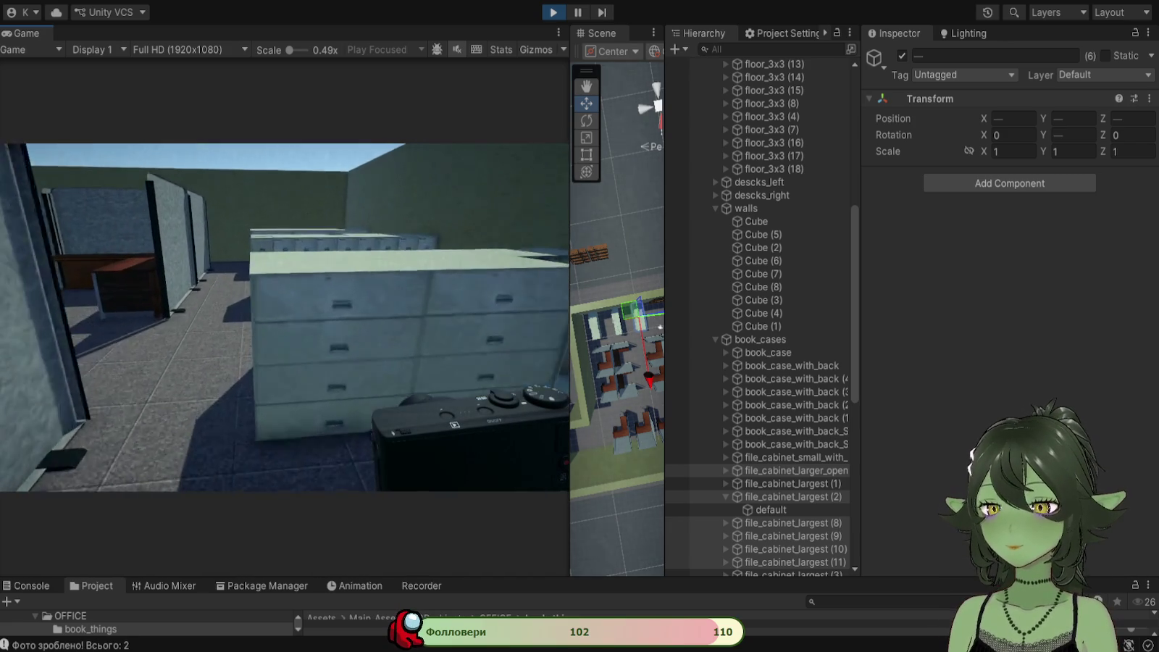
key("s")
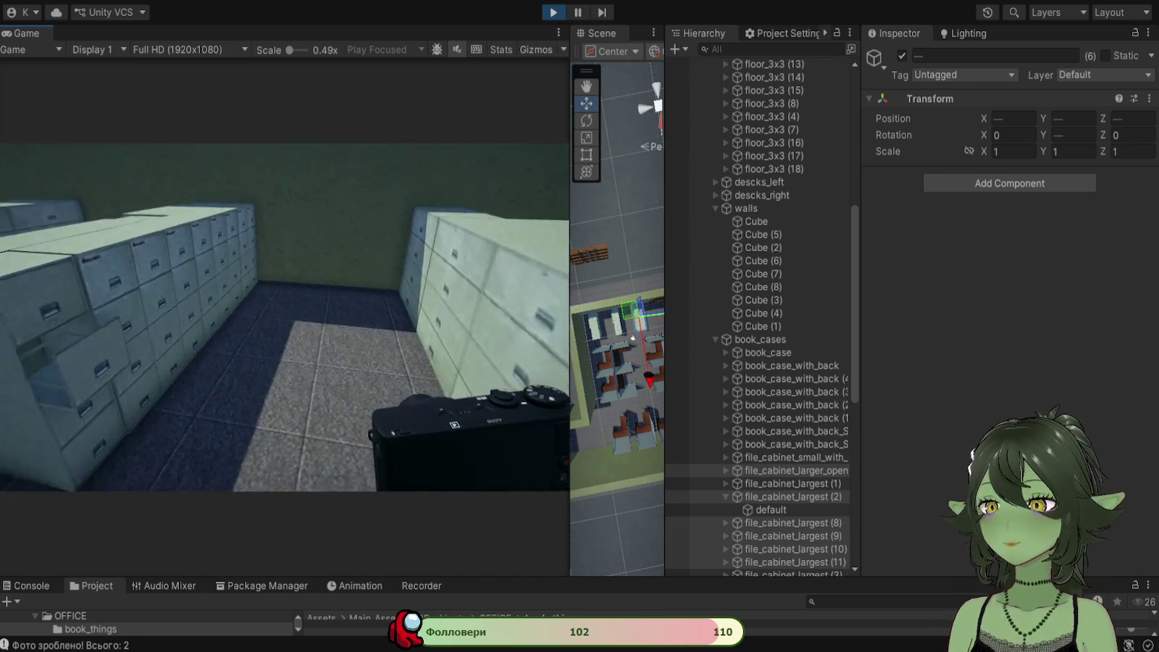
key("w")
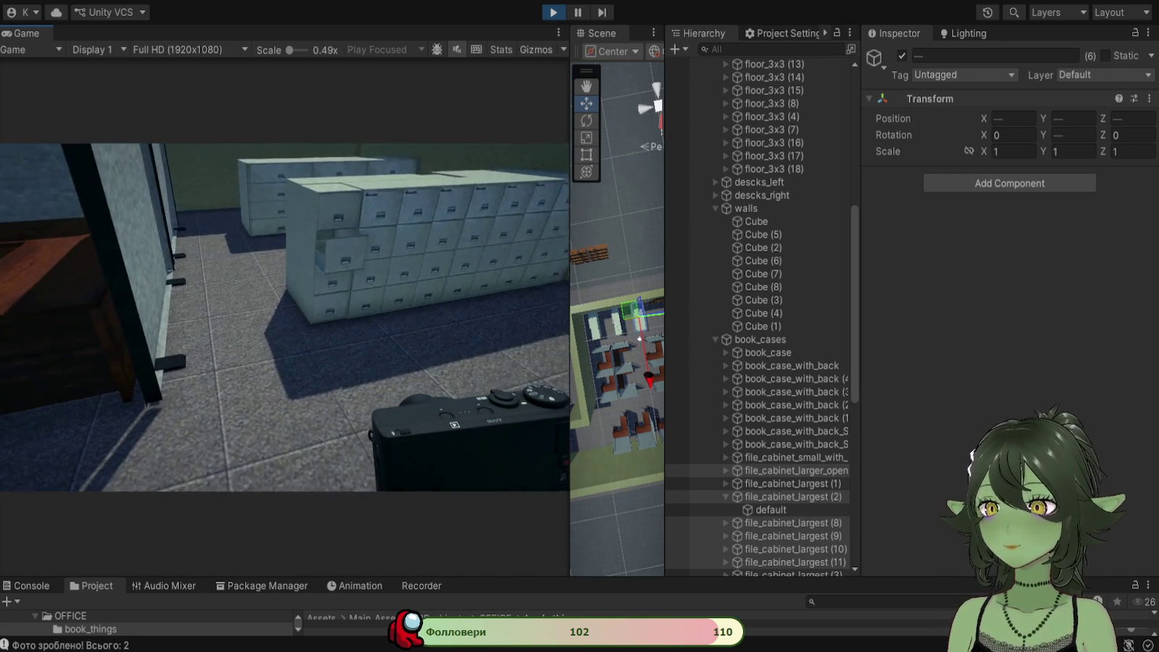
key("w")
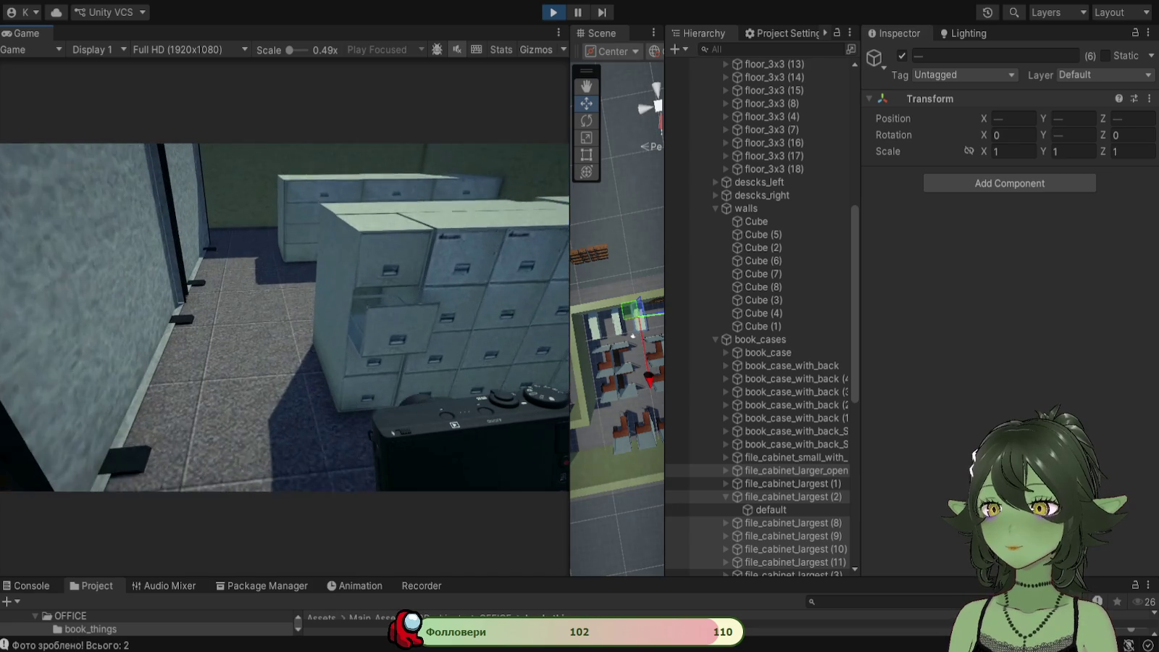
key("w")
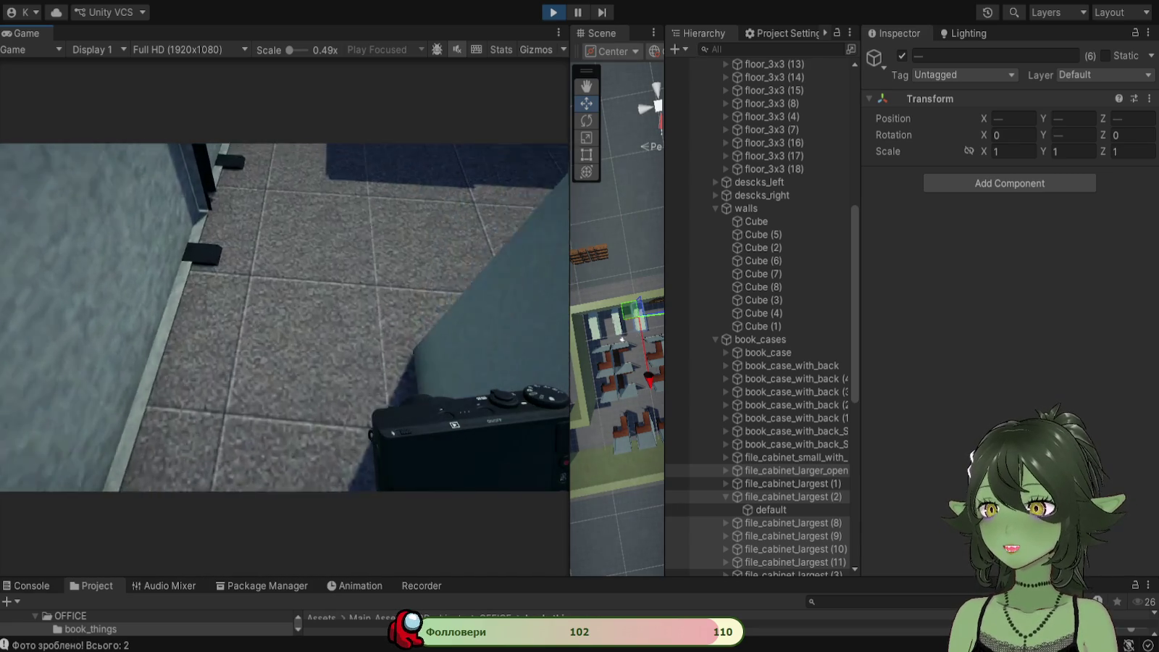
key("w")
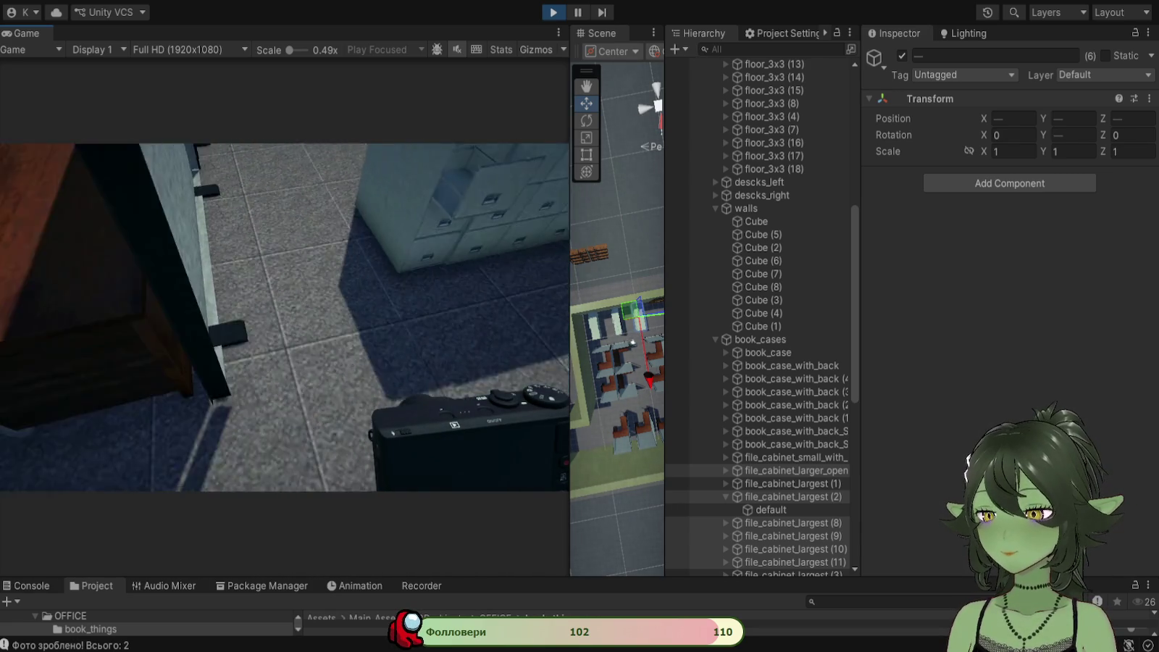
key("w")
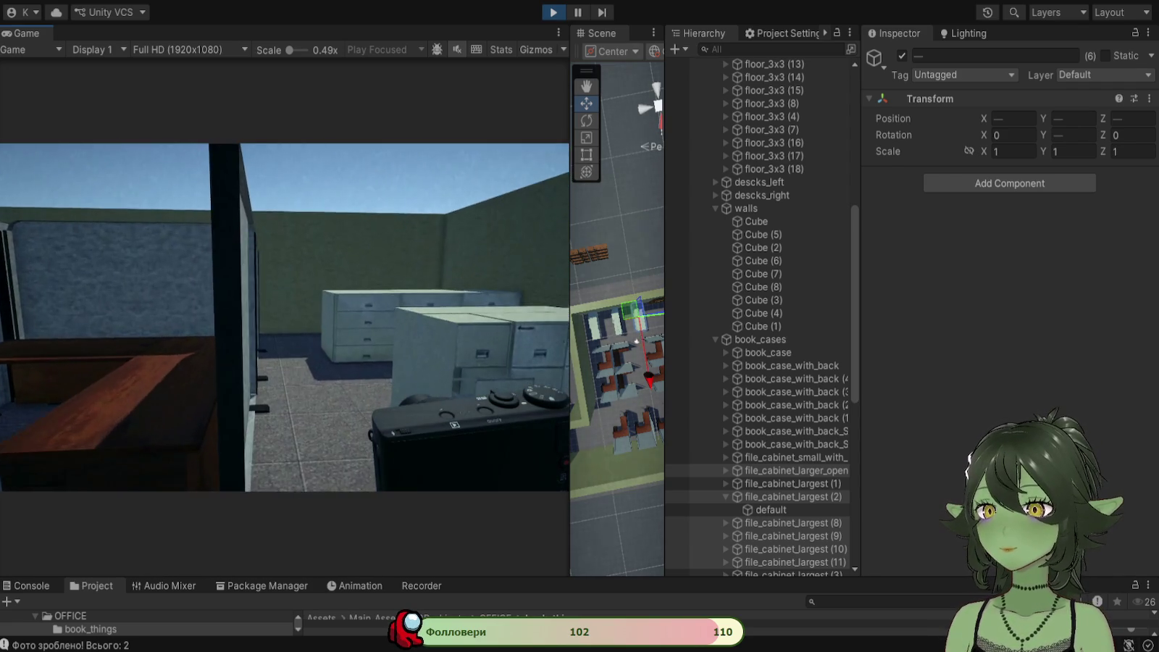
key("w")
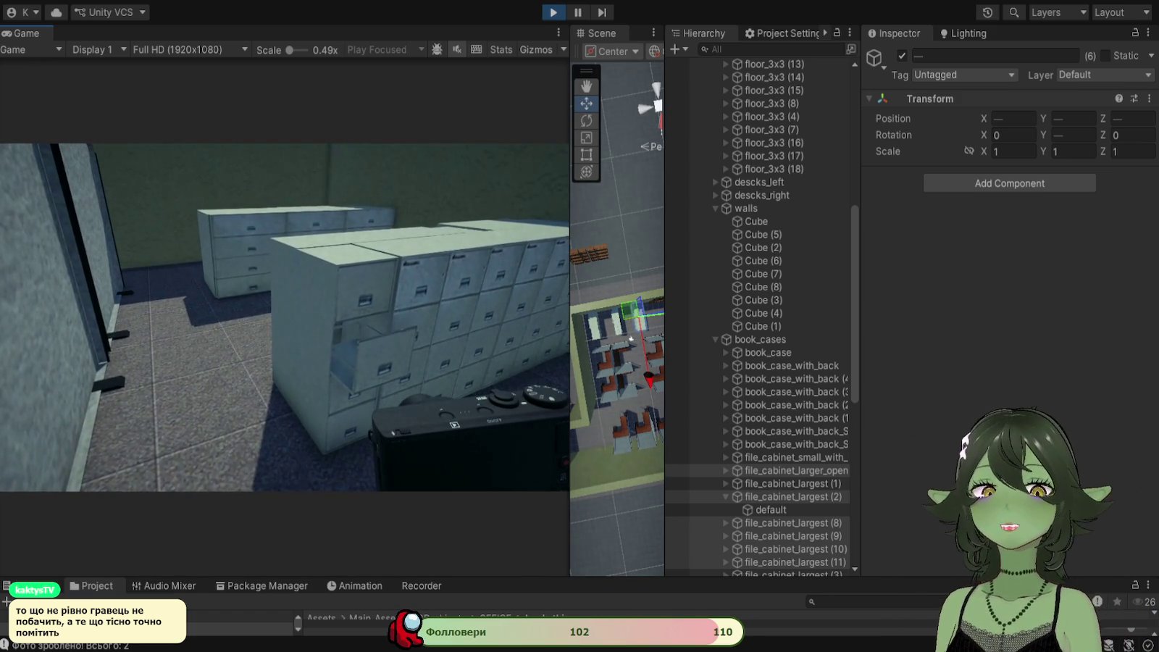
Step: Raise the in-game camera to photograph the file cabinets and bookcases
right_click(280, 312)
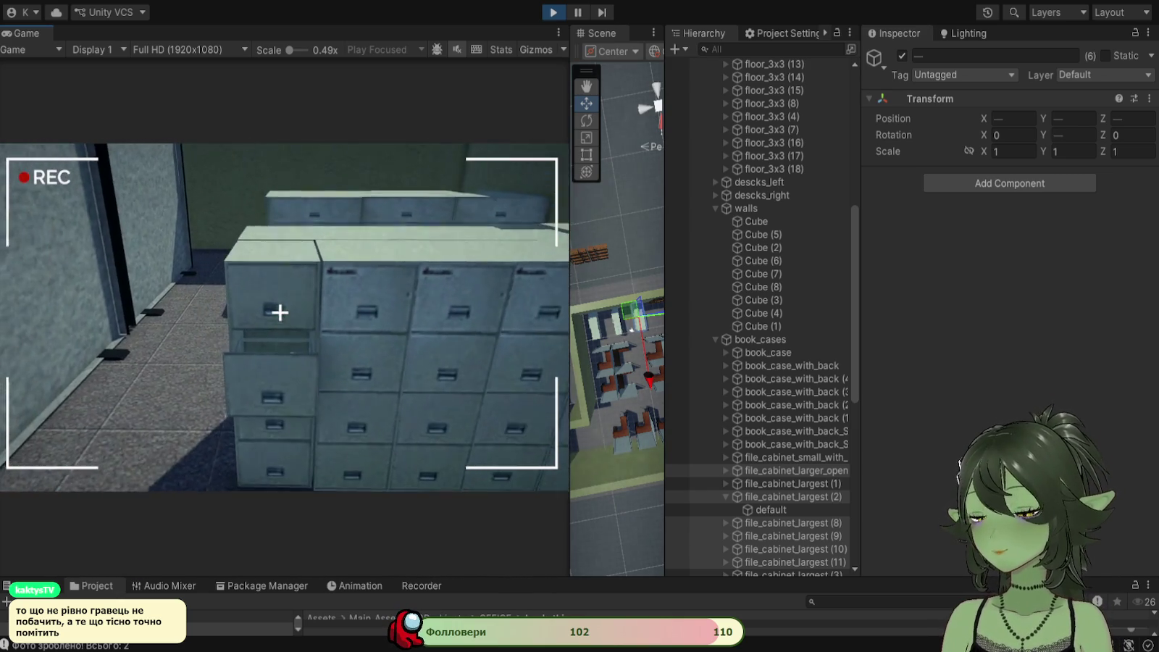
right_click(280, 312)
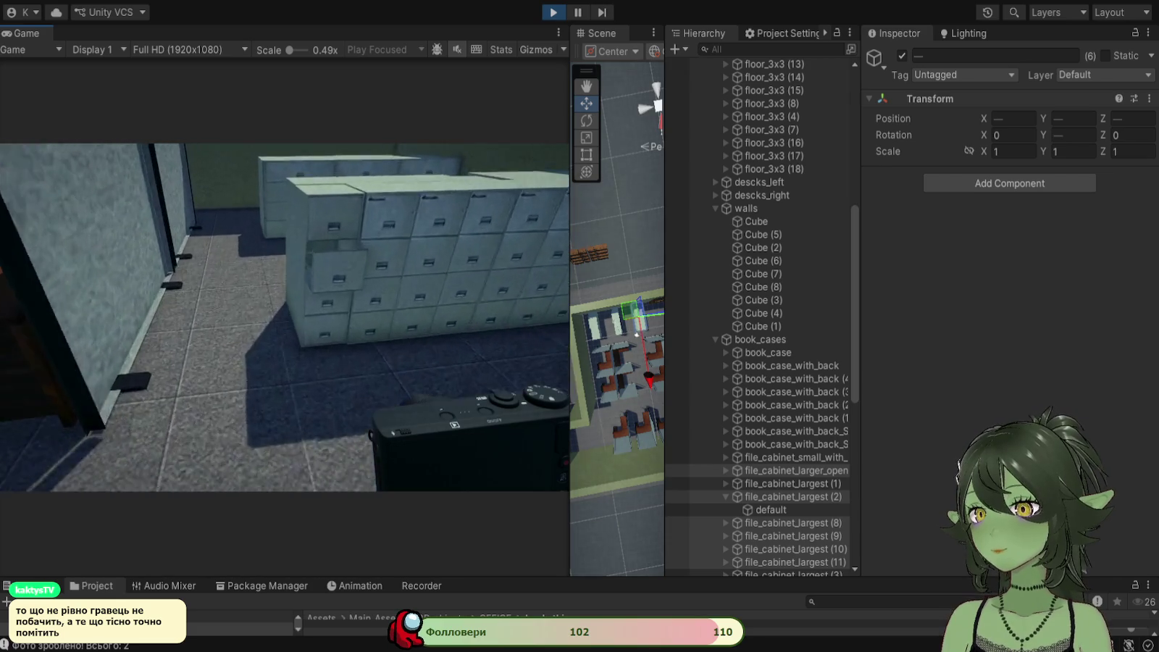
right_click(281, 313)
right_click(280, 312)
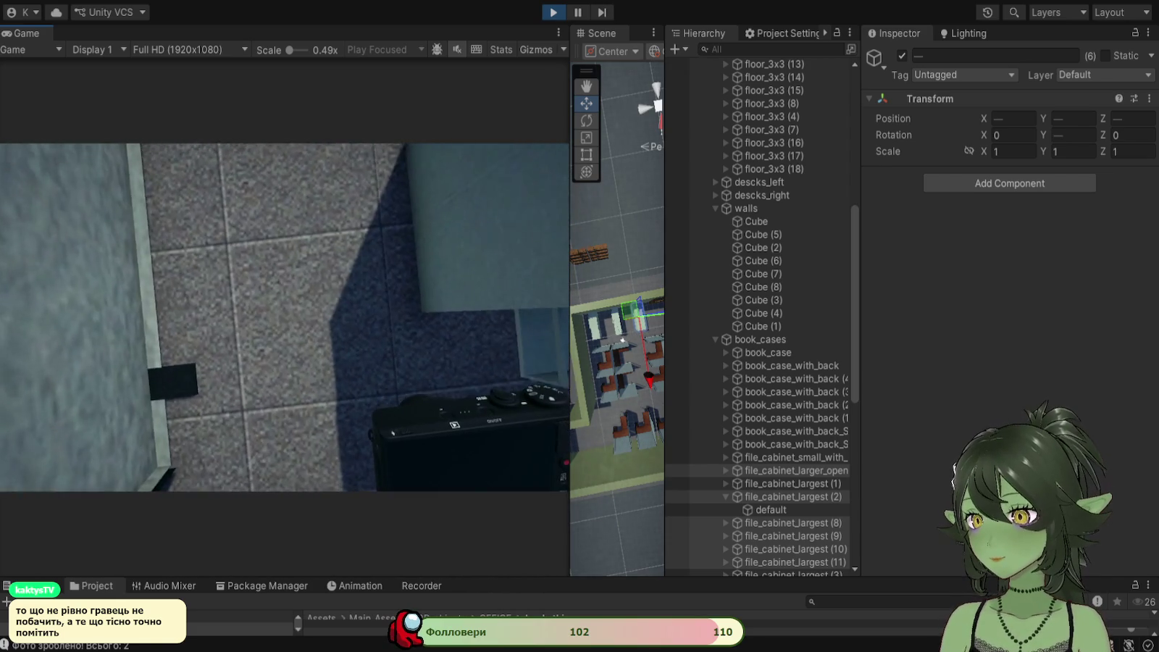
right_click(280, 312)
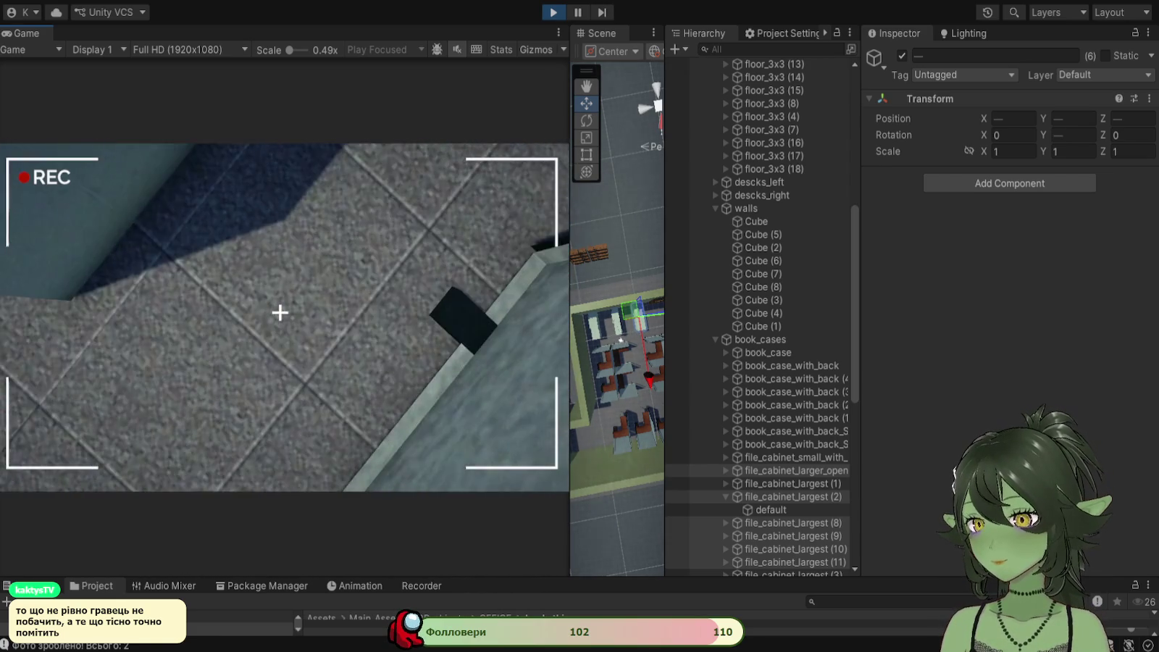
right_click(280, 313)
right_click(280, 312)
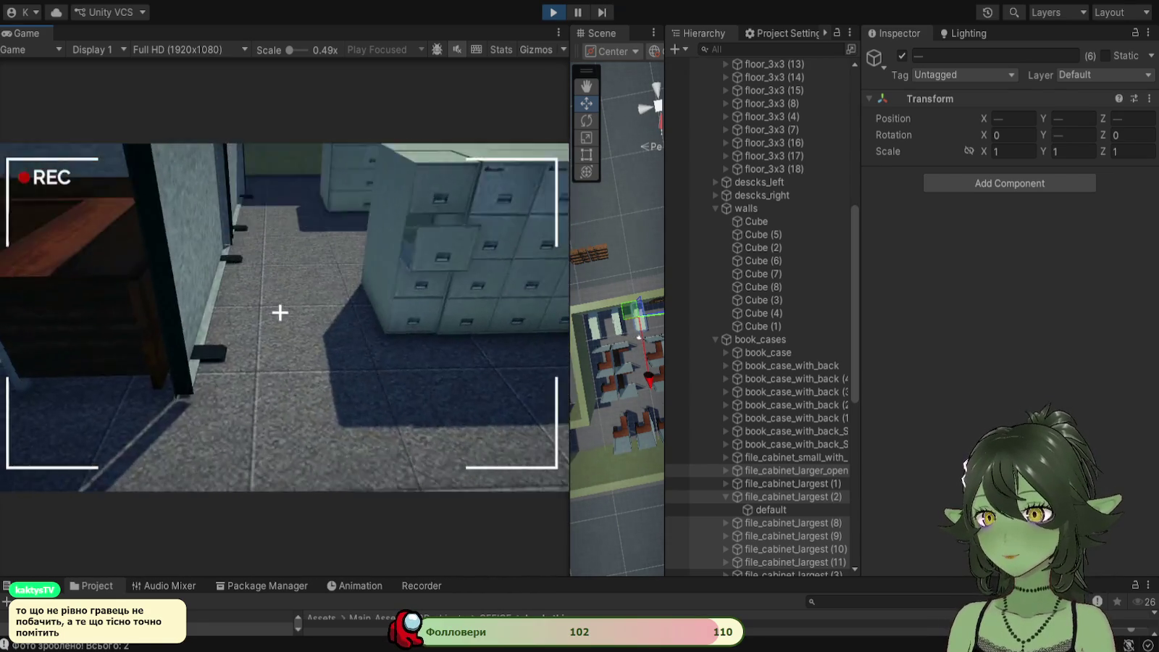
right_click(280, 312)
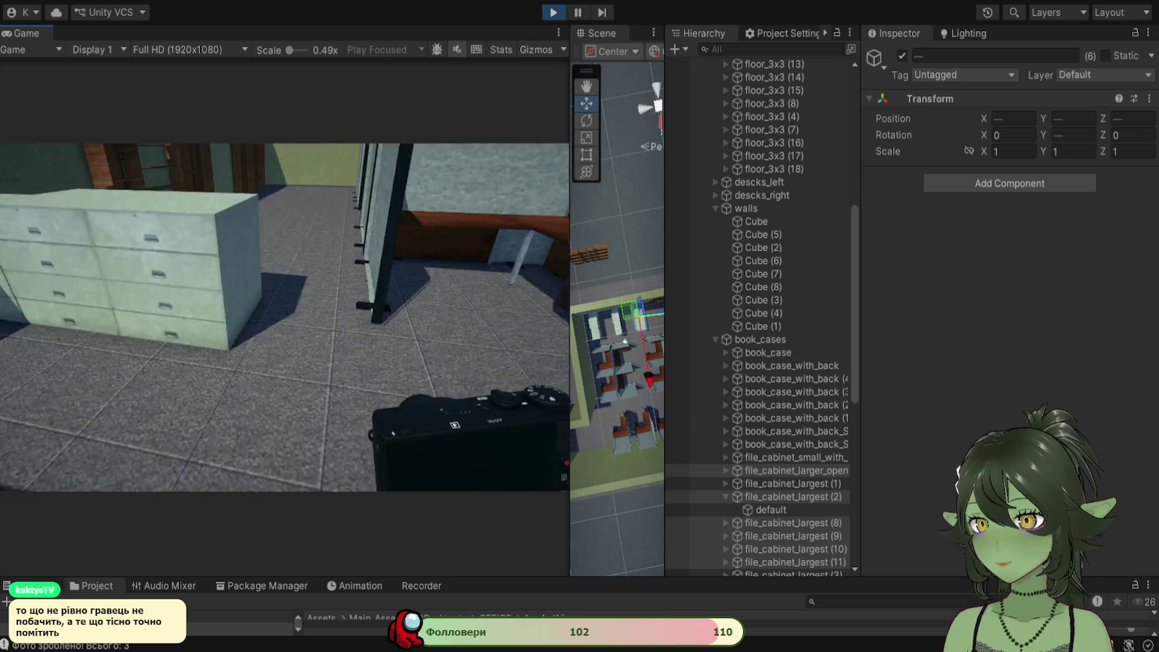
right_click(281, 312)
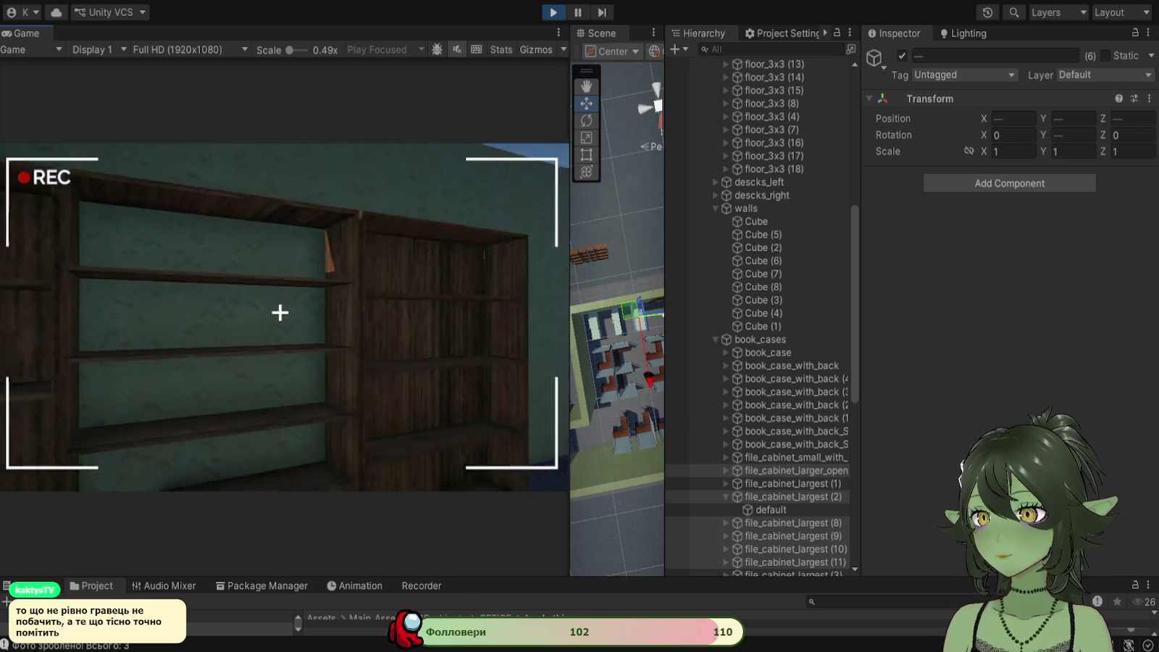
Step: Walk toward the green wall, lower the camera, and select floor_3x3 (16) in the Hierarchy
key("w")
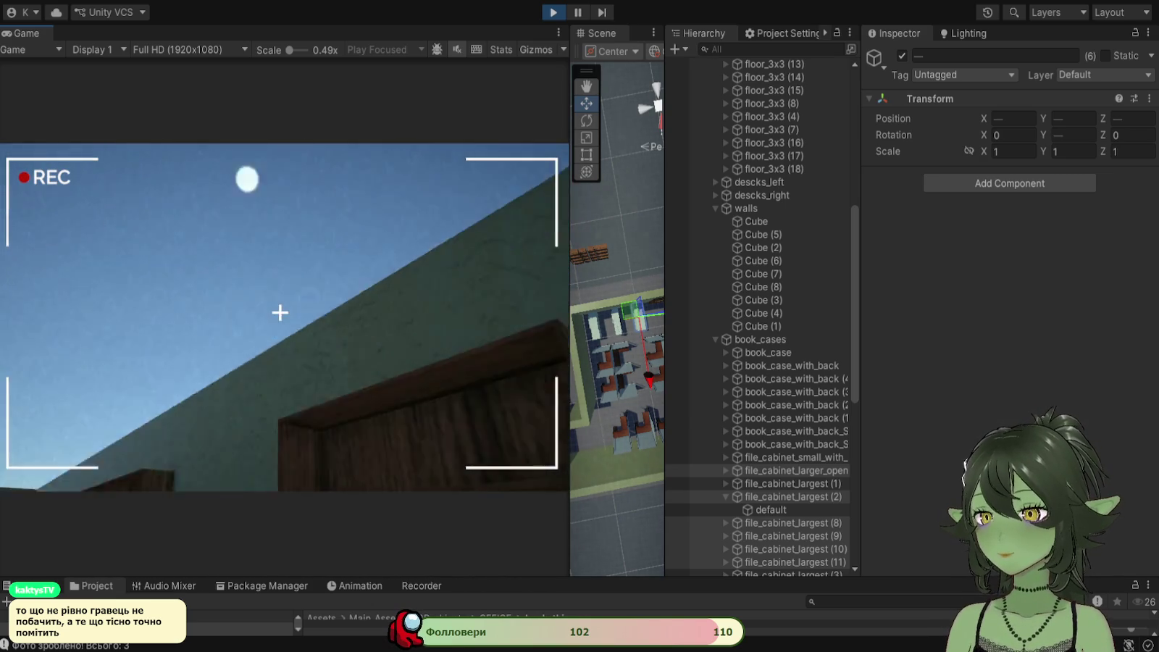
right_click(280, 312)
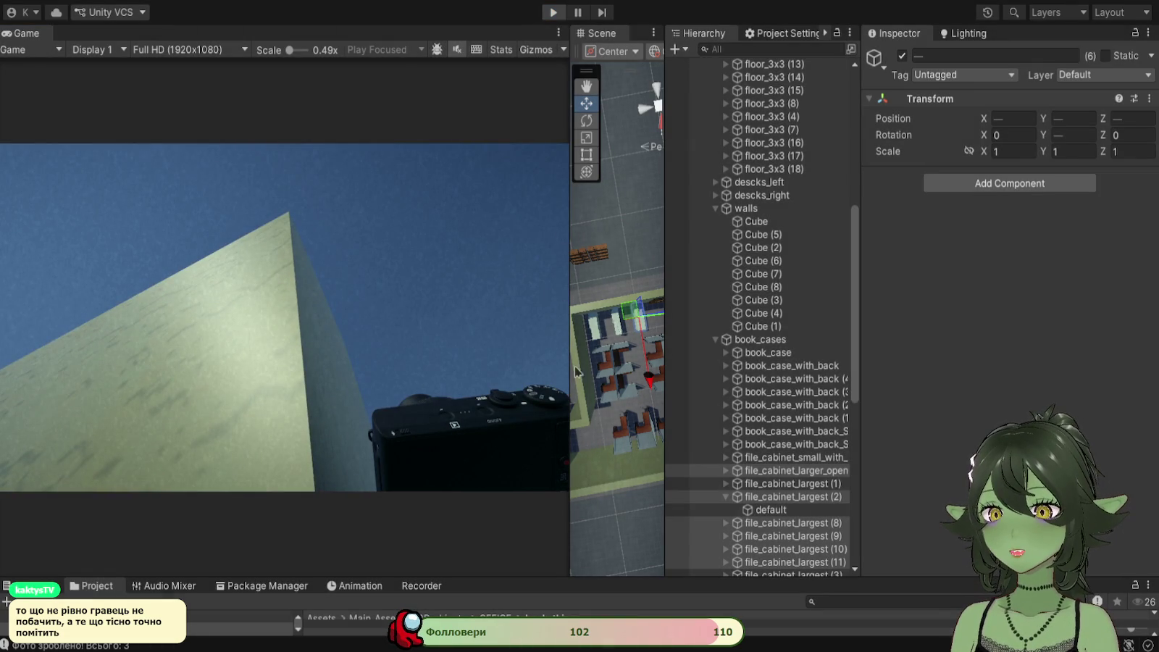
left_click(795, 142)
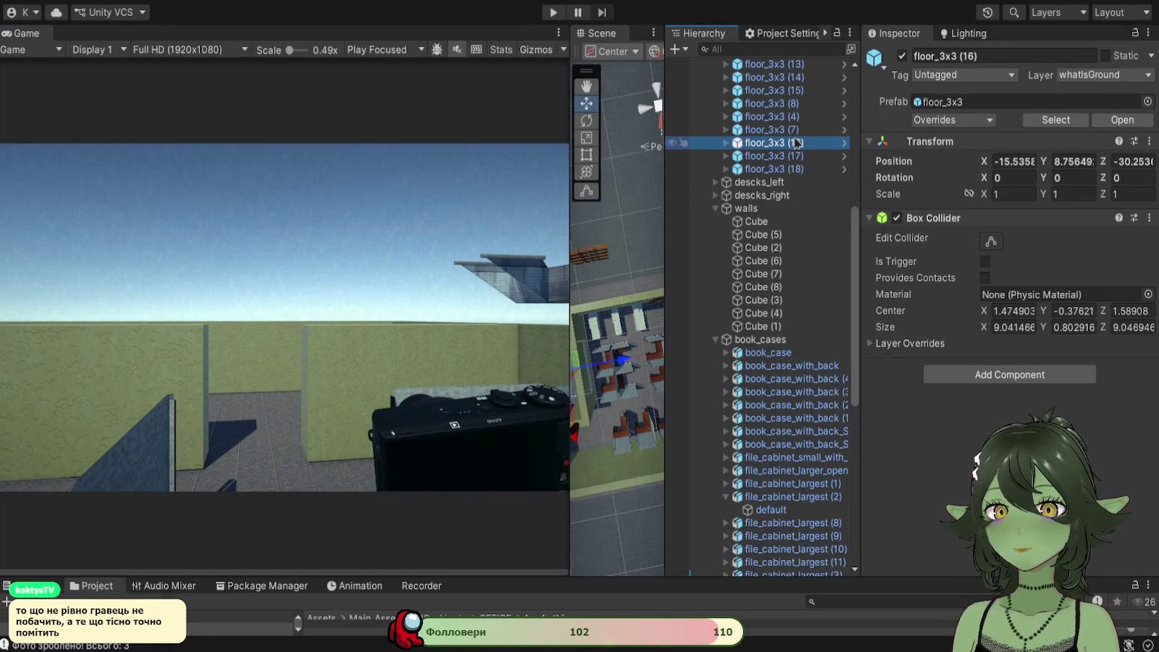
Step: Frame the floor_3x3 (16) tile, the metro_objects group and the chairs in the Scene view
double_click(795, 141)
scroll(790, 210, "up", 10)
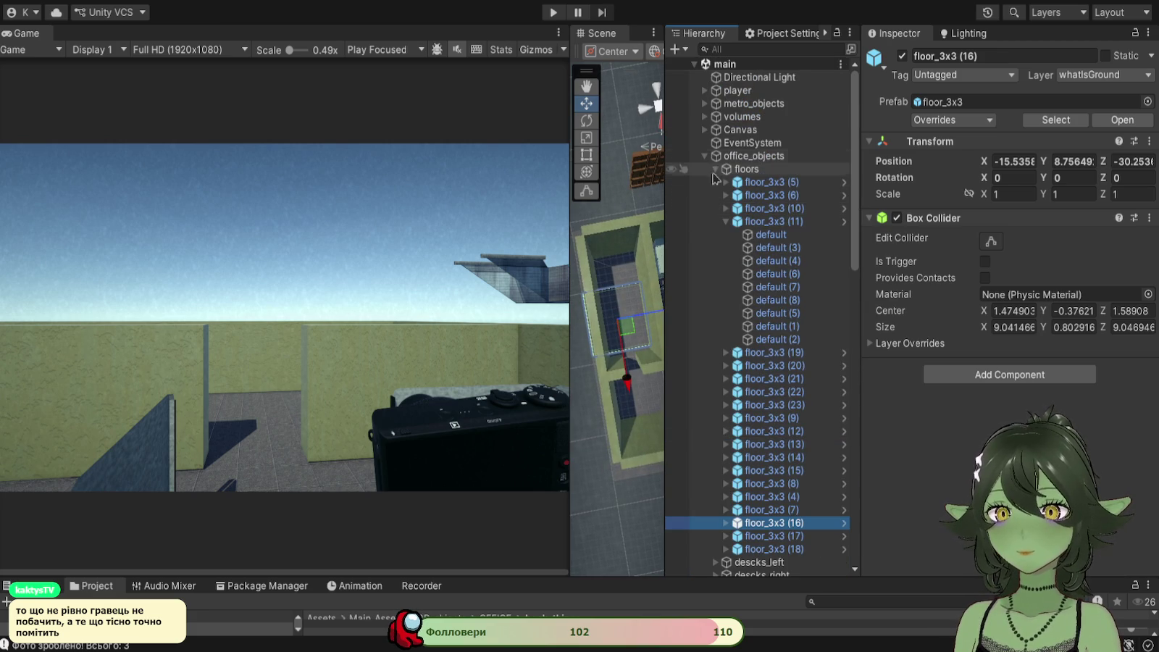
left_click(704, 103)
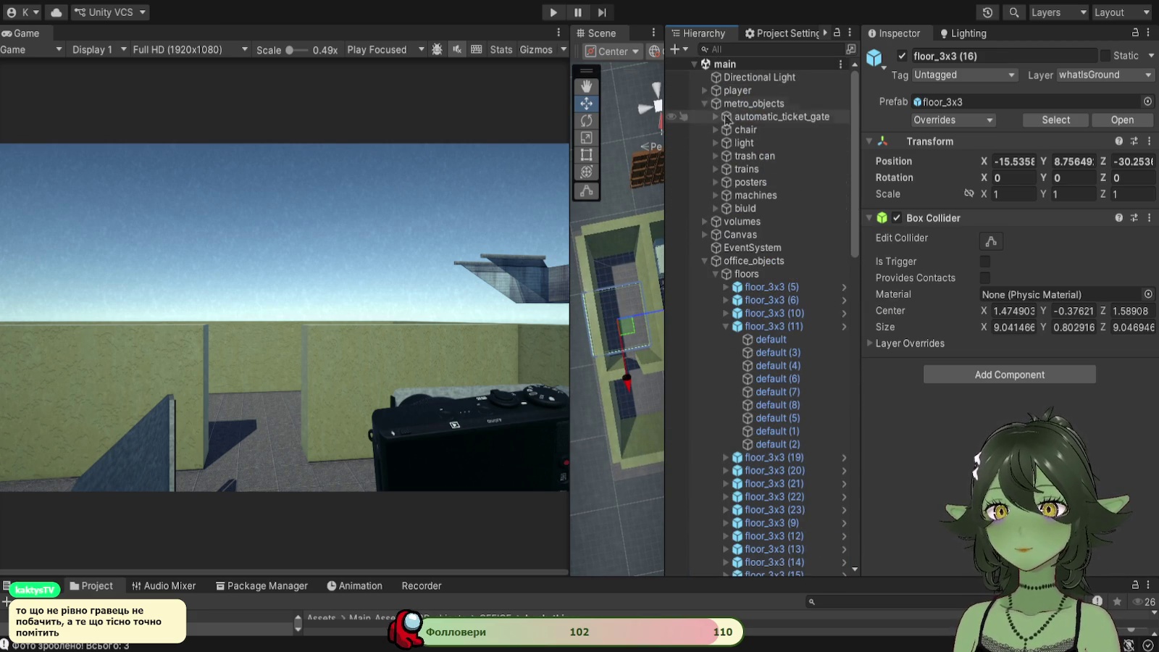
double_click(746, 104)
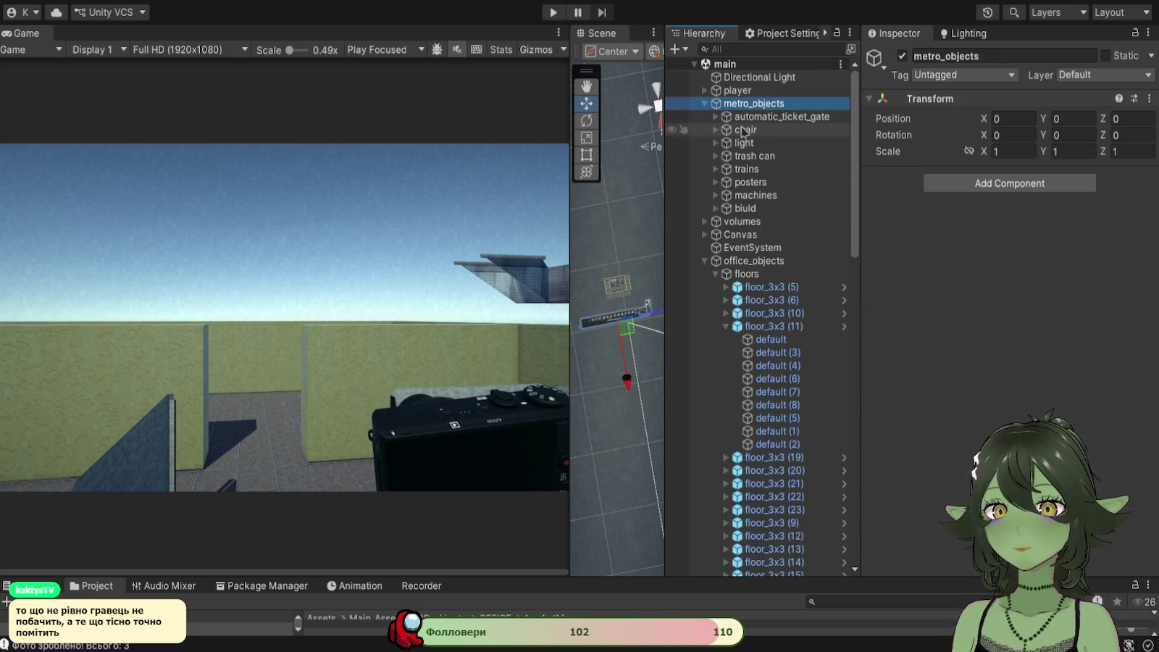
double_click(742, 130)
Step: Widen the Scene view and orbit to look down over the office building
left_click_drag(570, 290, 133, 289)
mouse_move(427, 424)
left_mouse_down()
mouse_move(460, 440)
mouse_move(455, 332)
mouse_move(472, 230)
mouse_move(456, 460)
mouse_move(467, 244)
mouse_move(468, 365)
mouse_move(485, 280)
mouse_move(499, 290)
mouse_move(448, 302)
mouse_move(219, 296)
left_mouse_up()
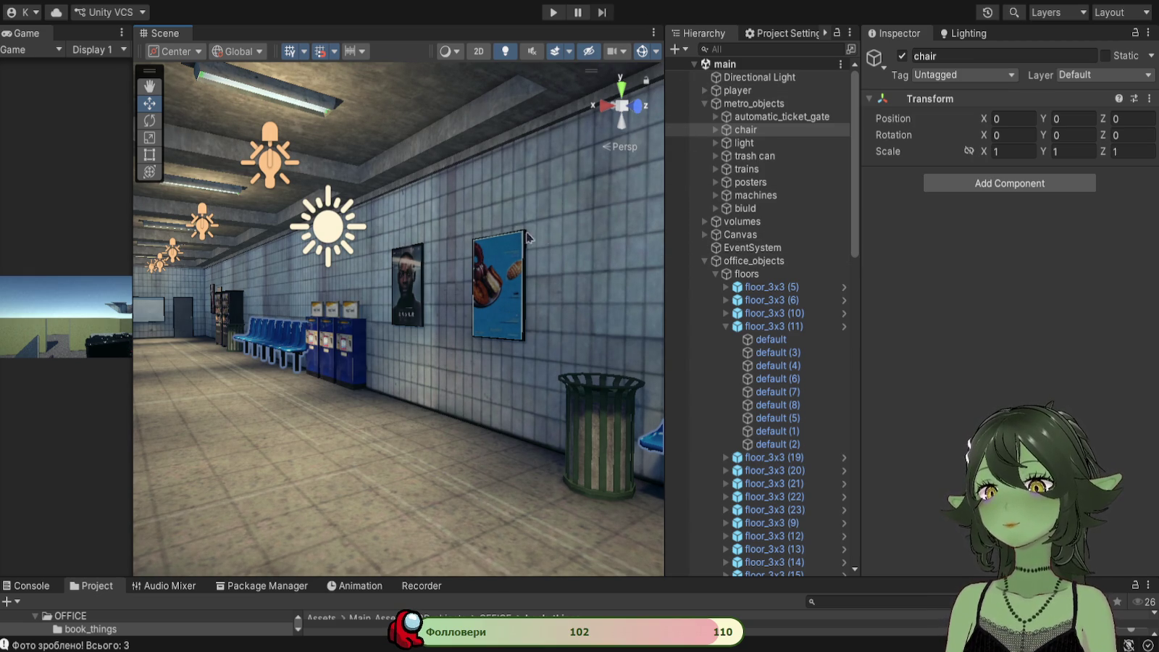
mouse_move(507, 230)
left_mouse_down()
mouse_move(489, 298)
mouse_move(460, 266)
mouse_move(420, 375)
mouse_move(444, 357)
mouse_move(616, 323)
mouse_move(450, 354)
mouse_move(532, 319)
left_mouse_up()
left_click(511, 346)
left_click_drag(449, 405, 550, 373)
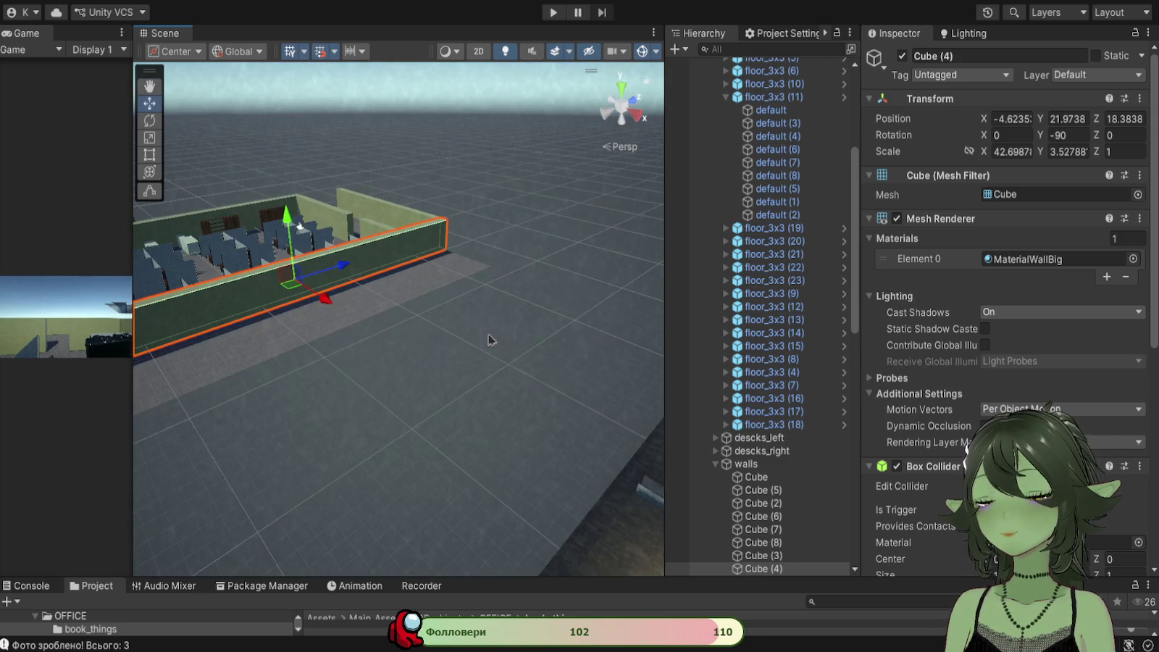
left_click_drag(337, 305, 621, 460)
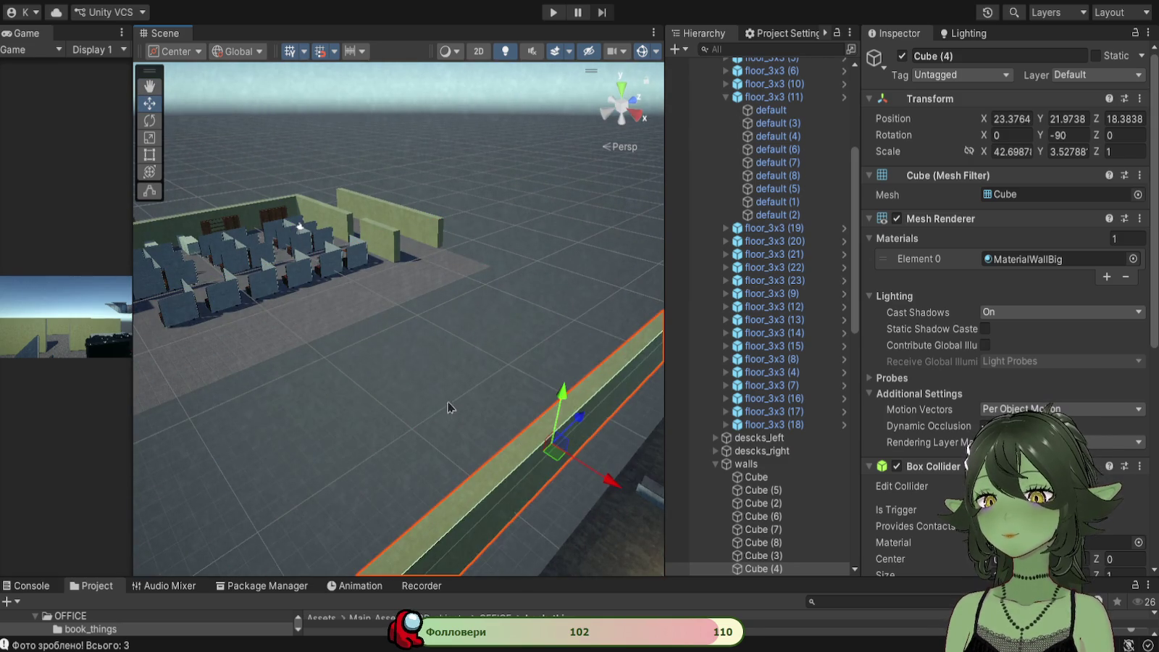
key("q")
left_click_drag(543, 434, 410, 136)
key("w")
left_click_drag(588, 268, 623, 290)
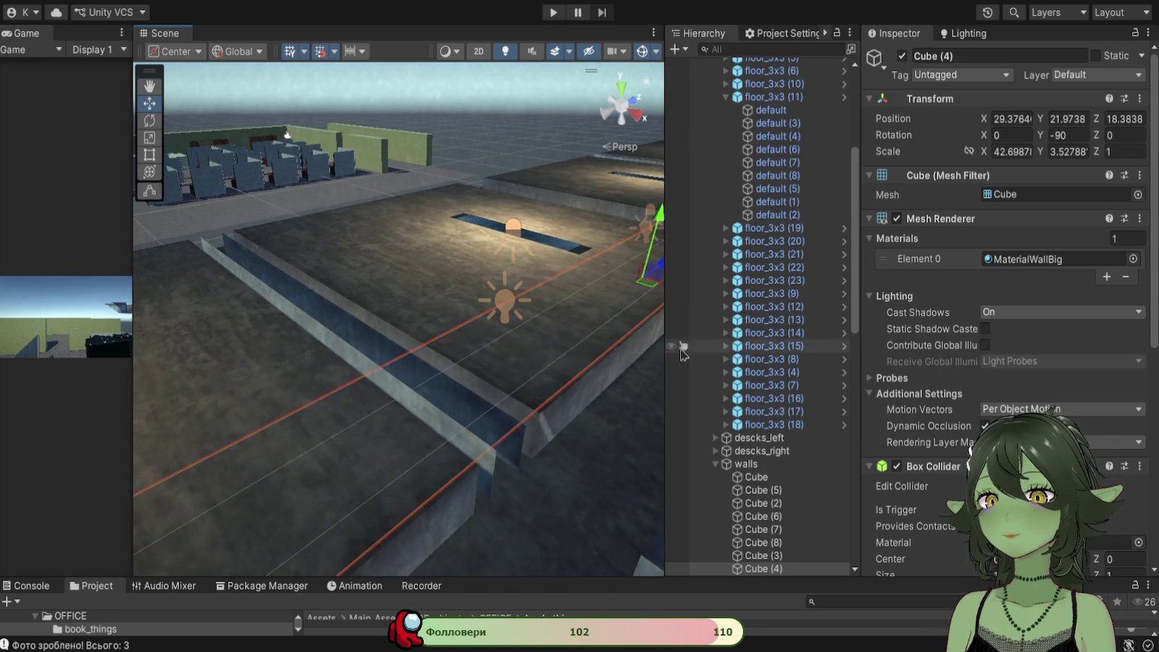
key("f")
mouse_move(526, 377)
left_mouse_down()
mouse_move(475, 254)
mouse_move(466, 279)
left_mouse_up()
scroll(465, 280, "down", 3)
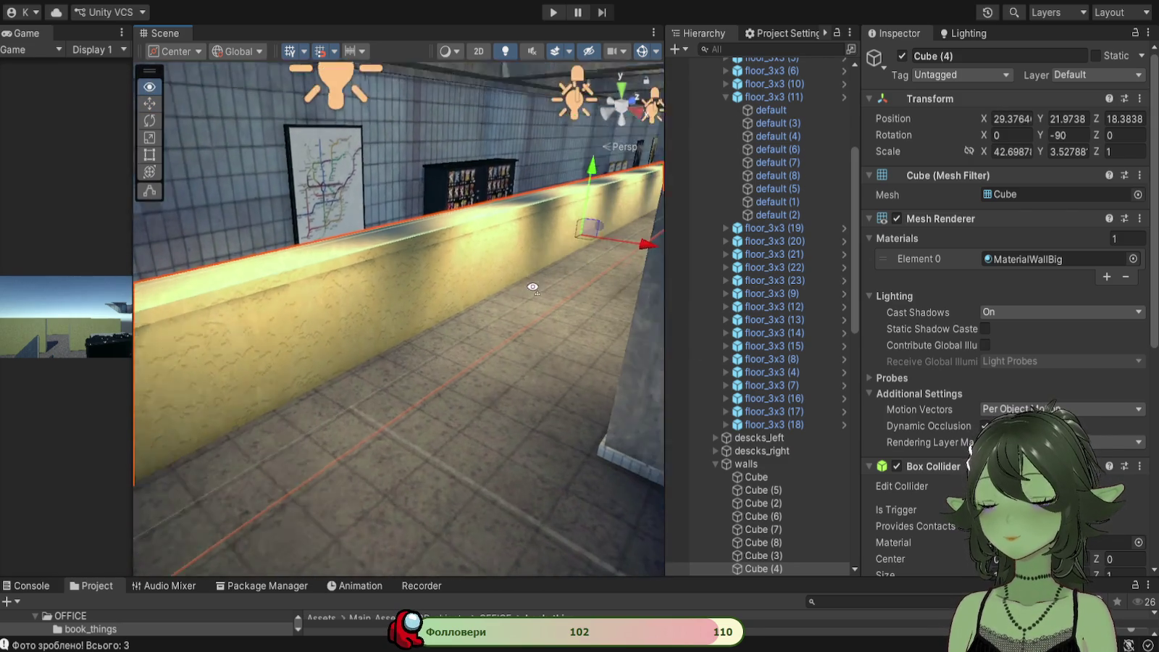
left_click_drag(545, 190, 551, 130)
mouse_move(440, 317)
left_mouse_down()
mouse_move(232, 250)
mouse_move(544, 315)
left_mouse_up()
mouse_move(582, 375)
left_mouse_down()
mouse_move(525, 290)
mouse_move(473, 292)
mouse_move(507, 336)
left_mouse_up()
scroll(507, 336, "down", 5)
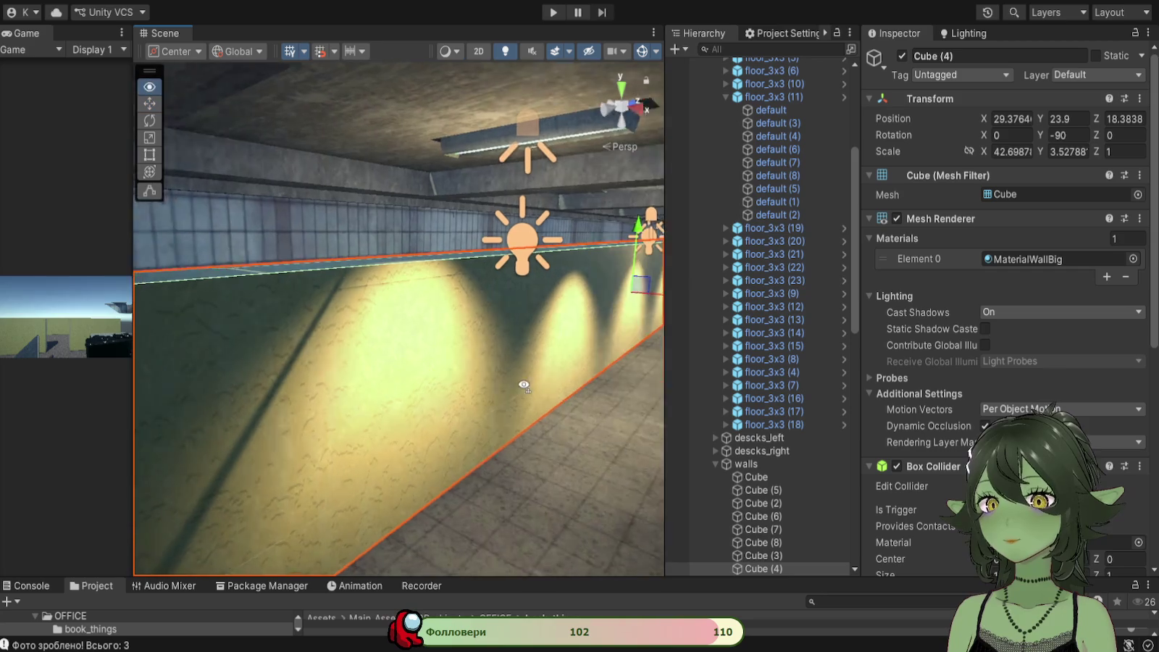
left_click_drag(572, 235, 572, 243)
mouse_move(489, 391)
left_mouse_down()
mouse_move(473, 258)
mouse_move(469, 362)
left_mouse_up()
key("ctrl+z")
key("ctrl+z")
key("ctrl+z")
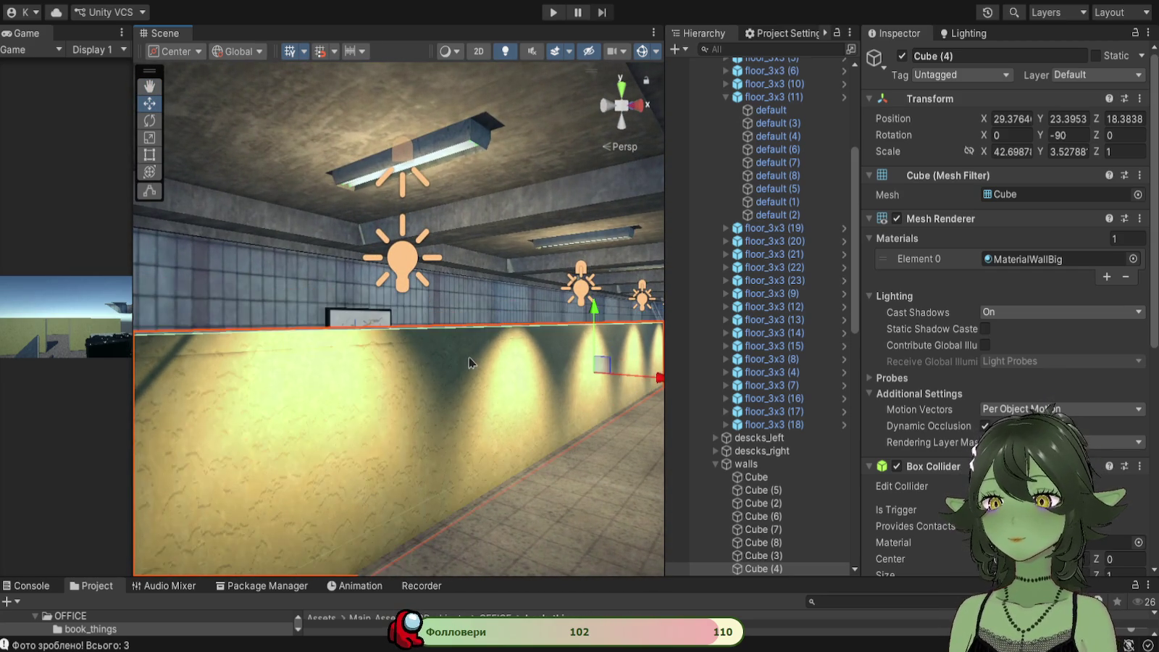
key("ctrl+z")
key("f")
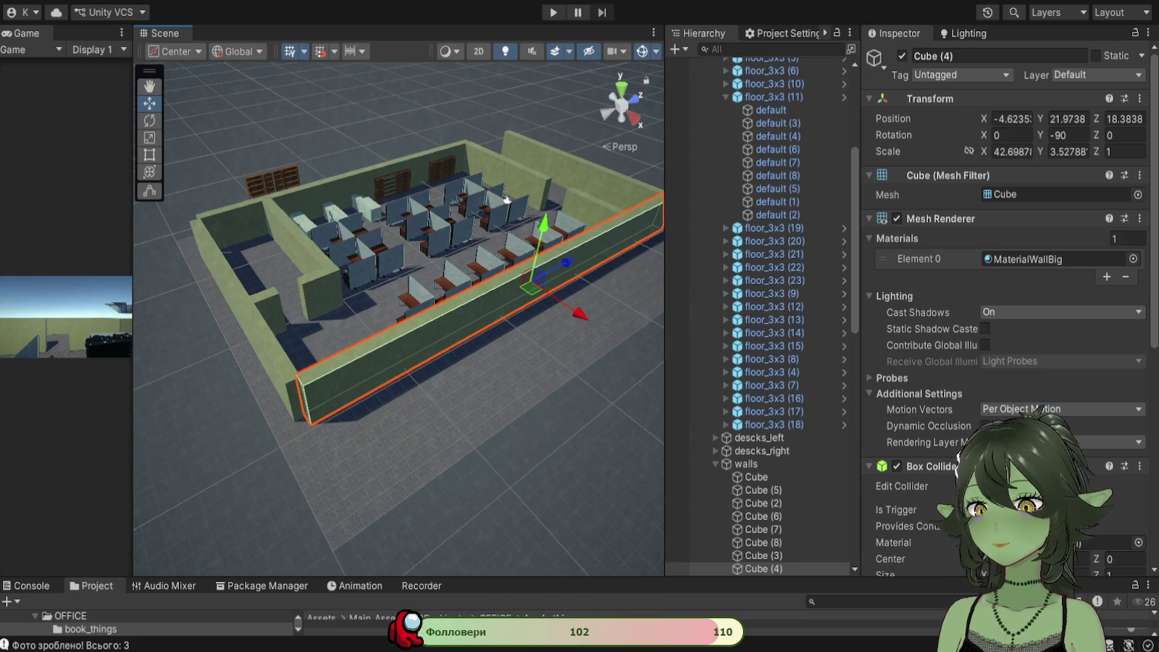
Step: Shift-select all nine wall Cubes around the office
scroll(386, 351, "up", 2)
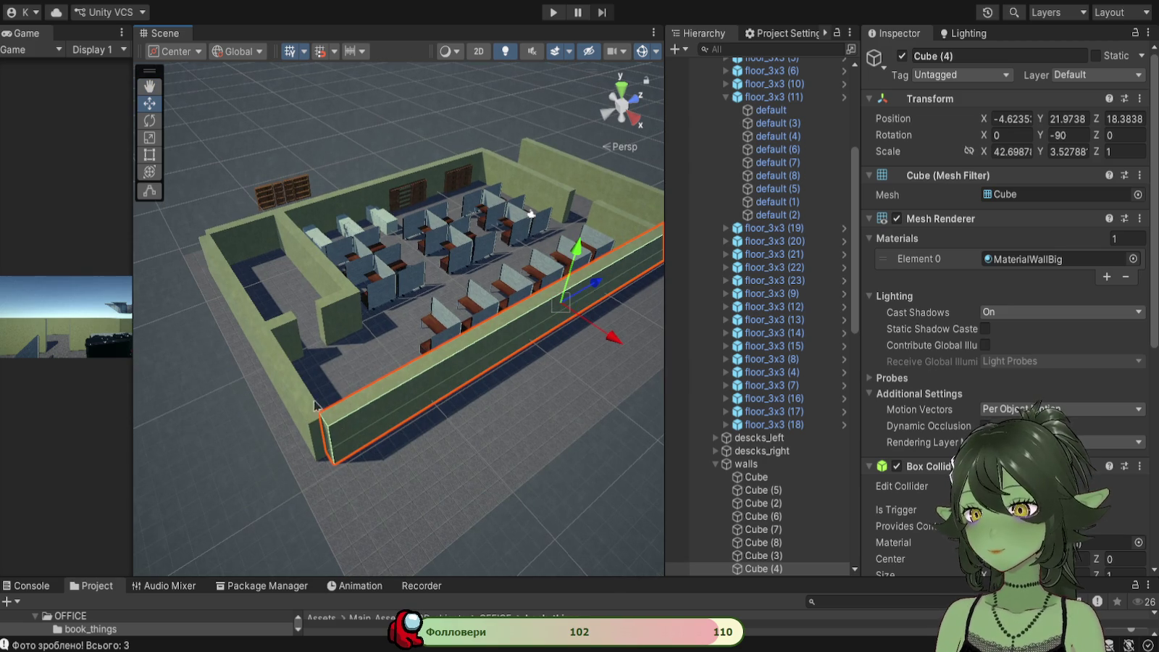
left_click(316, 404, "shift")
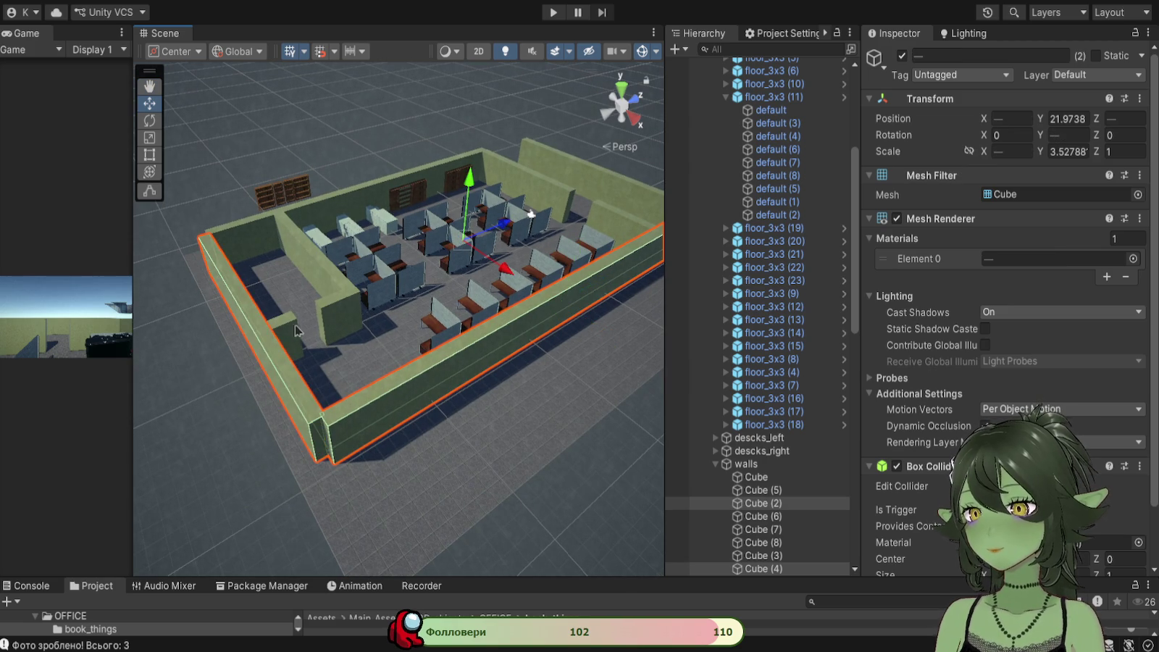
left_click(292, 322, "shift")
left_click(332, 302, "shift")
left_click(291, 237, "shift")
left_click(325, 211, "shift")
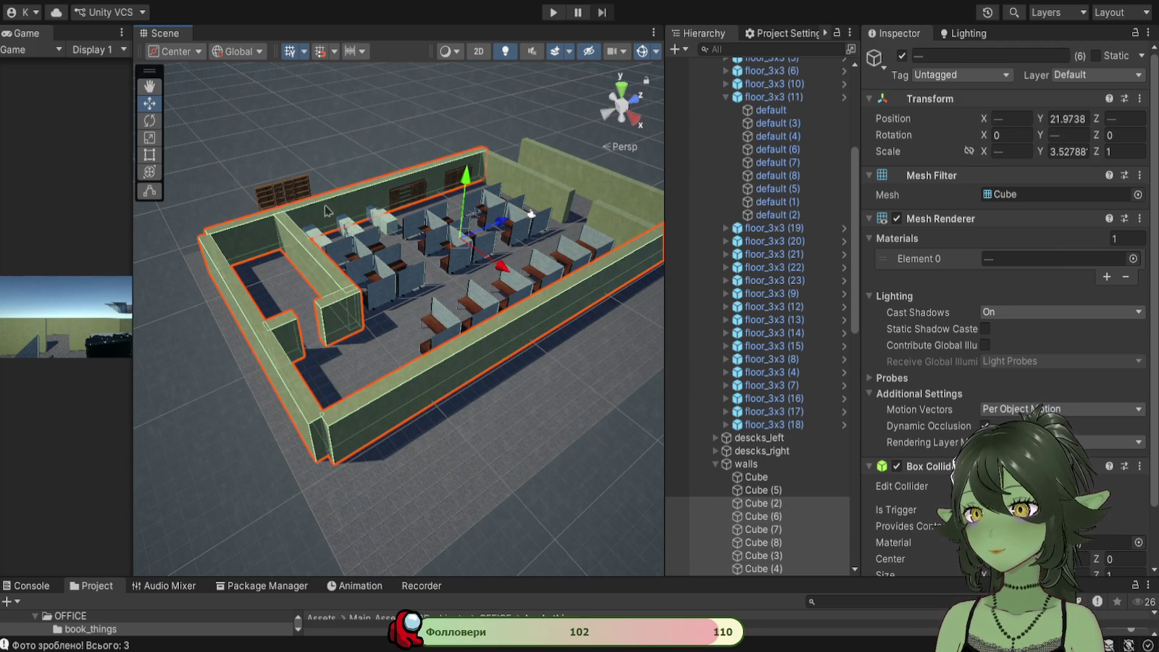
left_click(562, 184, "shift")
left_click(601, 214, "shift")
left_click(610, 180, "shift")
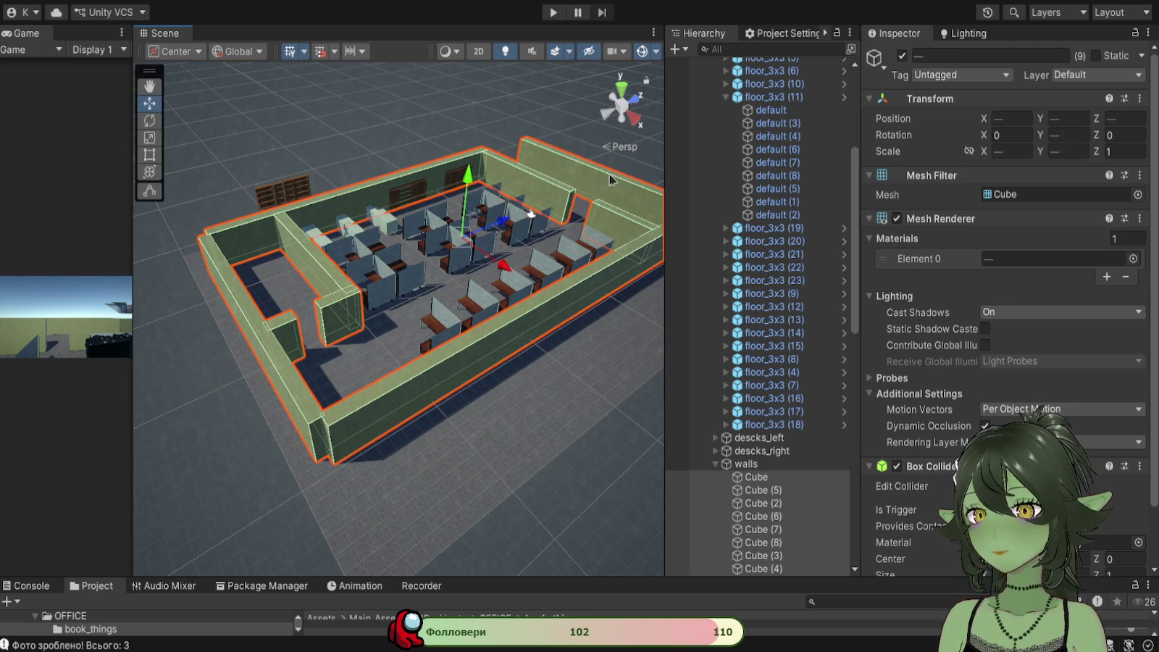
Step: Drag the selected walls higher than the cubicle desks with the Rect tool, then review from above
left_click(155, 155)
scroll(453, 397, "up", 5)
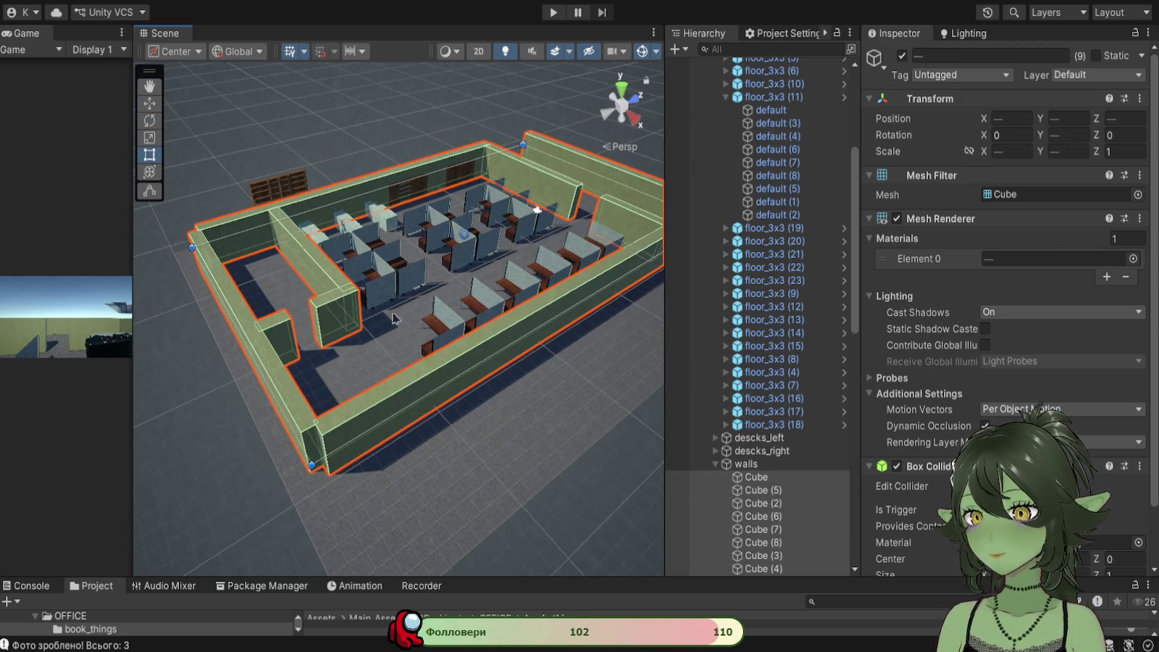
scroll(444, 403, "down", 5)
mouse_move(409, 324)
left_mouse_down()
mouse_move(383, 240)
mouse_move(388, 250)
left_mouse_up()
left_click_drag(353, 362, 354, 340)
scroll(504, 341, "up", 3)
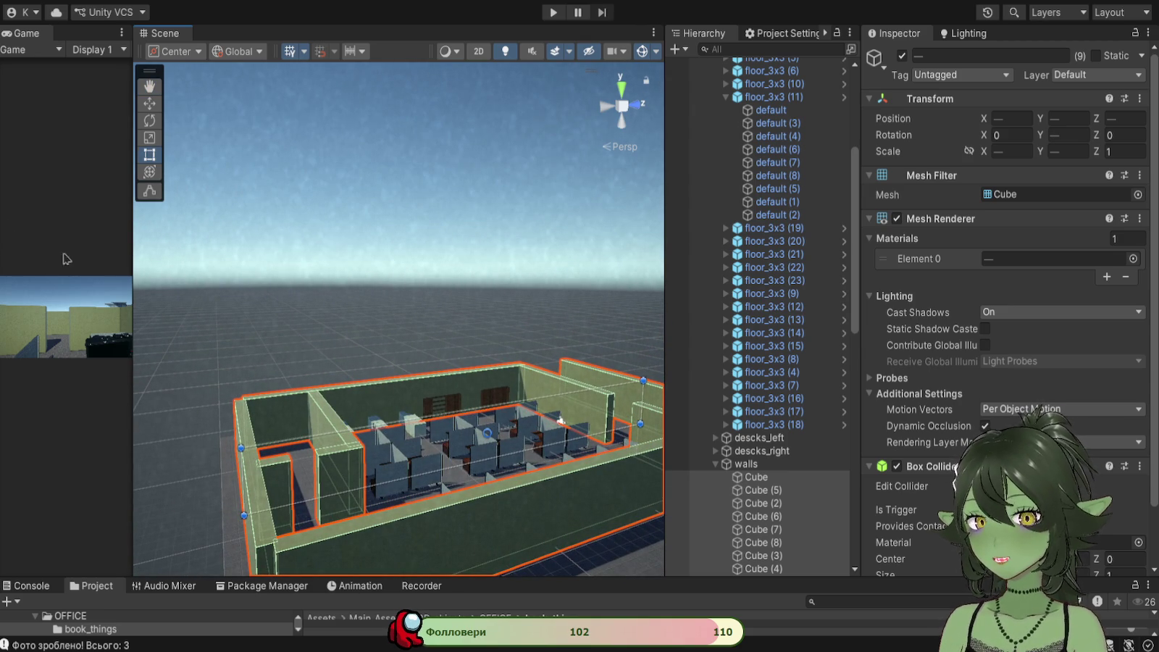
mouse_move(133, 381)
left_mouse_down()
mouse_move(433, 382)
mouse_move(149, 382)
left_mouse_up()
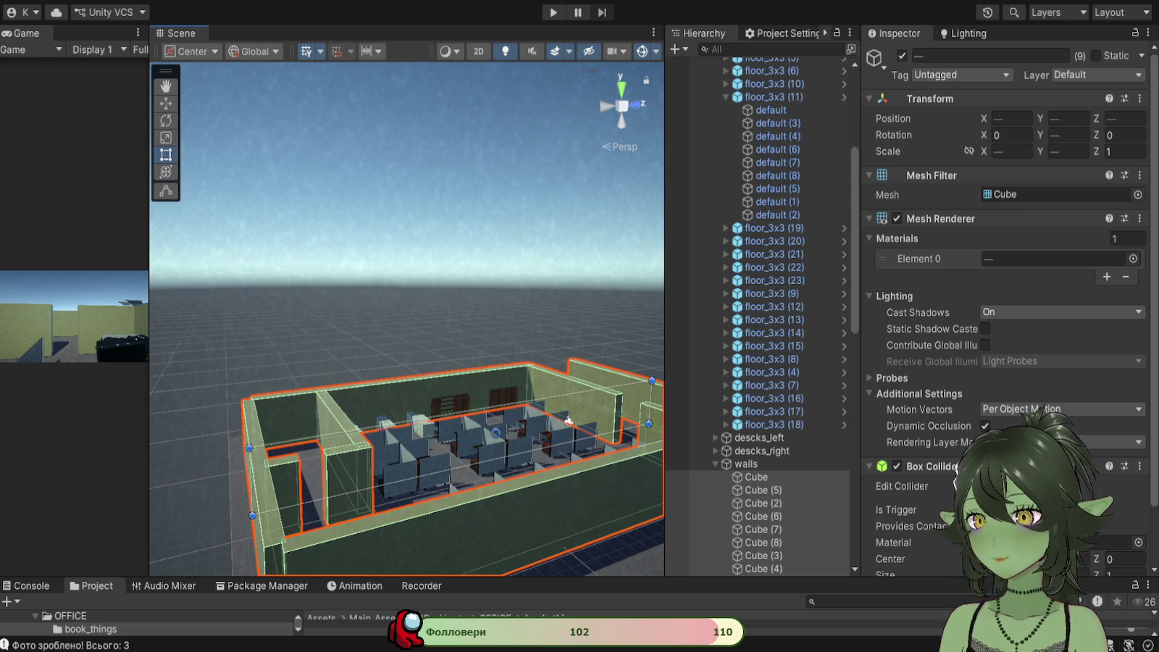
left_click_drag(391, 383, 428, 273)
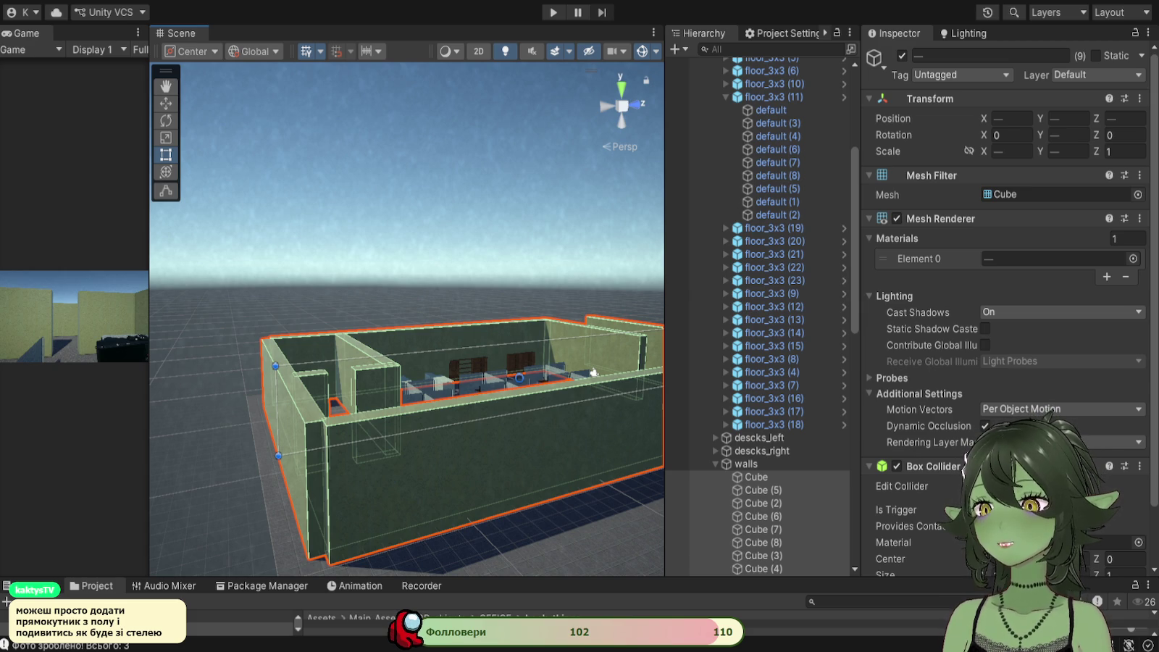
mouse_move(579, 507)
left_mouse_down()
mouse_move(590, 539)
mouse_move(503, 364)
mouse_move(507, 435)
mouse_move(552, 574)
left_mouse_up()
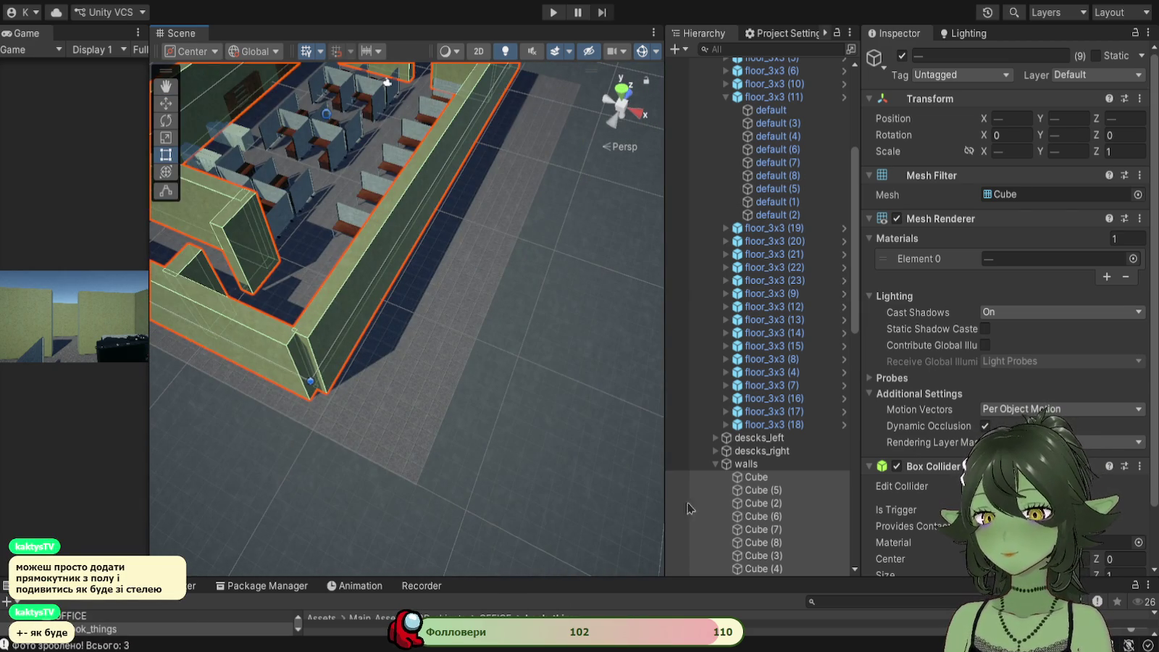
Step: Collapse the floors, walls and book_cases groups and select office_objects
scroll(717, 279, "up", 6)
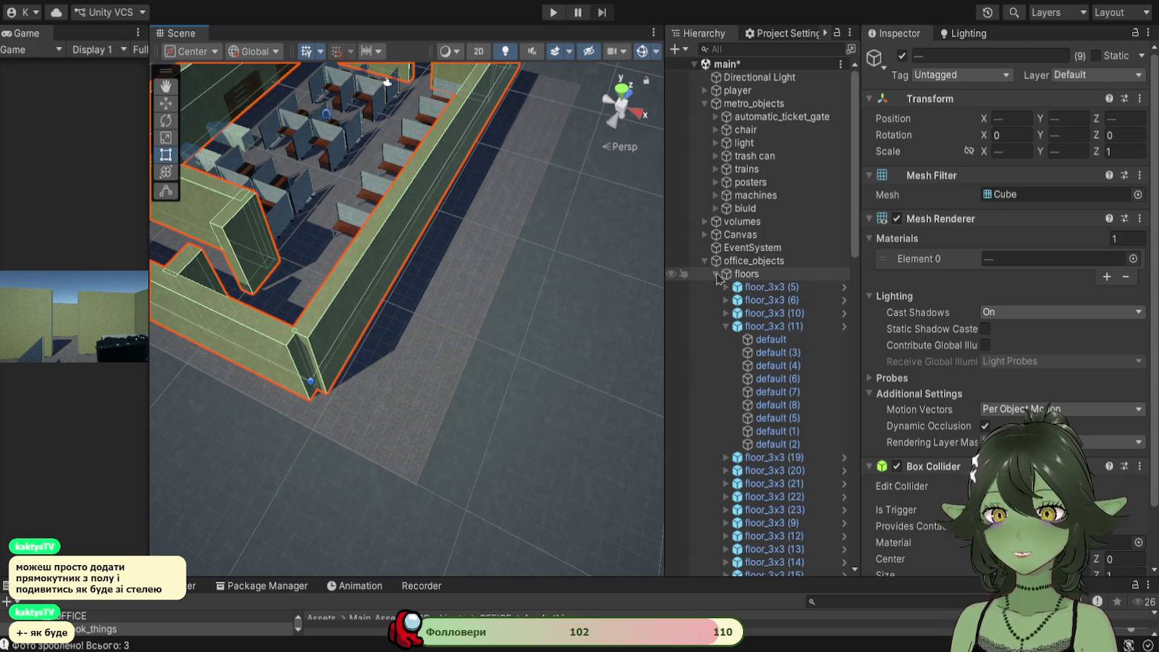
left_click(717, 275)
left_click(715, 313)
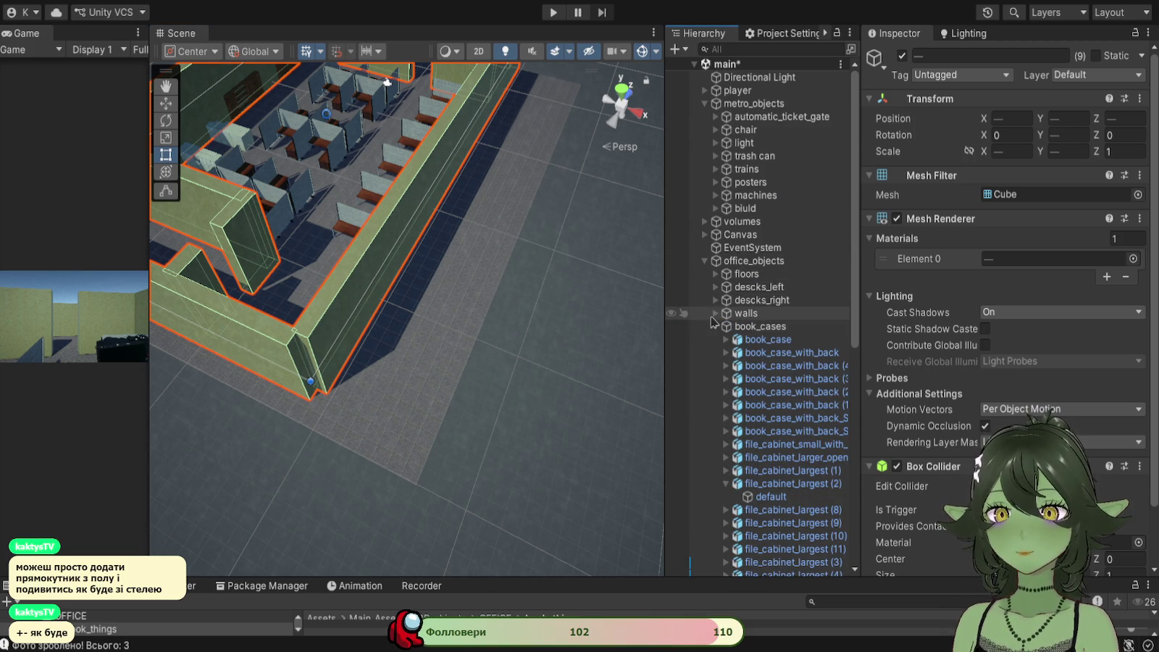
left_click(715, 327)
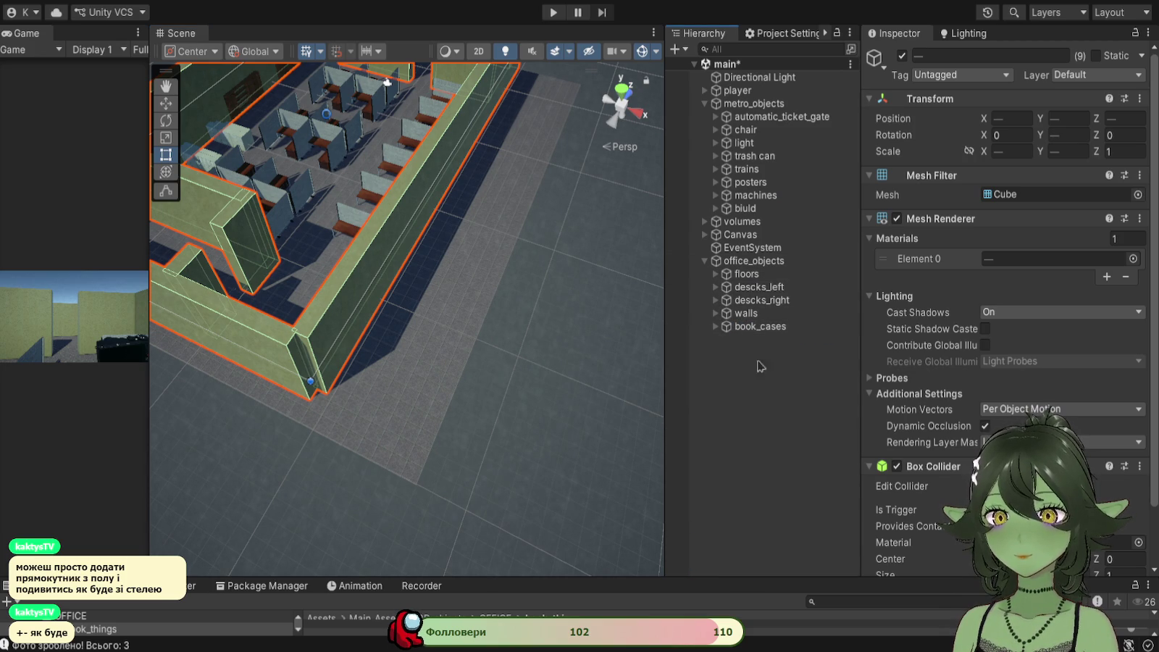
left_click(759, 262)
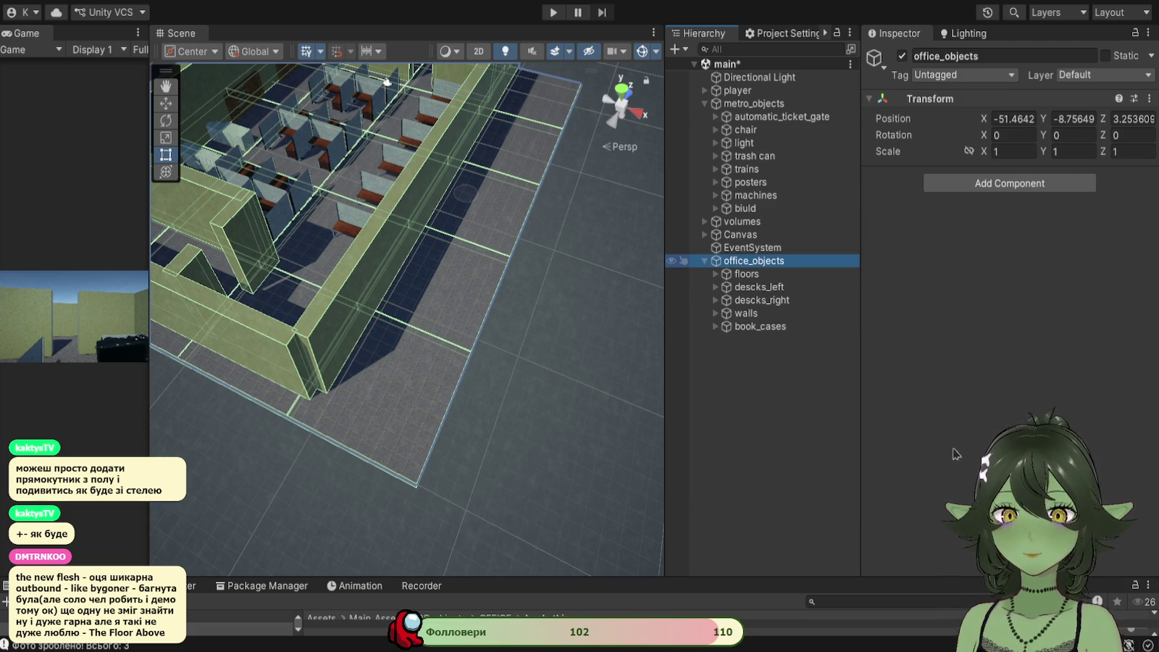
Step: Create a new Cube inside office_objects, keeping its Y rotation at 0
key("ctrl+shift+c")
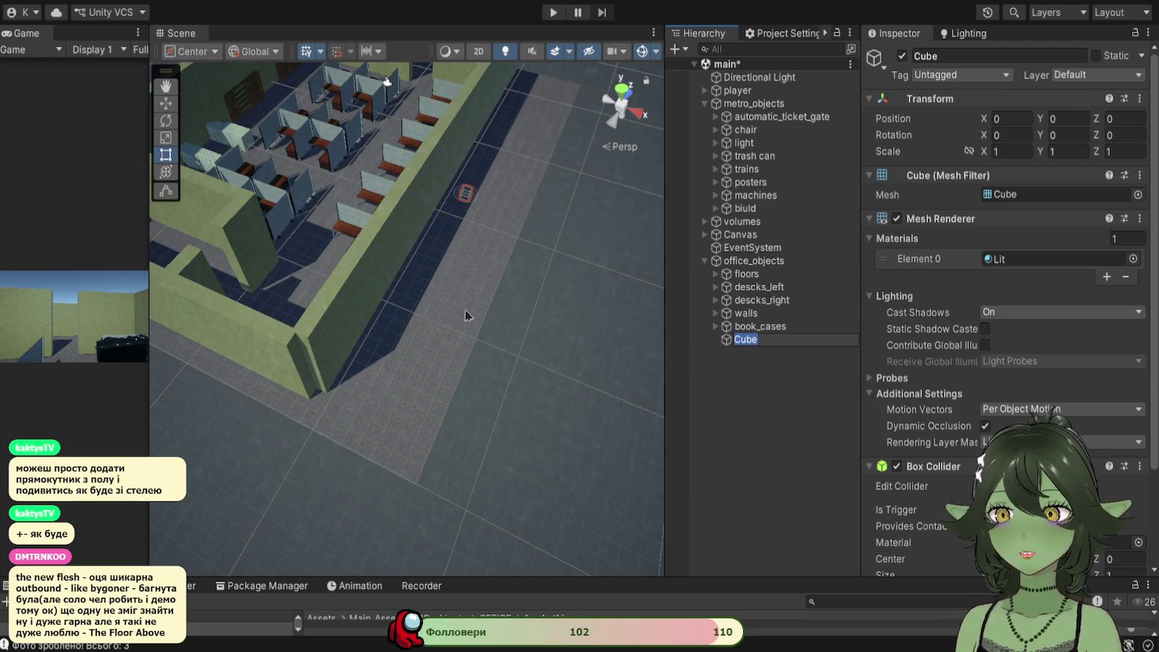
left_click_drag(538, 409, 589, 477)
key("t")
left_click(1057, 135)
key("Return")
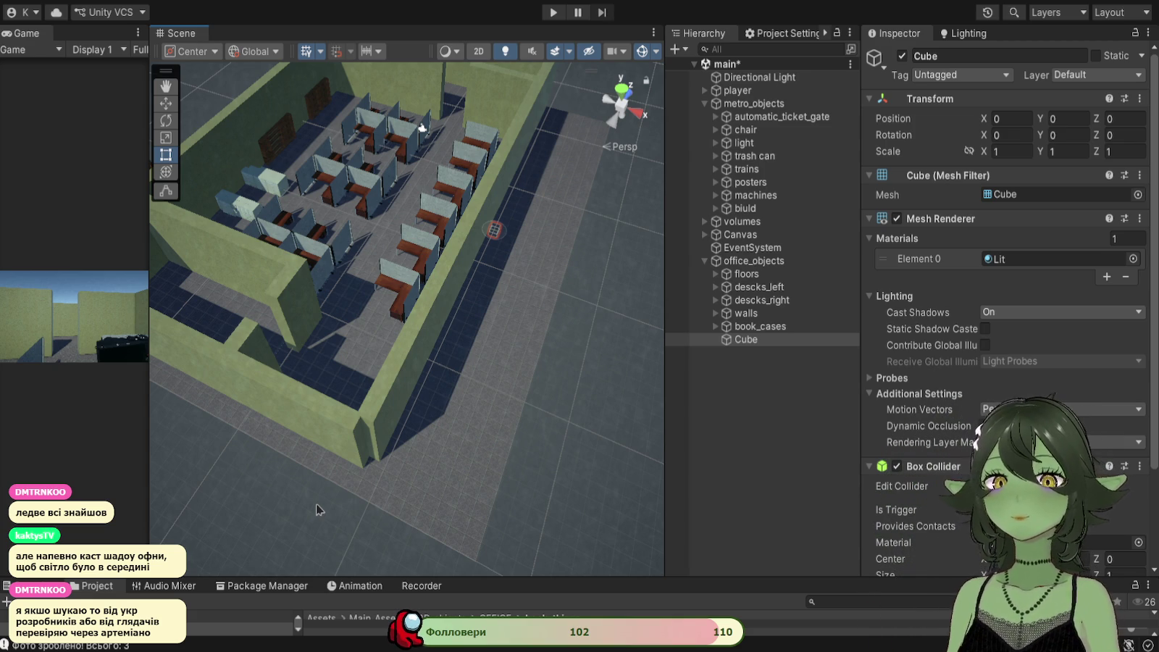
Step: Lift the Cube to Y 10.83 and set its Cast Shadows to Off
scroll(165, 154, "up", 2)
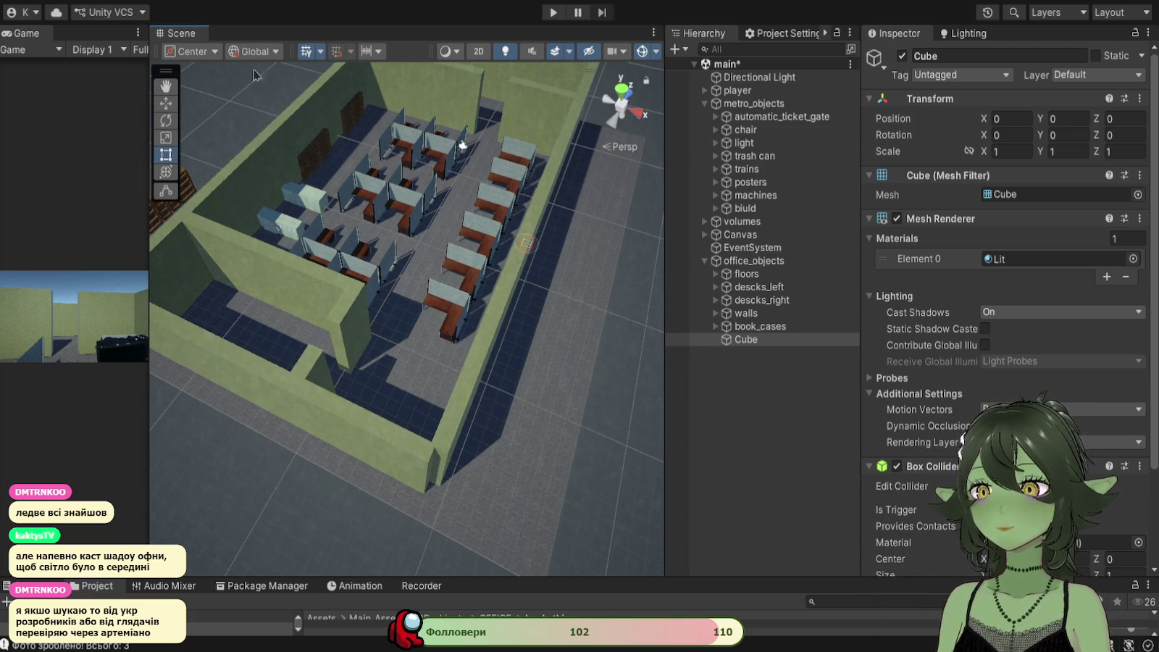
left_click(166, 104)
mouse_move(539, 210)
left_mouse_down()
mouse_move(528, 117)
mouse_move(525, 185)
left_mouse_up()
scroll(536, 192, "up", 2)
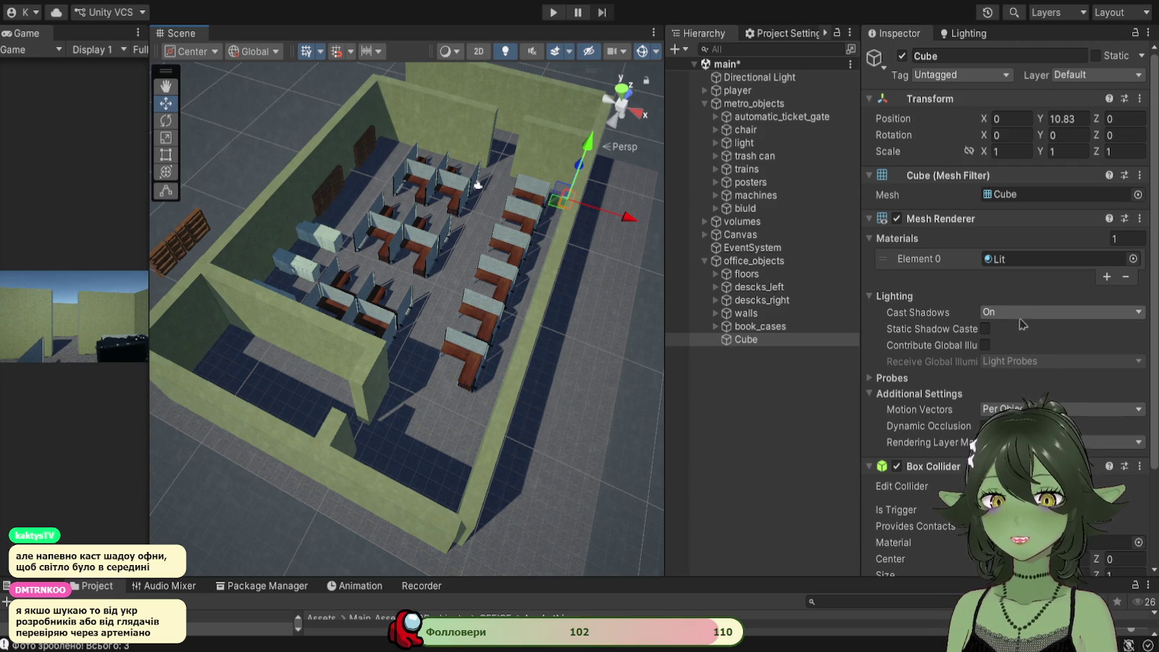
left_click(1024, 312)
left_click(999, 329)
Step: Move the Cube over the room to Y 15.22, Z -11.11 and X -14.25
mouse_move(598, 375)
left_mouse_down()
mouse_move(401, 304)
mouse_move(505, 265)
left_mouse_up()
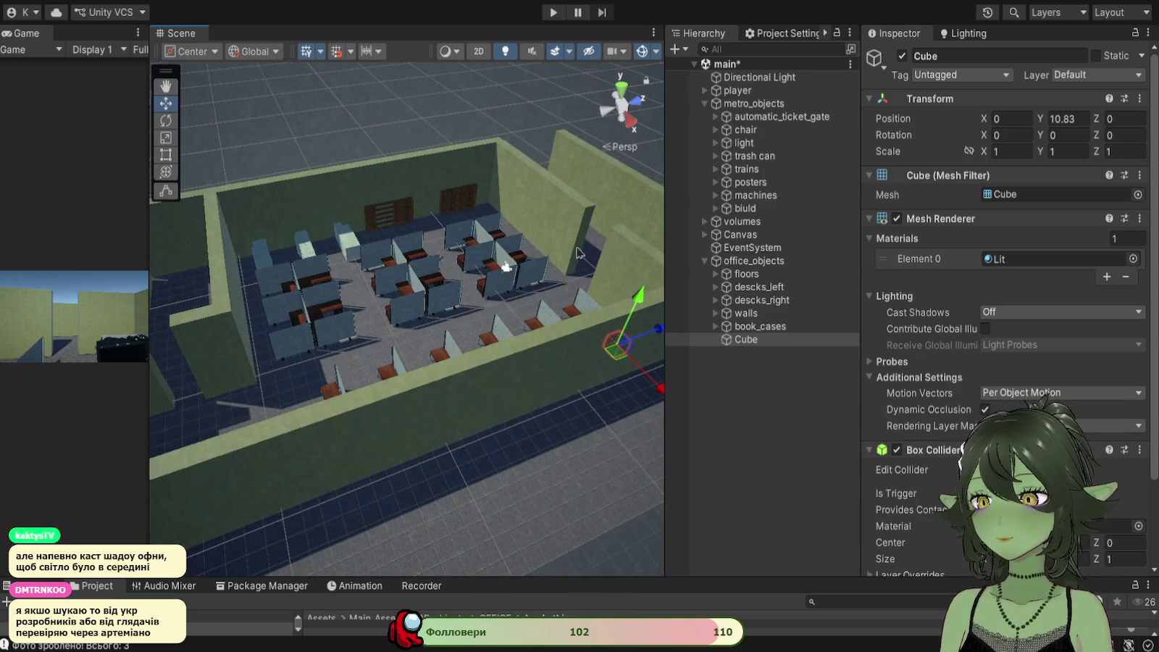
left_click_drag(623, 326, 636, 231)
left_click_drag(635, 231, 521, 320)
left_click_drag(382, 330, 540, 321)
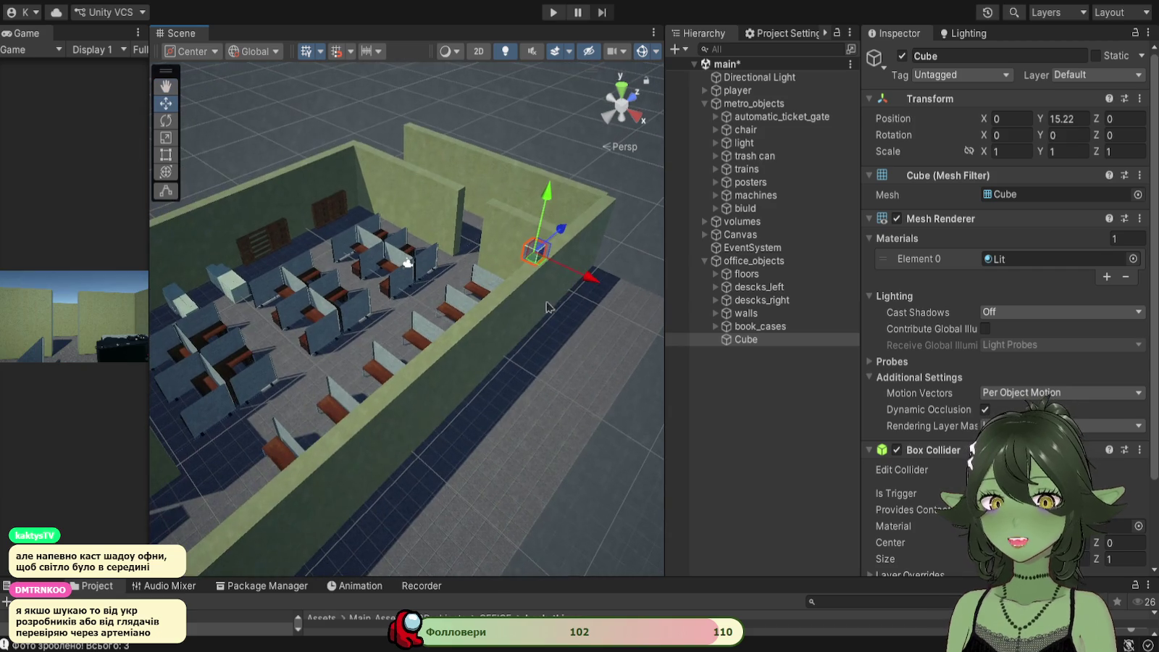
mouse_move(564, 237)
left_mouse_down()
mouse_move(438, 335)
mouse_move(621, 336)
mouse_move(539, 420)
left_mouse_up()
left_click_drag(371, 494, 399, 478)
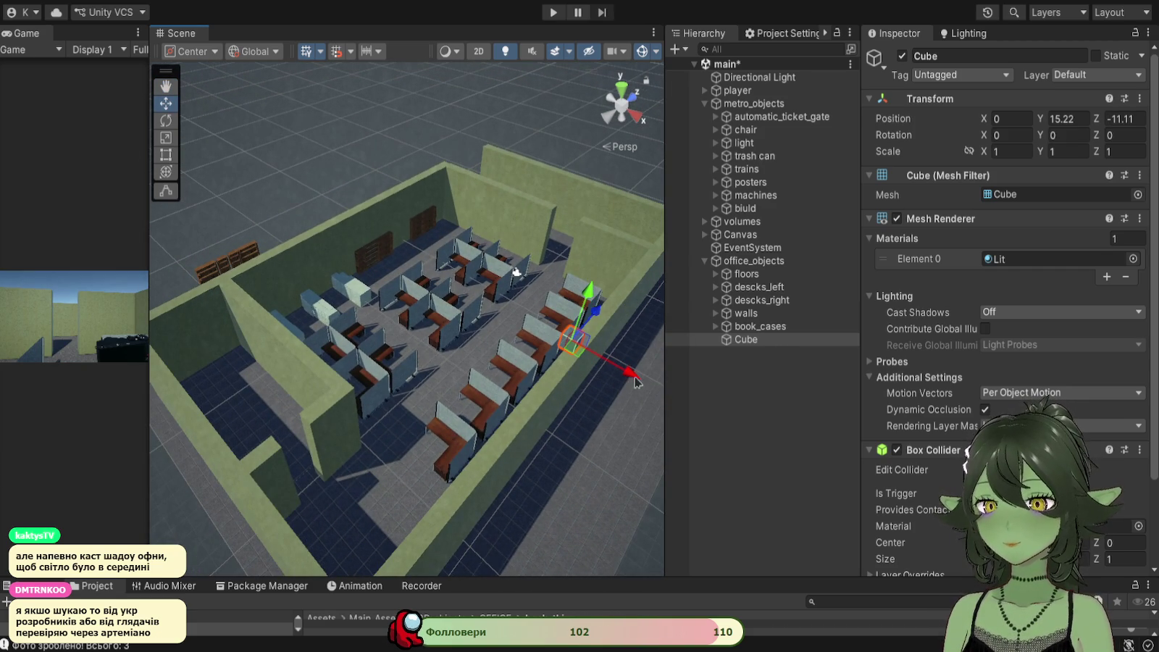
mouse_move(632, 375)
left_mouse_down()
mouse_move(499, 301)
mouse_move(458, 297)
left_mouse_up()
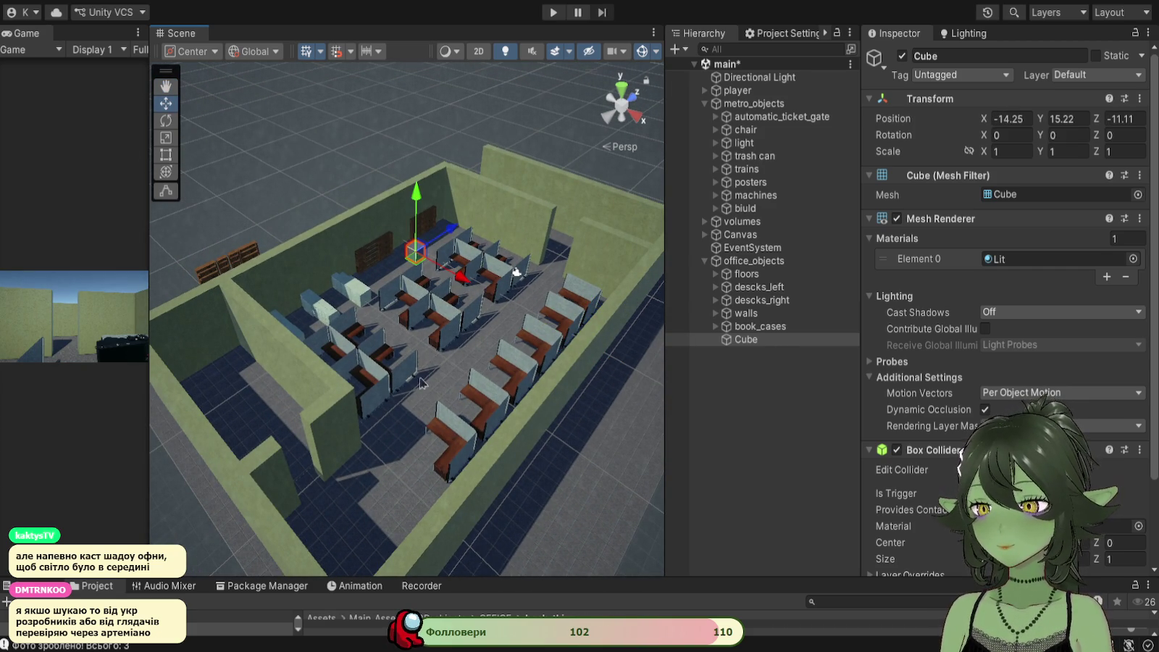
left_click_drag(431, 393, 391, 352)
key("q")
mouse_move(430, 312)
left_mouse_down()
mouse_move(458, 371)
mouse_move(444, 370)
mouse_move(507, 170)
mouse_move(471, 212)
left_mouse_up()
Step: Stretch the Cube with the Rect tool into a wide flat slab, about 22.84 by 19.76
key("t")
left_click_drag(436, 124, 586, 279)
left_click_drag(519, 231, 305, 480)
left_click_drag(435, 442, 448, 456)
scroll(892, 356, "down", 3)
Step: Extend the slab's edges outward across the room and over the green wall strip
mouse_move(297, 239)
left_mouse_down()
mouse_move(467, 321)
mouse_move(362, 259)
mouse_move(339, 257)
mouse_move(340, 289)
left_mouse_up()
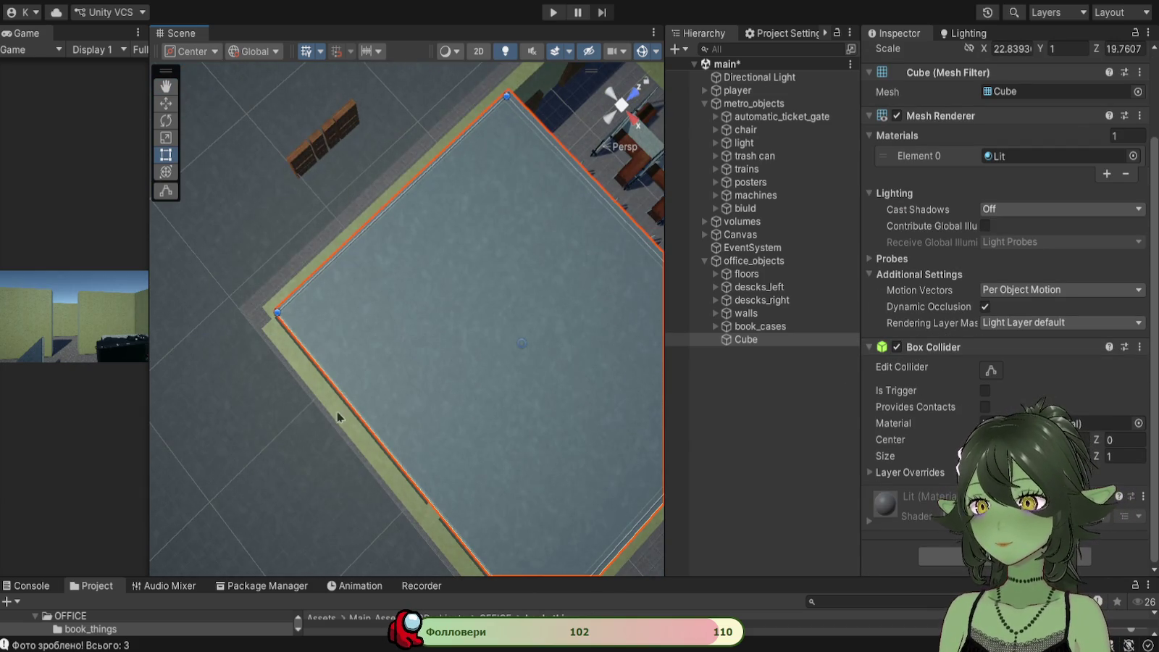
left_click_drag(337, 416, 418, 229)
left_click_drag(412, 354, 399, 376)
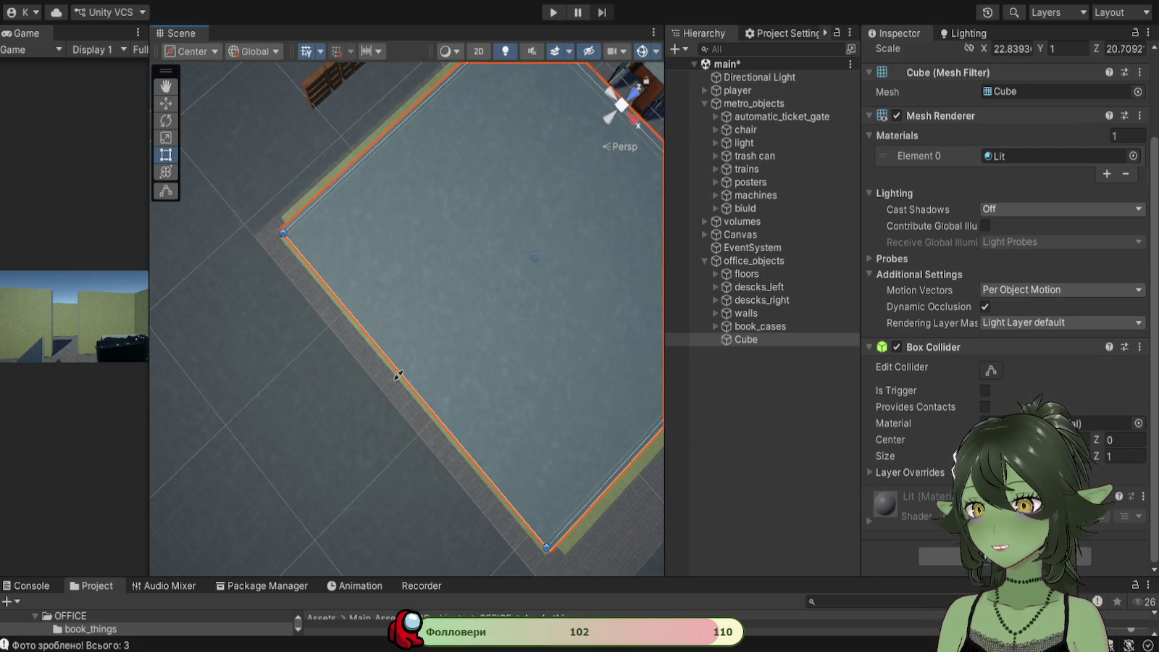
scroll(475, 281, "down", 5)
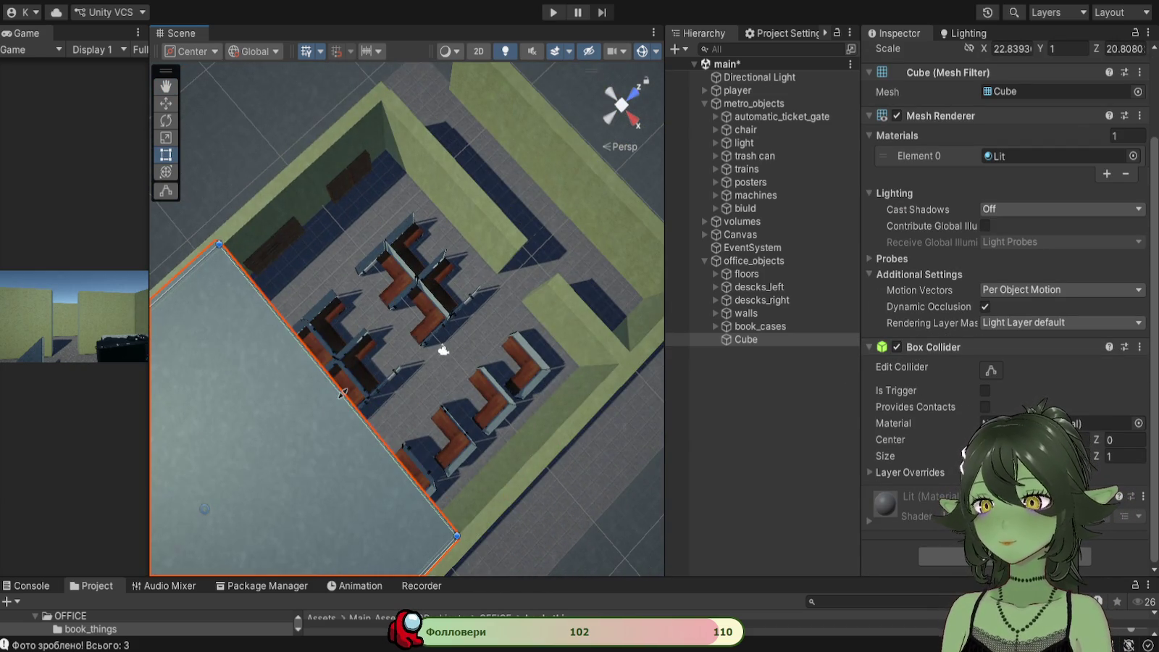
scroll(522, 248, "up", 5)
left_click_drag(522, 247, 580, 210)
scroll(291, 421, "down", 3)
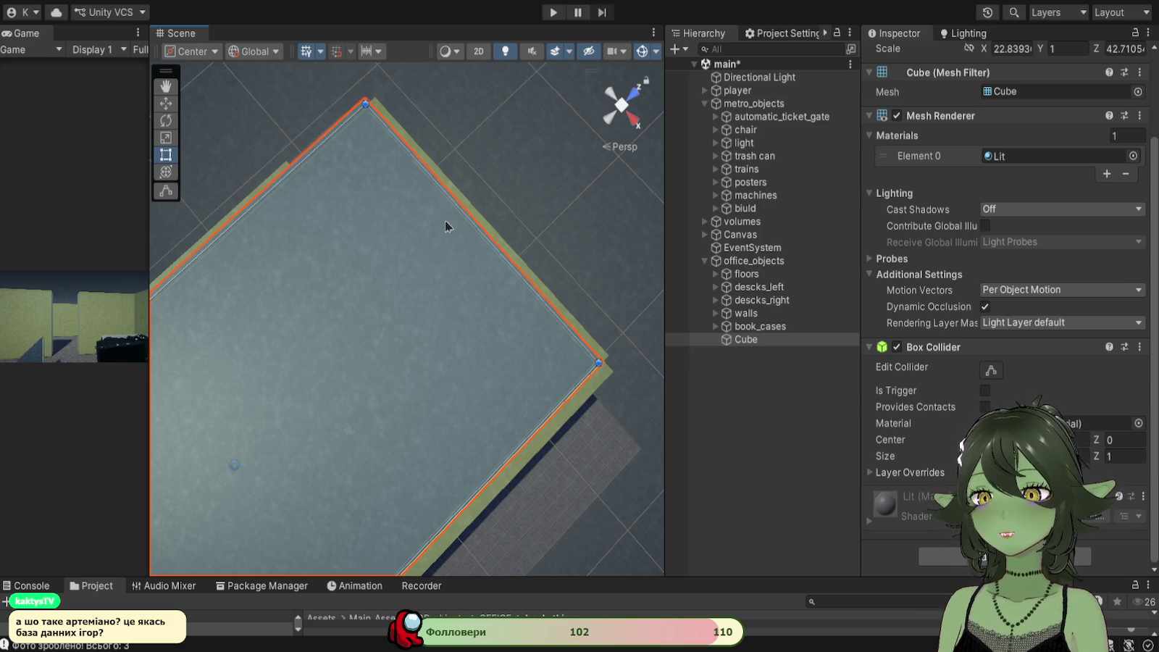
left_click_drag(485, 235, 491, 236)
Step: Align the slab edges with the outer walls, reaching about 24.14 by 42.84 scale
key("f")
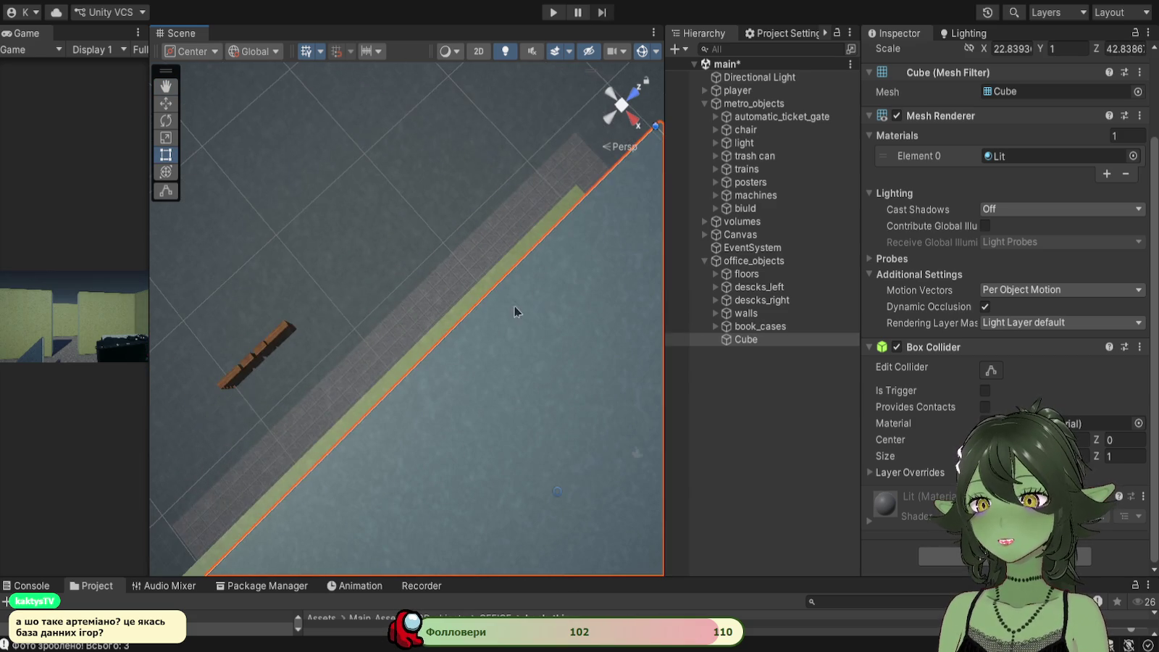
left_click_drag(484, 297, 478, 288)
mouse_move(385, 392)
left_mouse_down()
mouse_move(594, 386)
mouse_move(419, 319)
mouse_move(323, 303)
left_mouse_up()
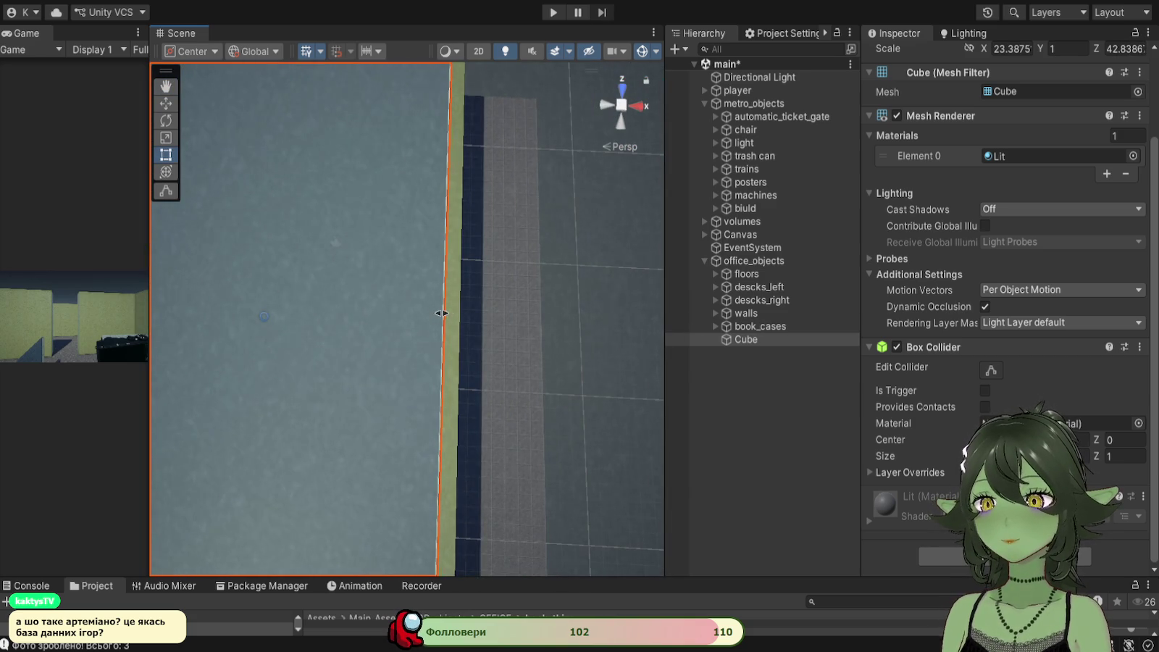
left_click_drag(440, 313, 455, 316)
mouse_move(503, 376)
left_mouse_down()
mouse_move(402, 422)
mouse_move(431, 103)
mouse_move(432, 346)
mouse_move(406, 448)
mouse_move(561, 274)
mouse_move(613, 147)
mouse_move(499, 277)
mouse_move(438, 196)
mouse_move(507, 454)
mouse_move(370, 311)
left_mouse_up()
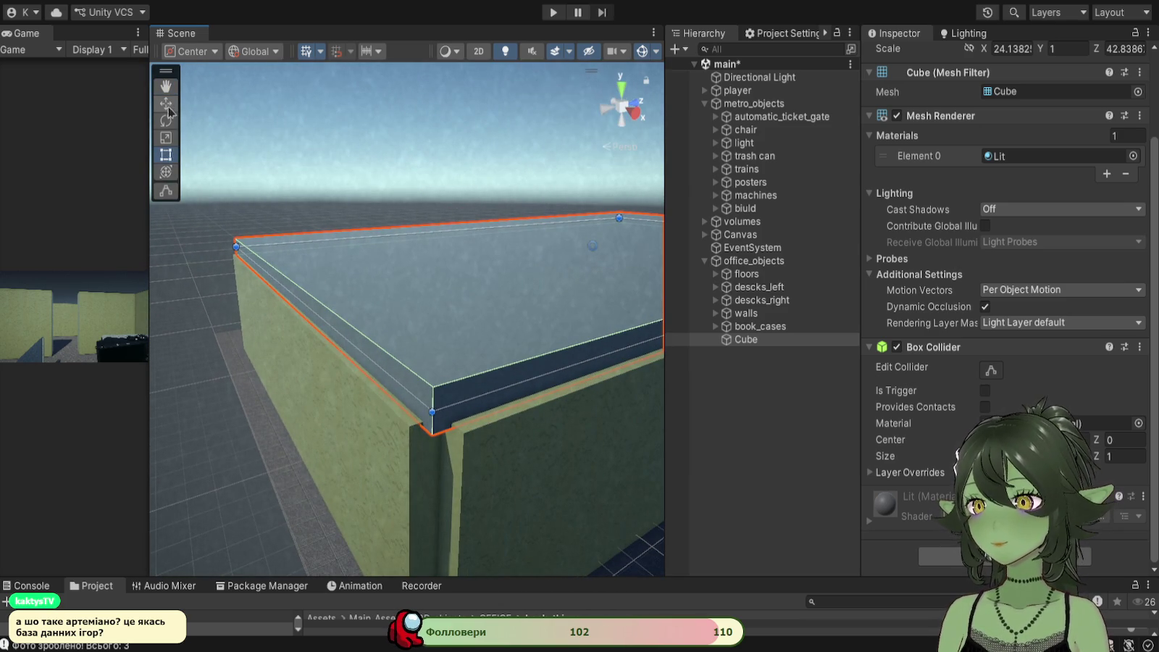
mouse_move(492, 465)
left_mouse_down()
mouse_move(434, 429)
mouse_move(370, 262)
mouse_move(435, 360)
mouse_move(411, 406)
mouse_move(422, 371)
mouse_move(323, 400)
mouse_move(450, 413)
left_mouse_up()
key("t")
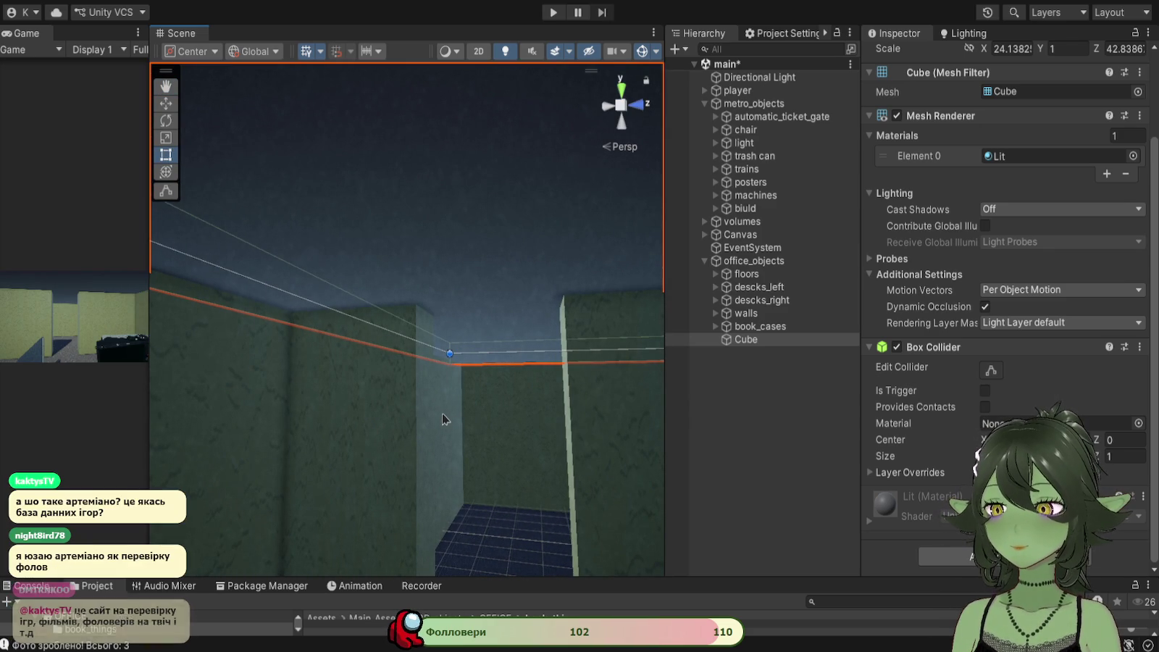
mouse_move(441, 406)
left_mouse_down()
mouse_move(371, 429)
mouse_move(453, 399)
mouse_move(551, 414)
left_mouse_up()
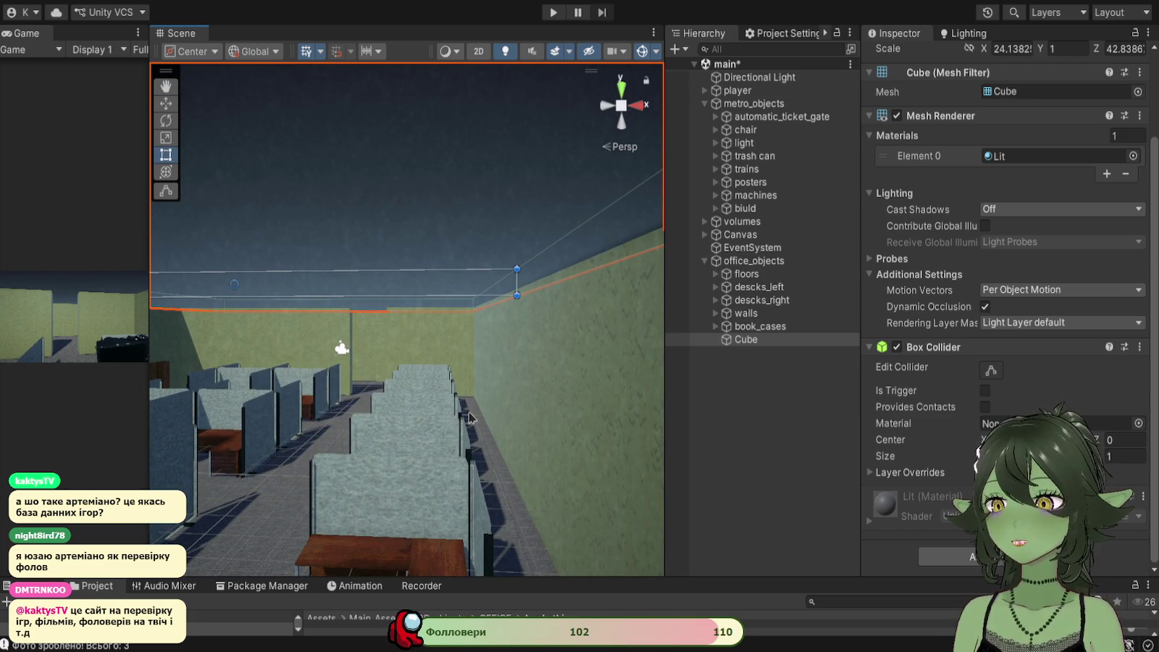
mouse_move(372, 425)
left_mouse_down()
mouse_move(365, 370)
mouse_move(564, 421)
mouse_move(304, 487)
mouse_move(254, 398)
mouse_move(391, 357)
mouse_move(344, 341)
mouse_move(410, 402)
mouse_move(393, 499)
mouse_move(395, 350)
left_mouse_up()
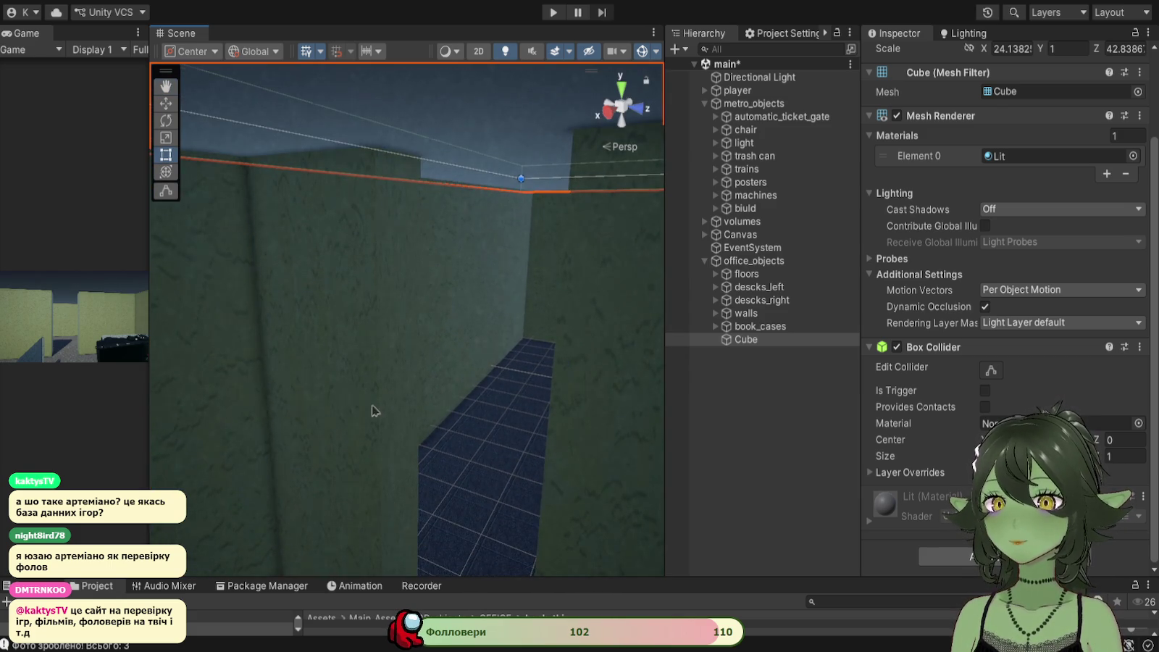
mouse_move(372, 410)
left_mouse_down()
mouse_move(680, 370)
mouse_move(753, 372)
left_mouse_up()
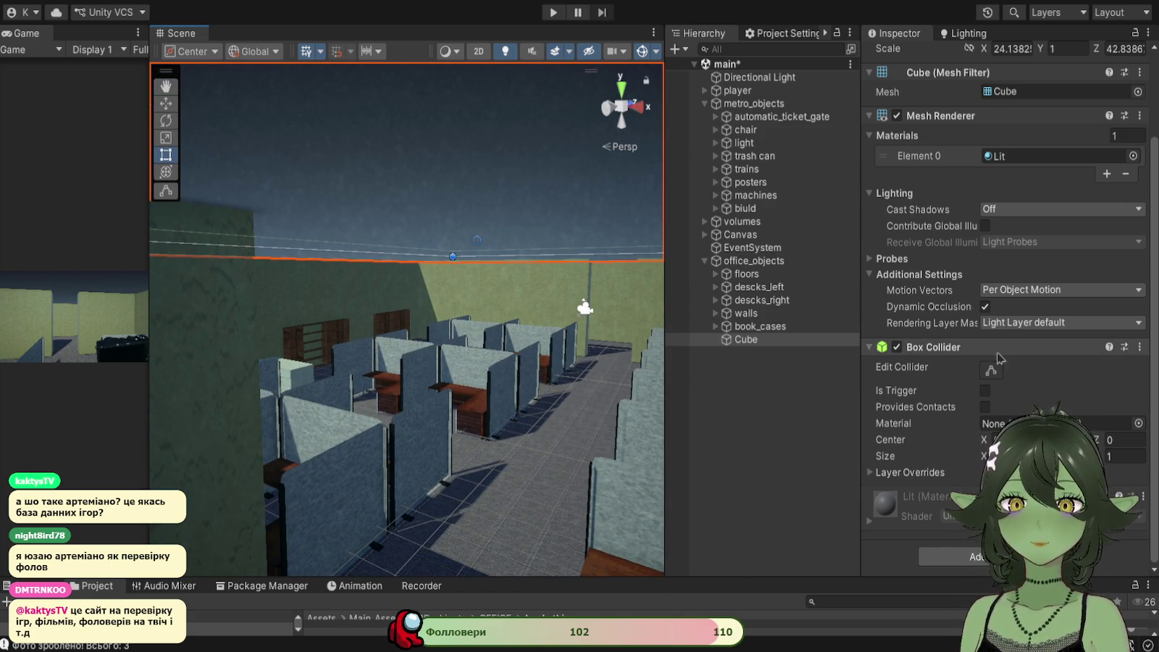
Step: Remove the slab's Box Collider, resize the asset browser, and enter Play mode
left_click(1104, 389)
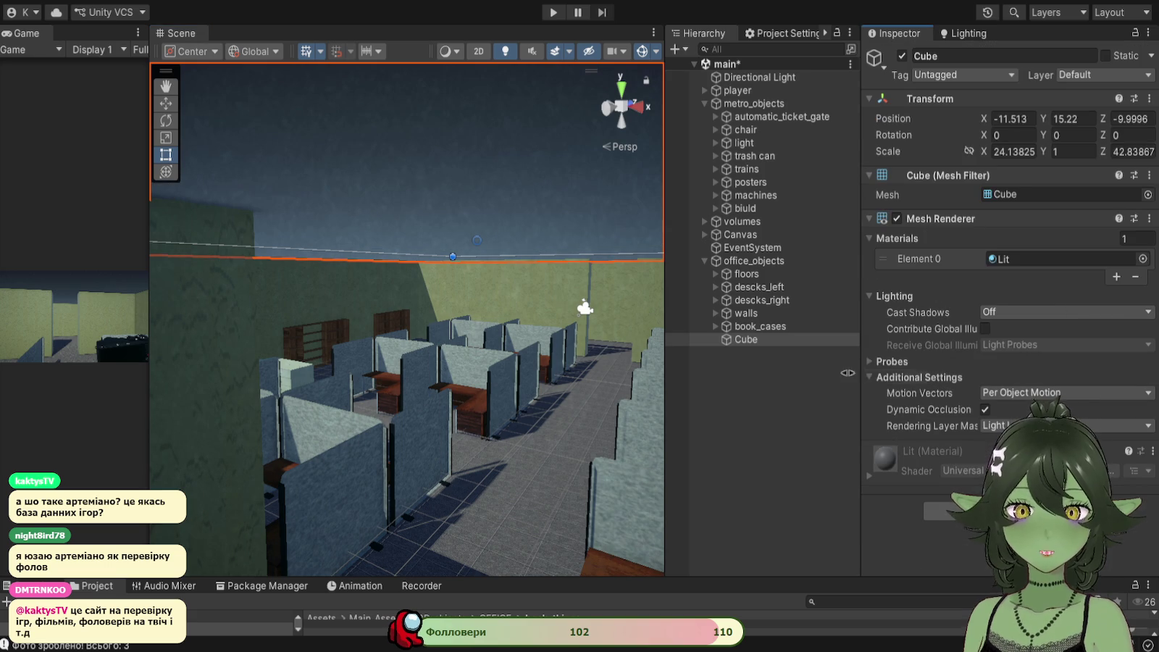
mouse_move(599, 574)
left_mouse_down()
mouse_move(598, 611)
mouse_move(608, 392)
mouse_move(601, 414)
left_mouse_up()
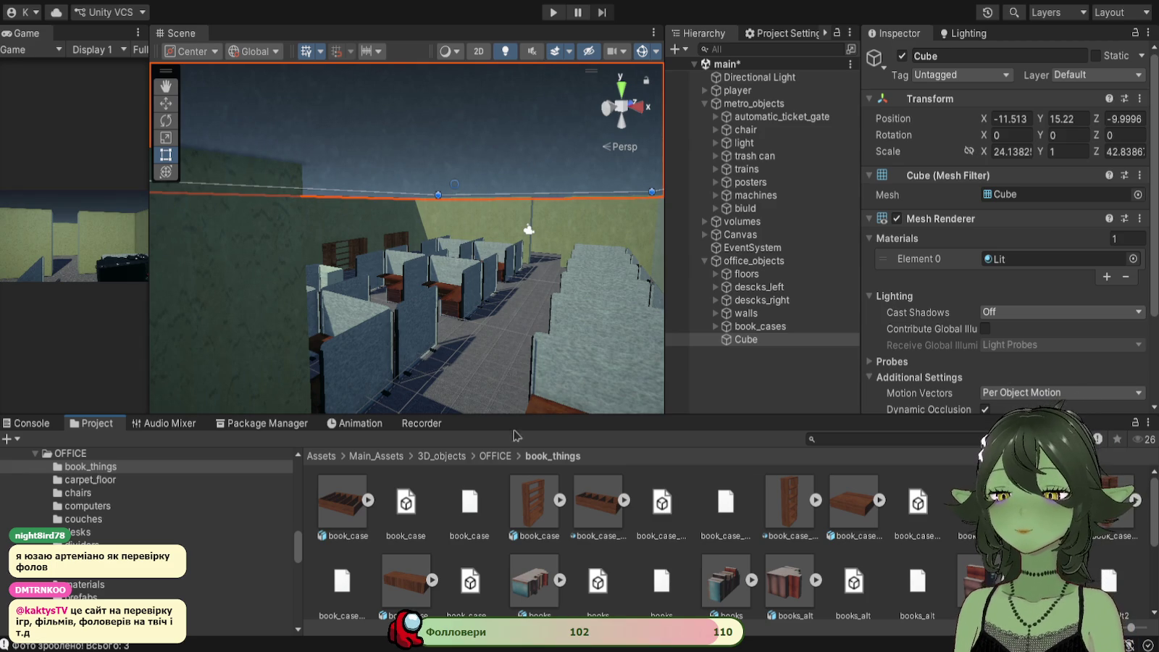
left_click_drag(526, 418, 537, 477)
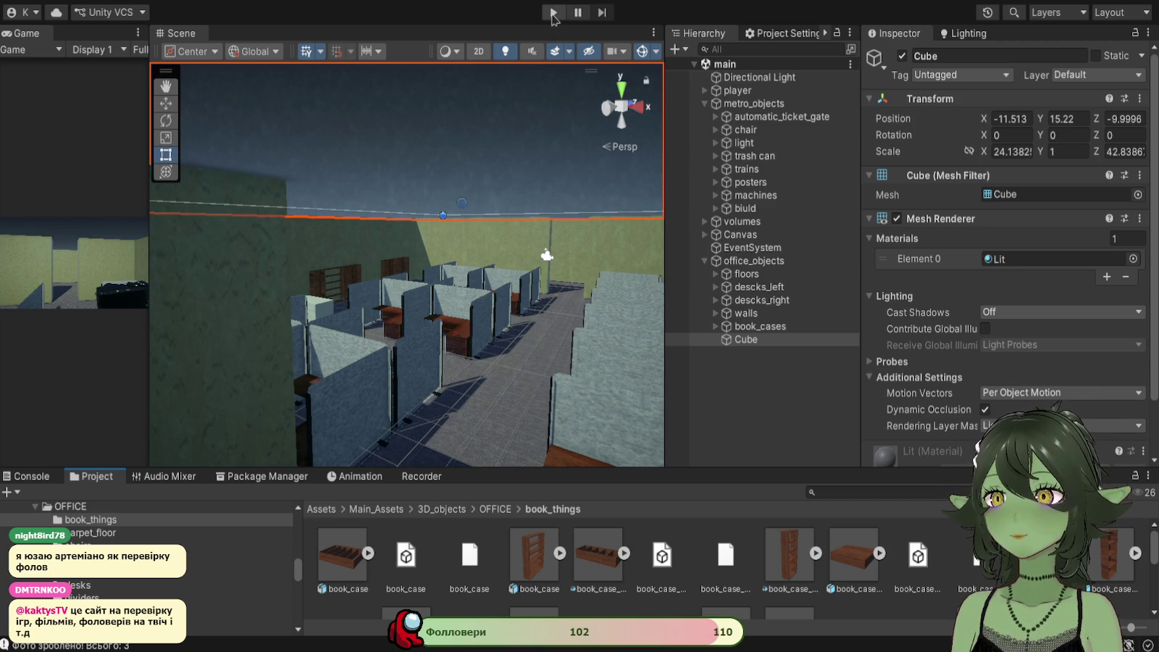
left_click(553, 13)
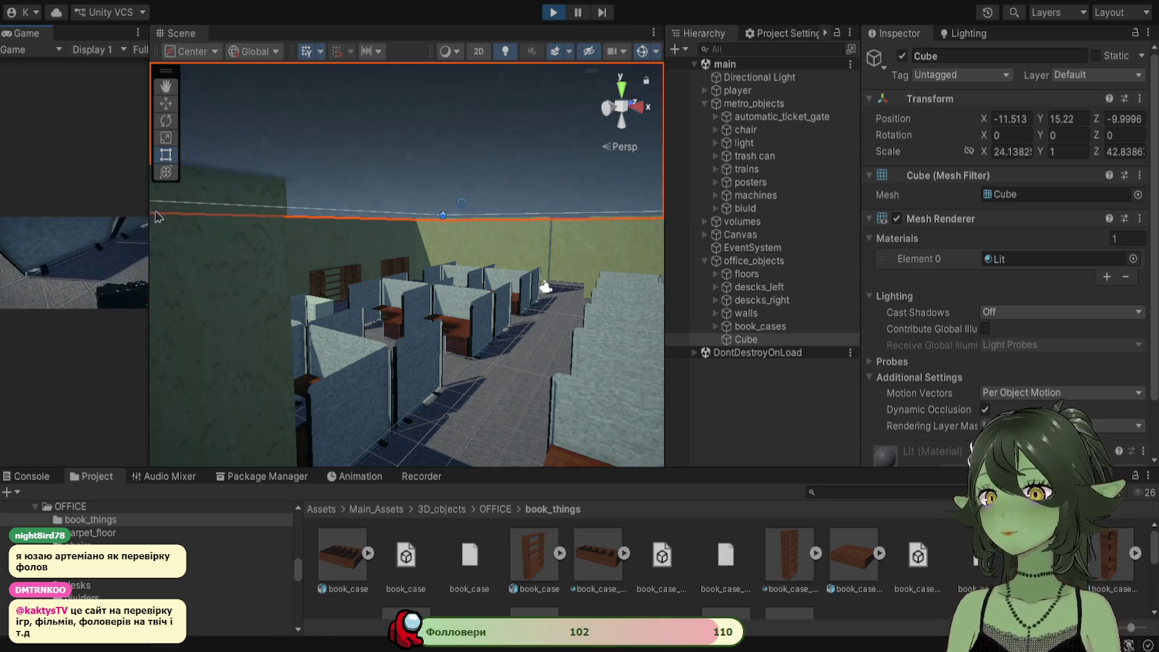
Step: Apply MaterialWall to the ceiling Cube's Element 0, then walk the corridor to view the roof
left_click_drag(152, 216, 606, 217)
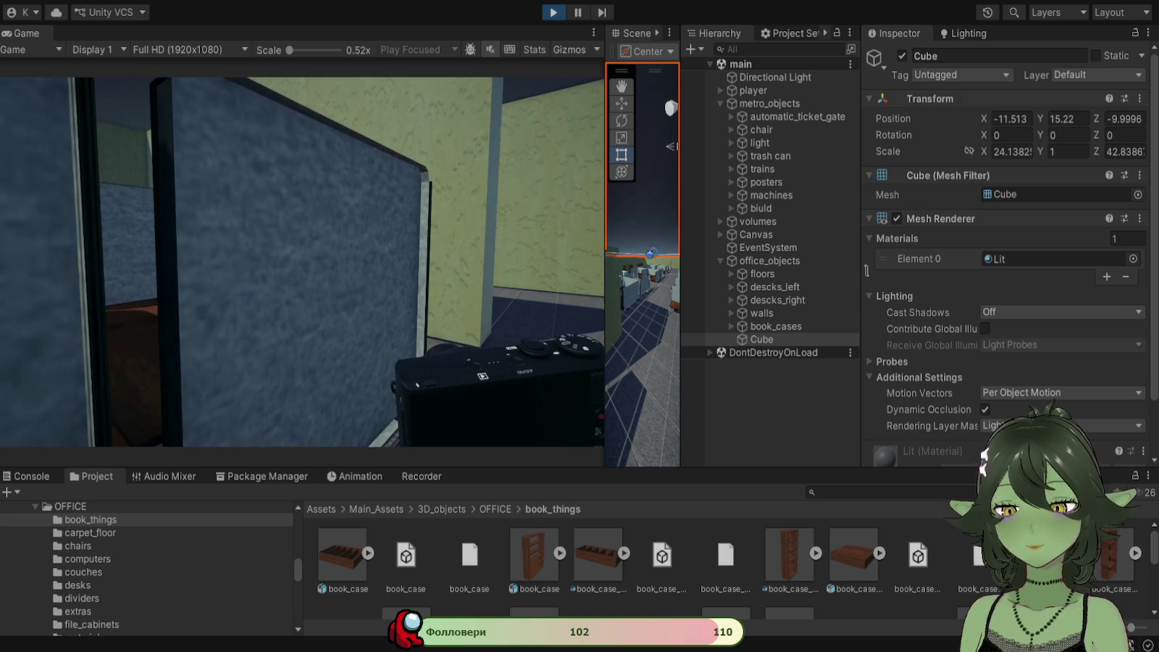
left_click_drag(864, 272, 814, 333)
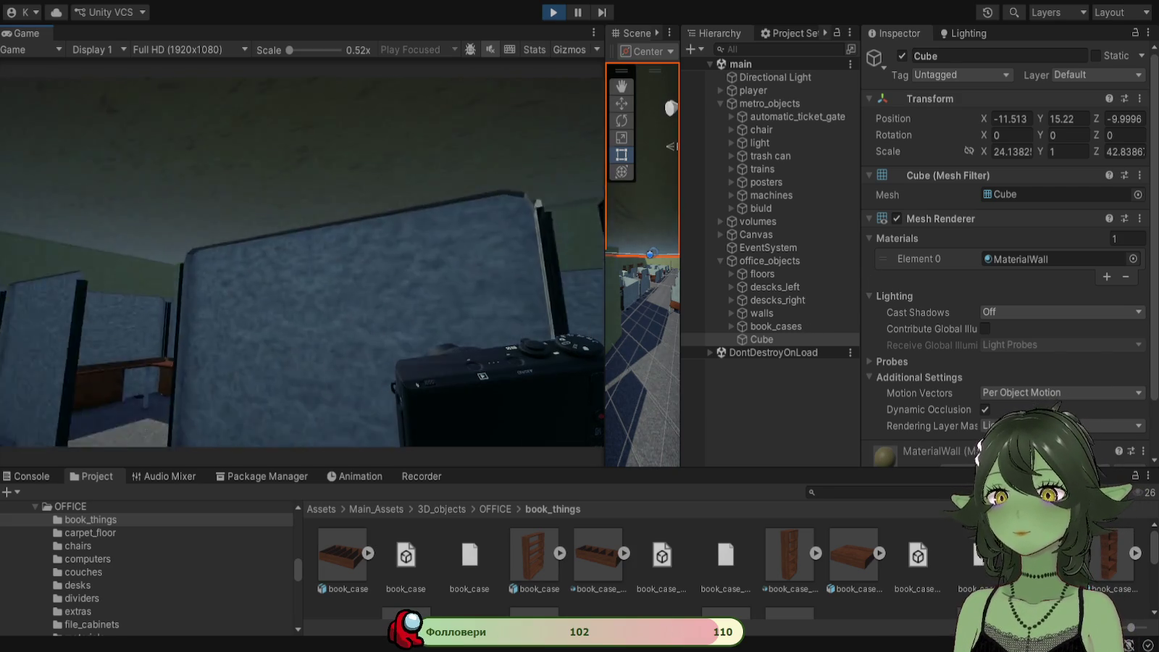
key("w")
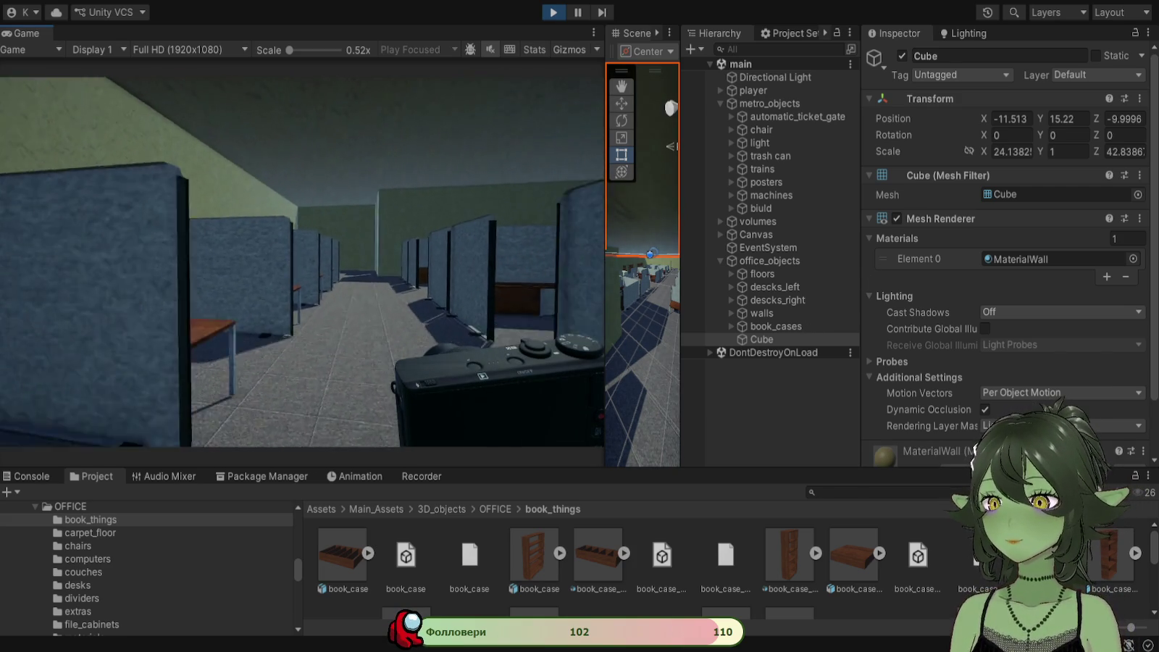
key("w")
key("w")
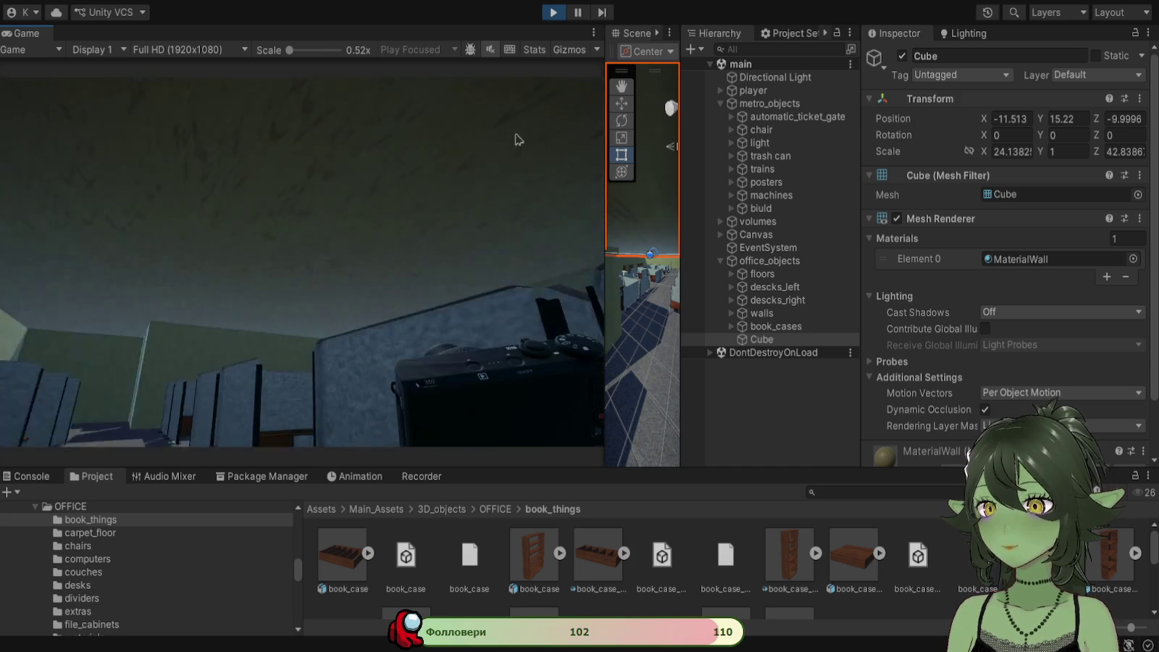
left_click(774, 77)
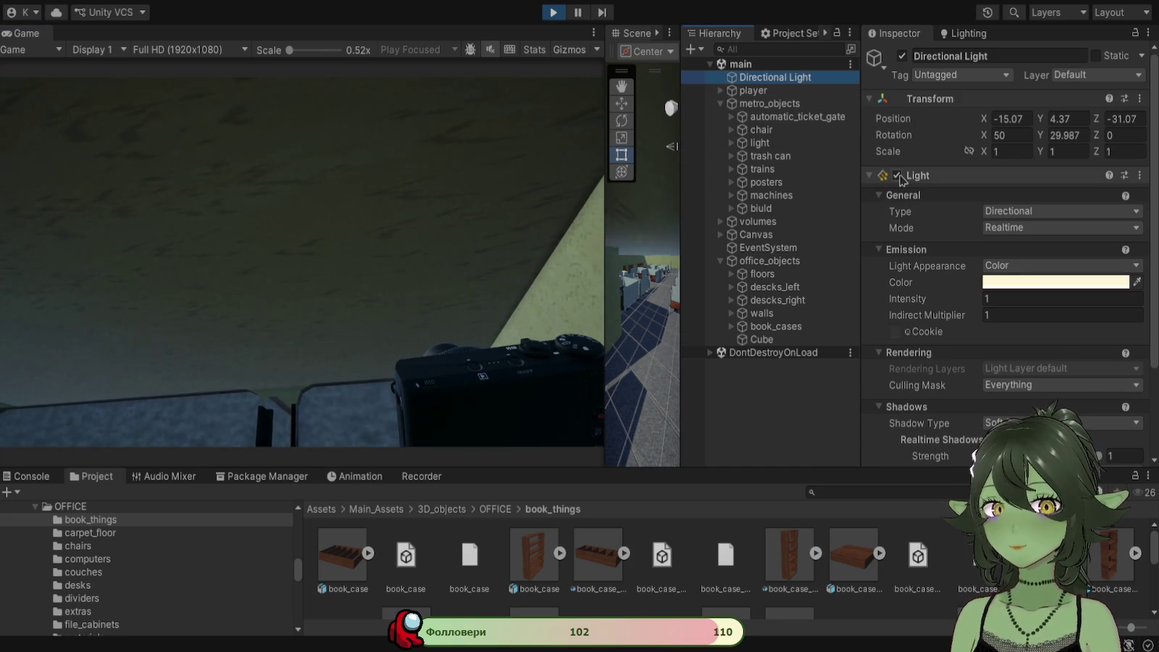
Step: Disable the Directional Light, walk the darker aisles, then select the player's capsule body
left_click(898, 176)
key("w")
key("w")
key("w")
key("w")
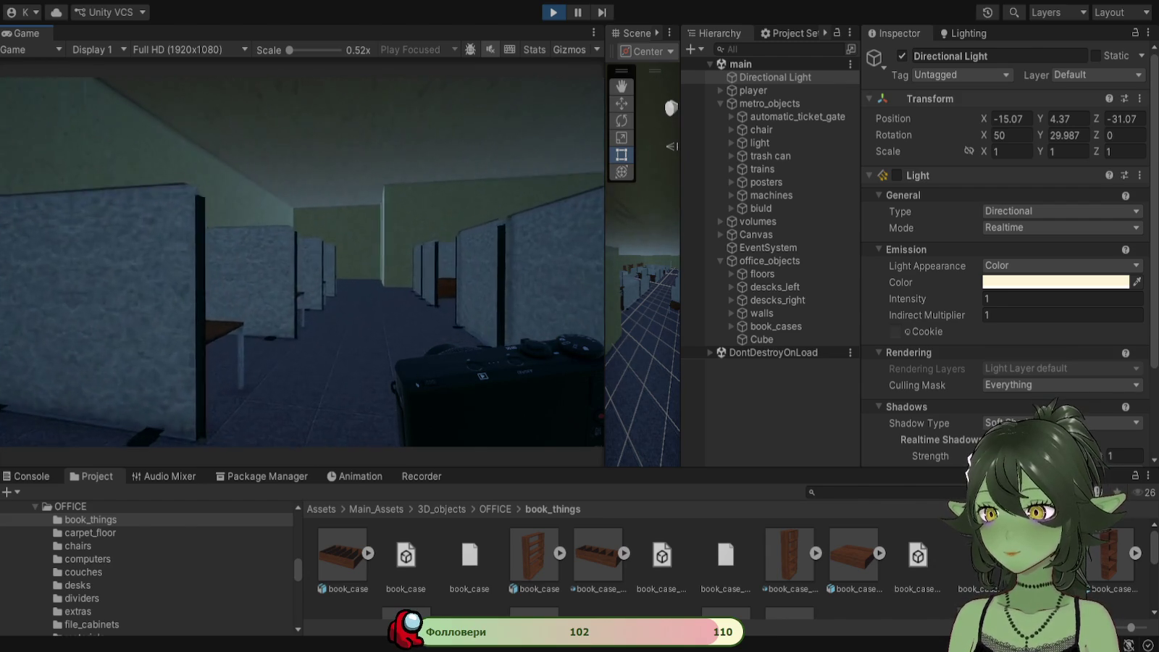
key("w")
key("w")
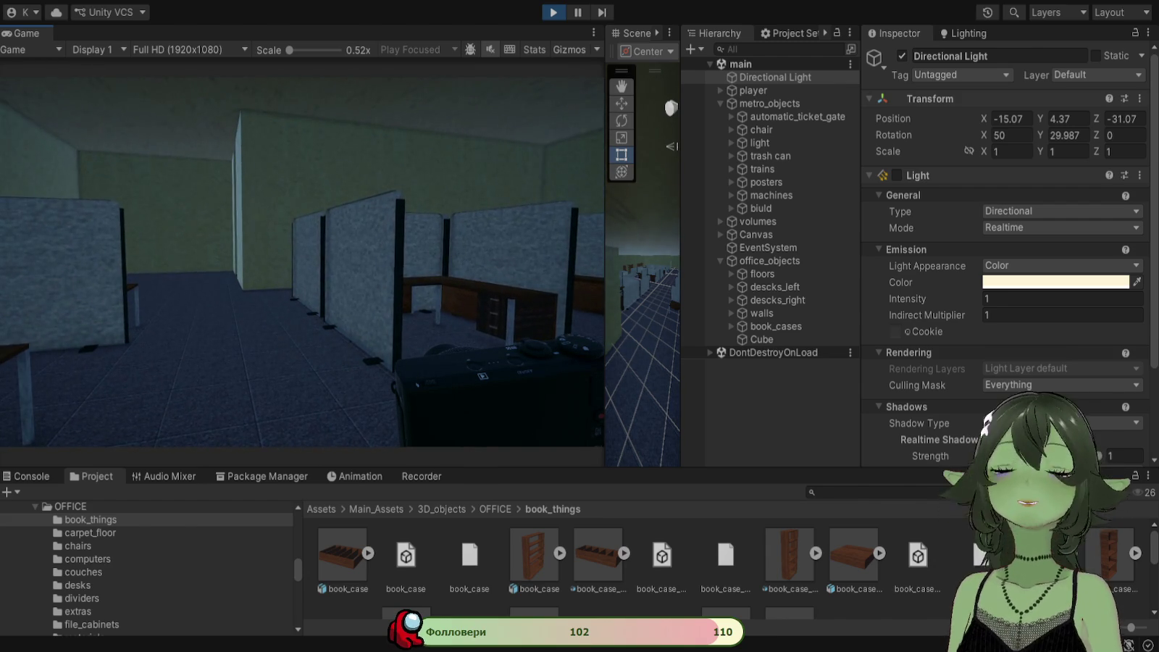
key("w")
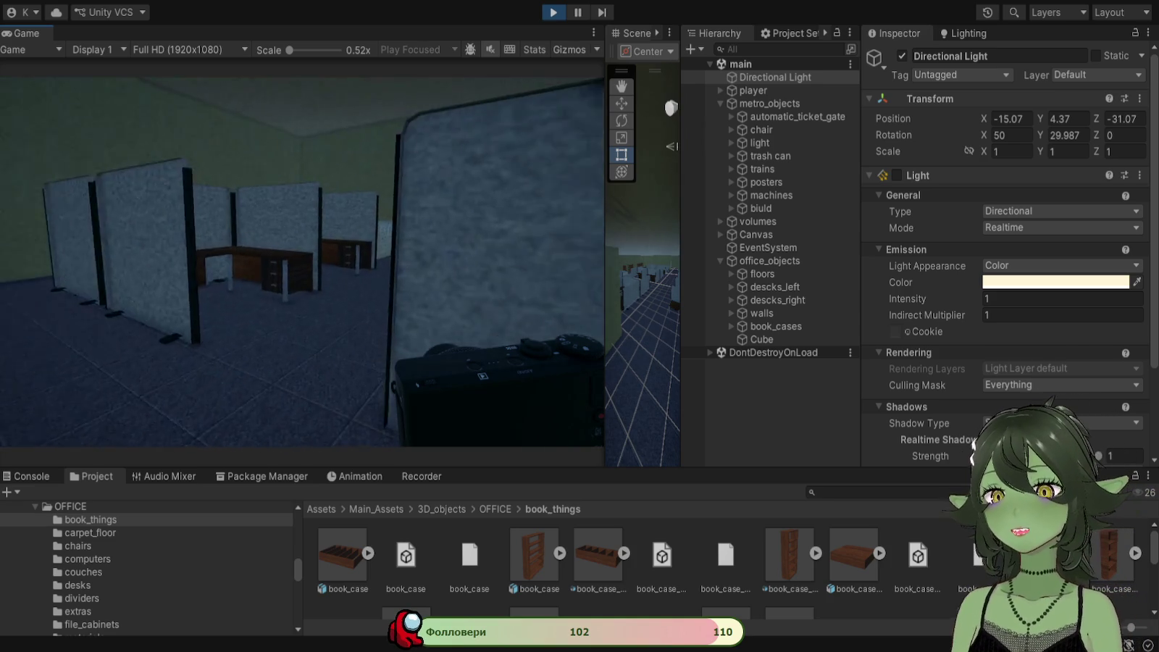
key("w")
key("w")
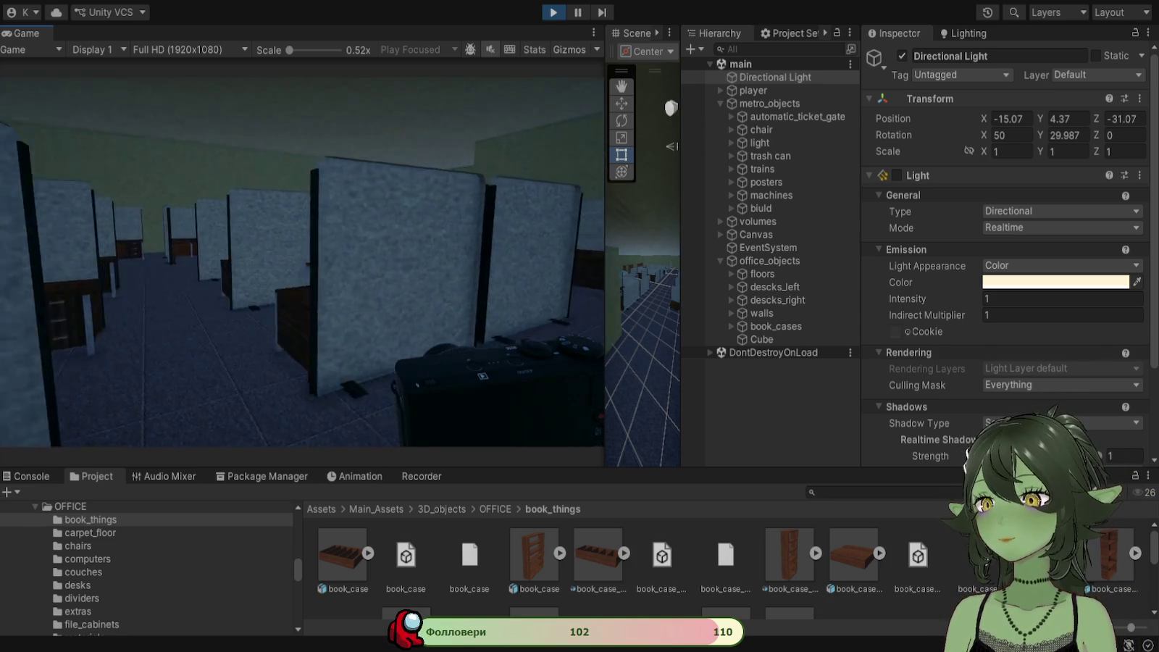
key("w")
key("w")
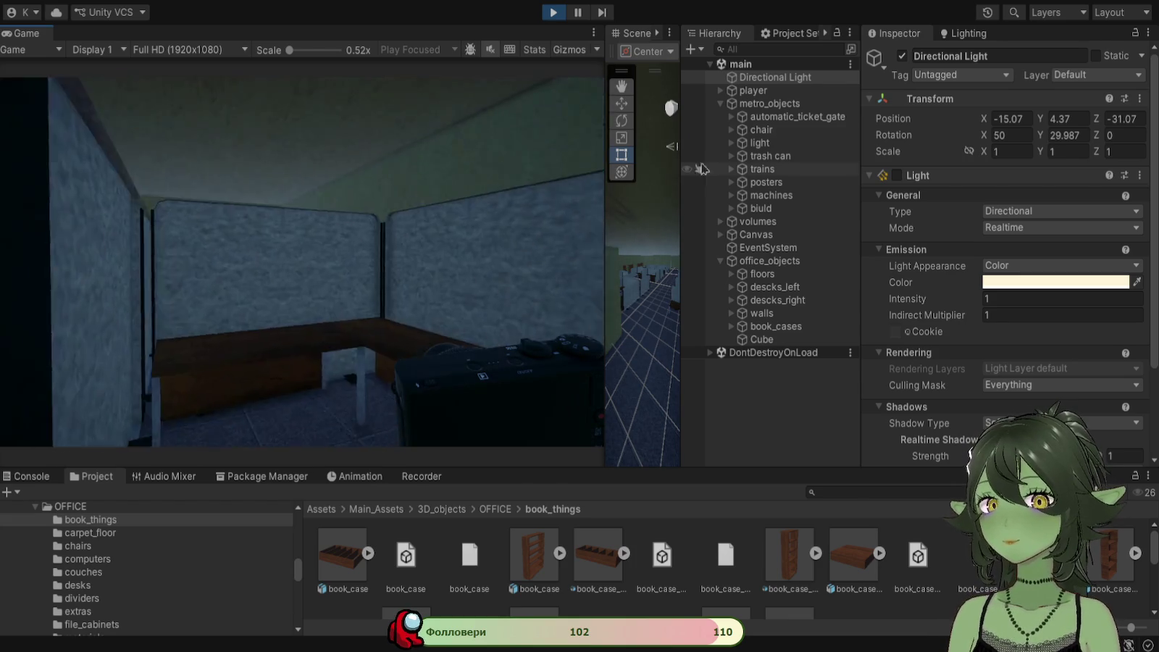
left_click(720, 90)
left_click(746, 105)
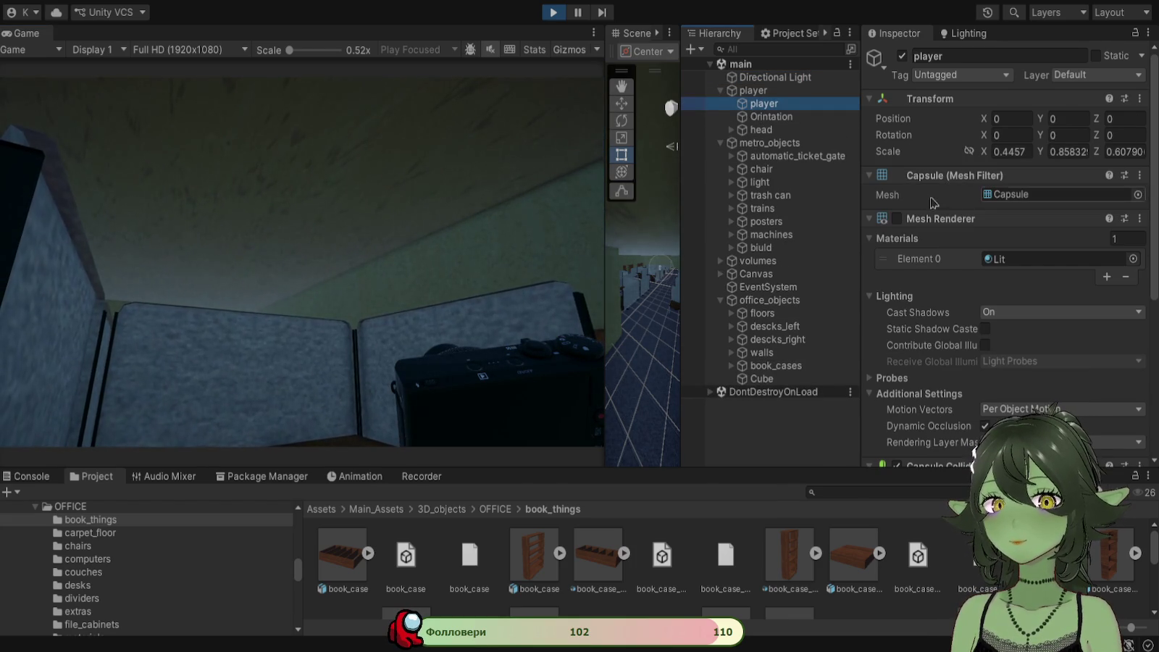
Step: Widen the Scene view, center the player capsule among the cubicles, and select a divider wall
left_click_drag(604, 310, 352, 333)
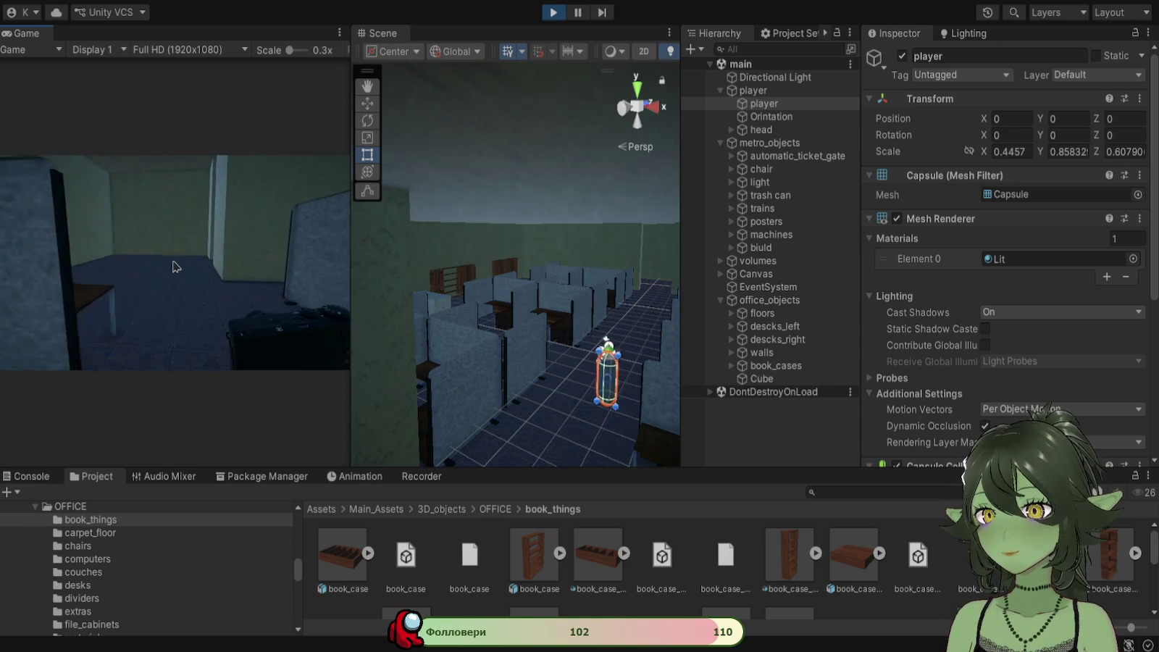
mouse_move(557, 360)
left_mouse_down()
mouse_move(538, 383)
mouse_move(302, 160)
mouse_move(376, 176)
mouse_move(406, 239)
mouse_move(507, 355)
mouse_move(484, 377)
mouse_move(498, 395)
mouse_move(572, 396)
left_mouse_up()
left_click_drag(503, 374, 526, 331)
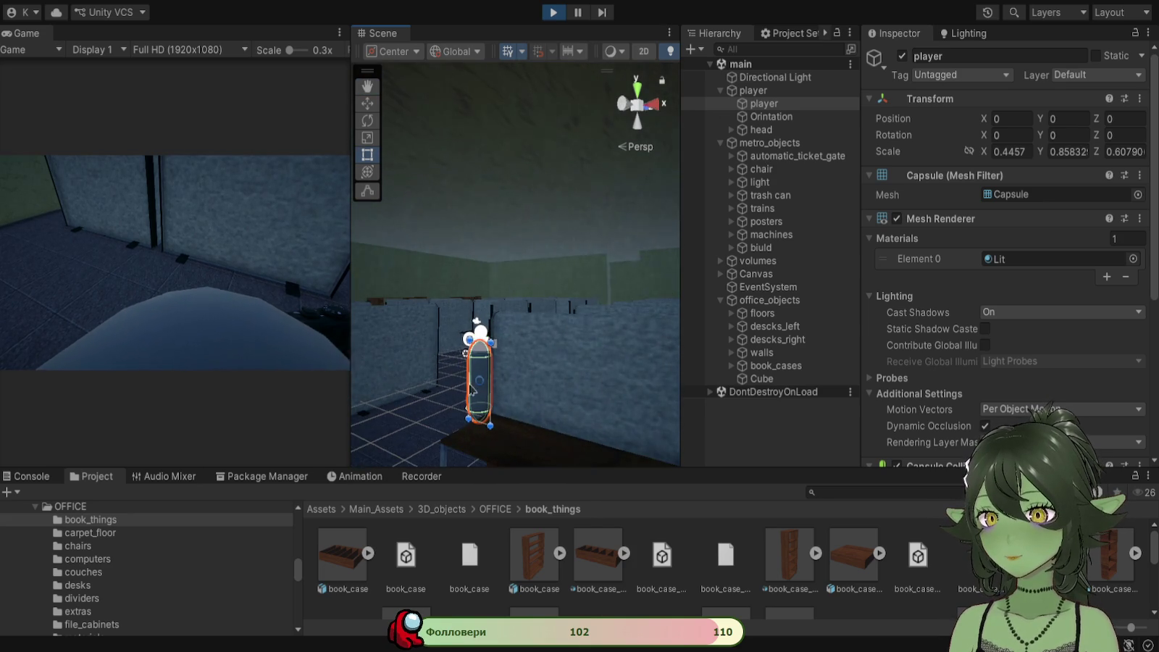
left_click_drag(446, 358, 479, 299)
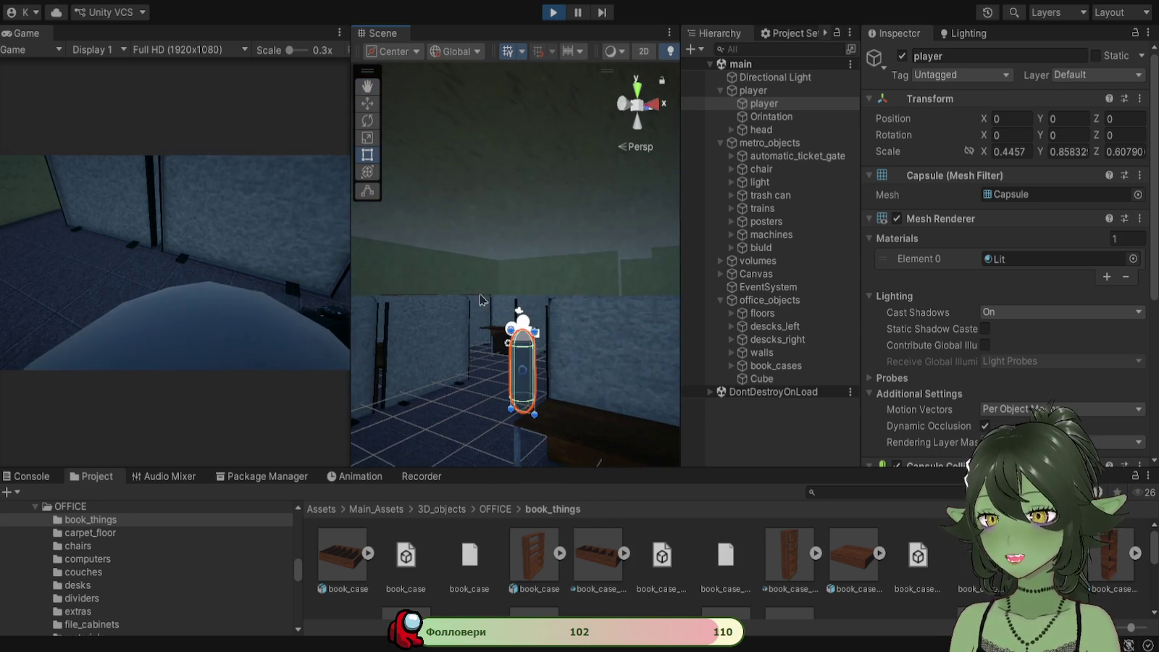
left_click(430, 317)
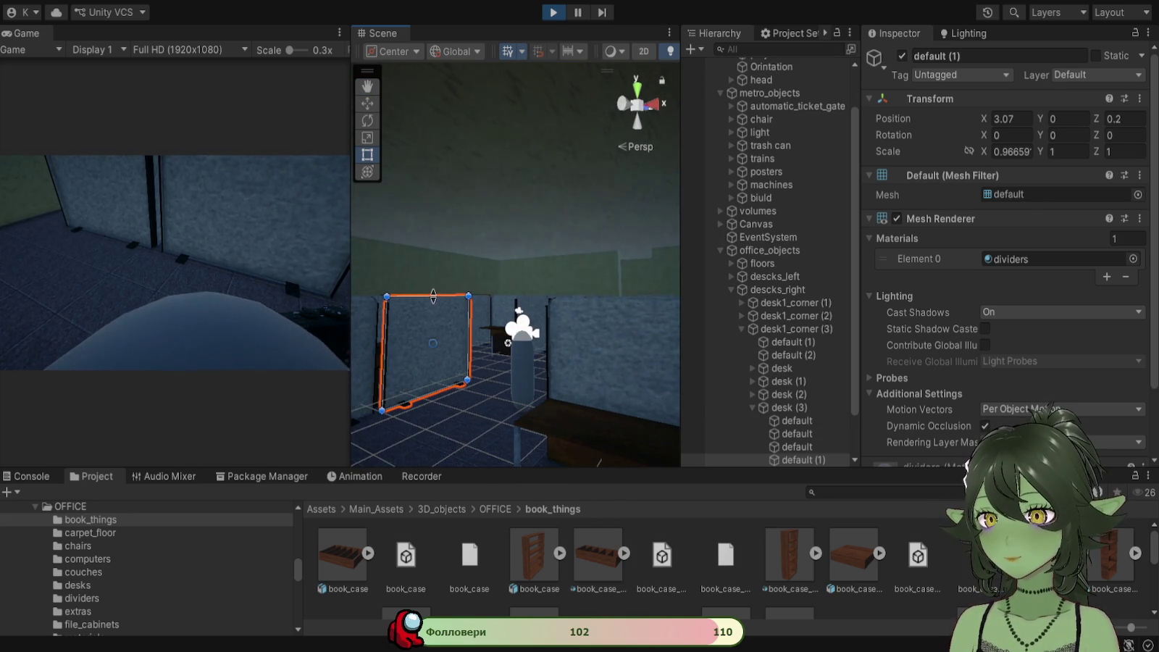
Step: Stretch the cubicle divider to Scale Y 1.4092 and walk up to it in Play mode
left_click_drag(433, 296, 434, 258)
key("w")
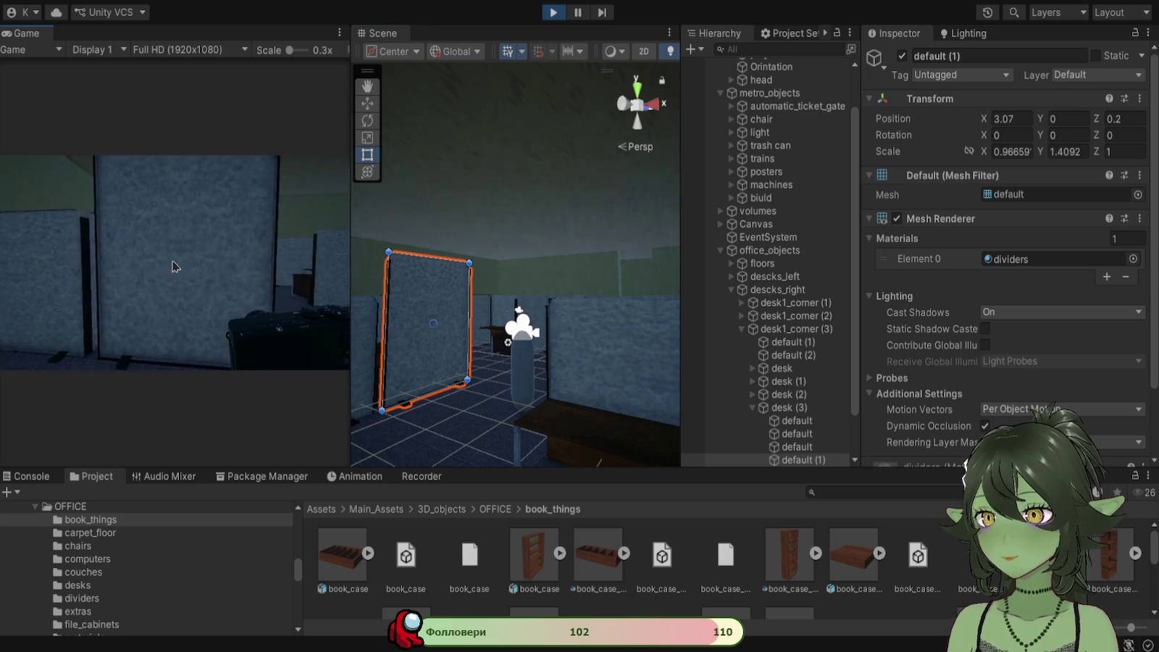
key("s")
Step: Walk left along the dividers into the desk cubicle and back out to view the partitions
key("a")
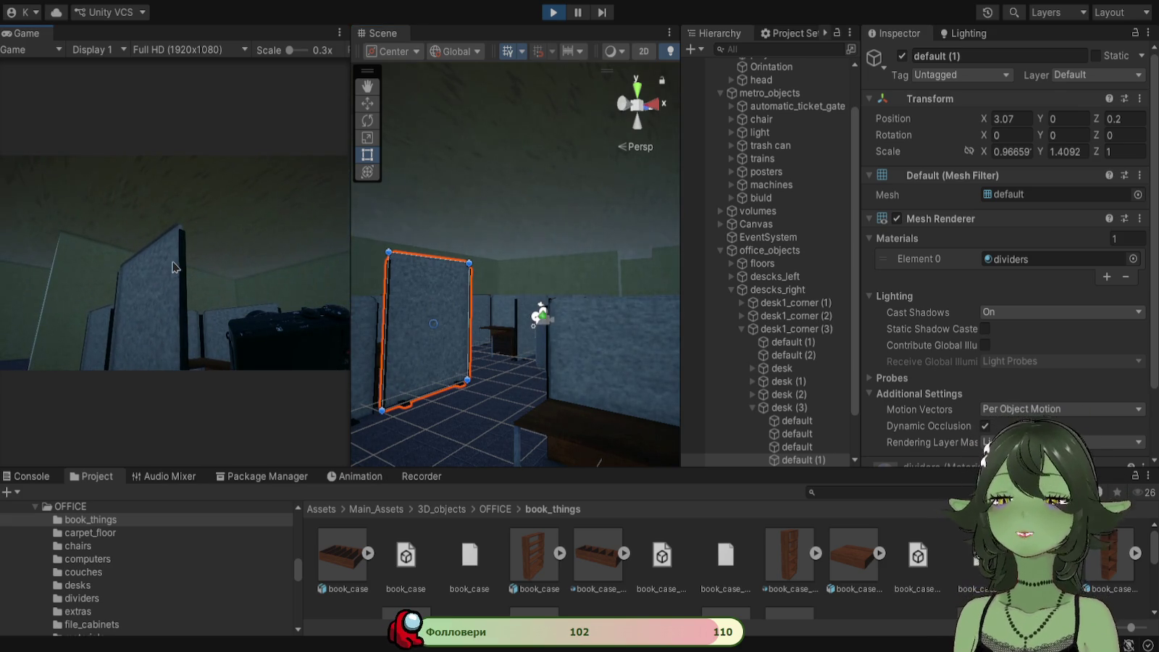
key("a")
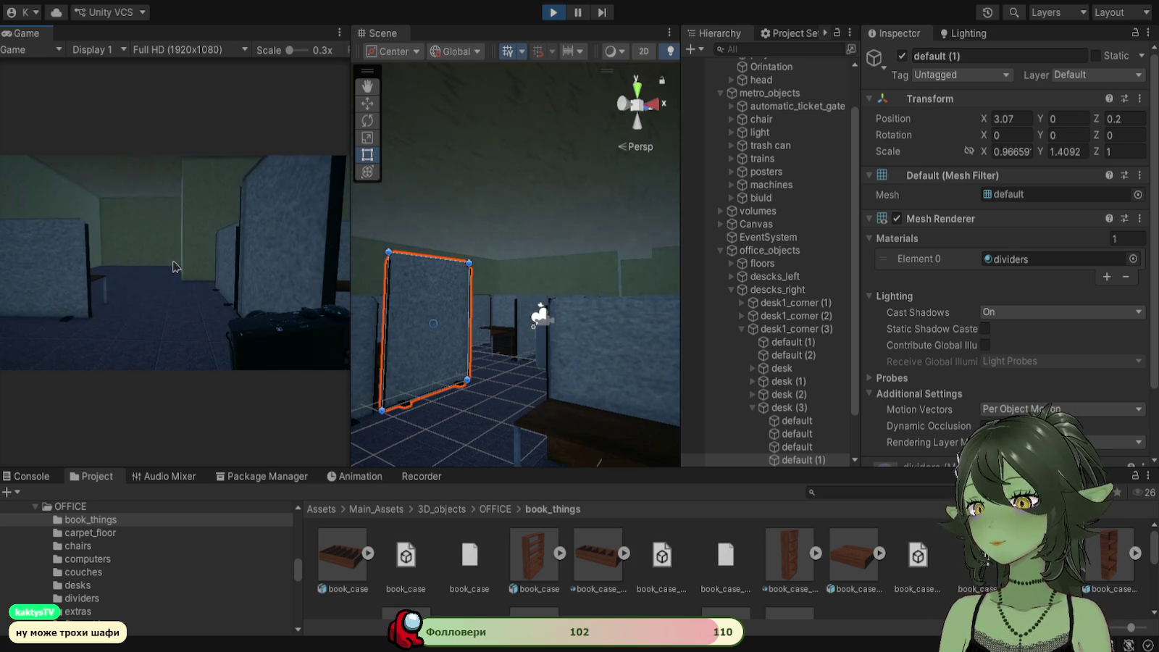
key("a")
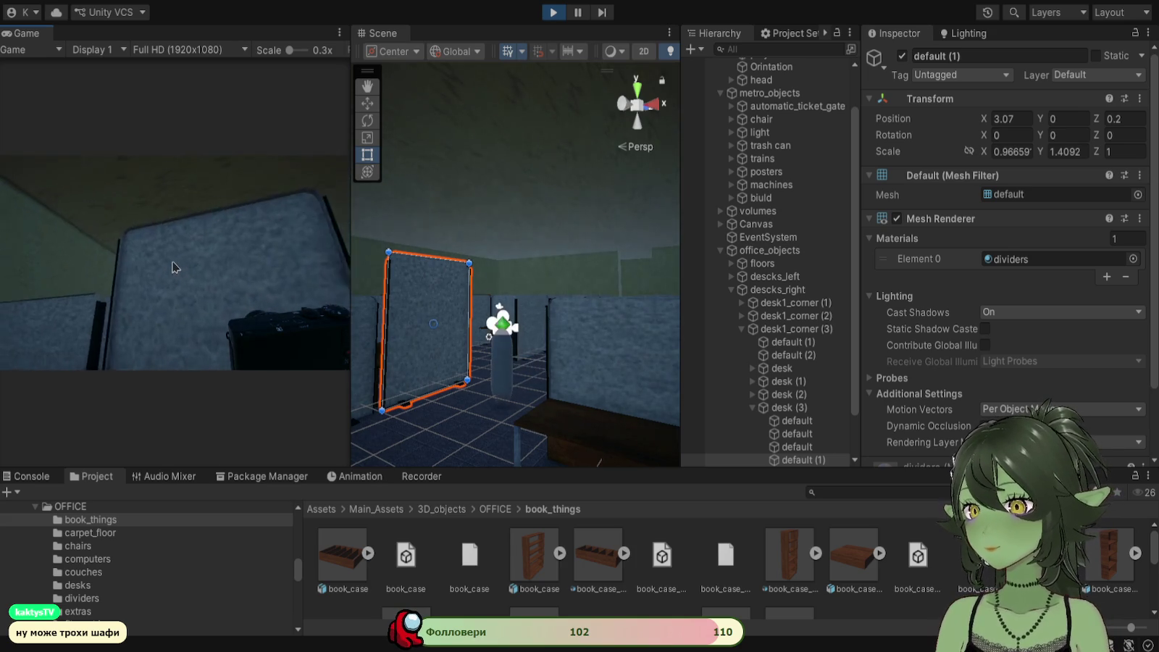
key("w")
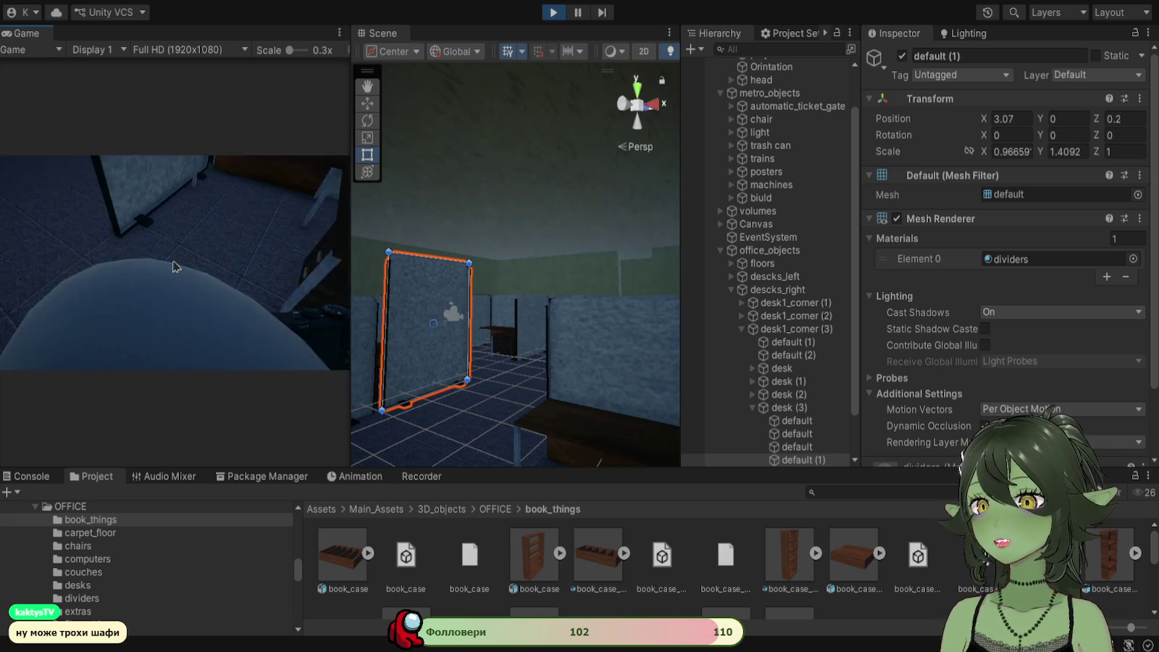
key("s")
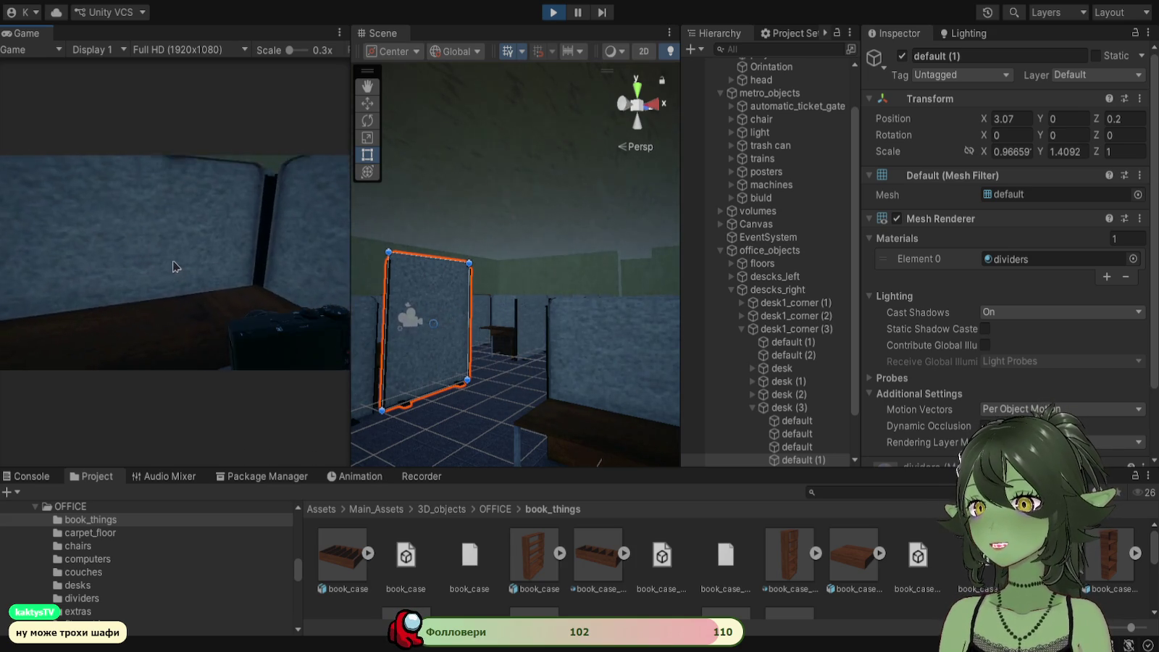
key("w")
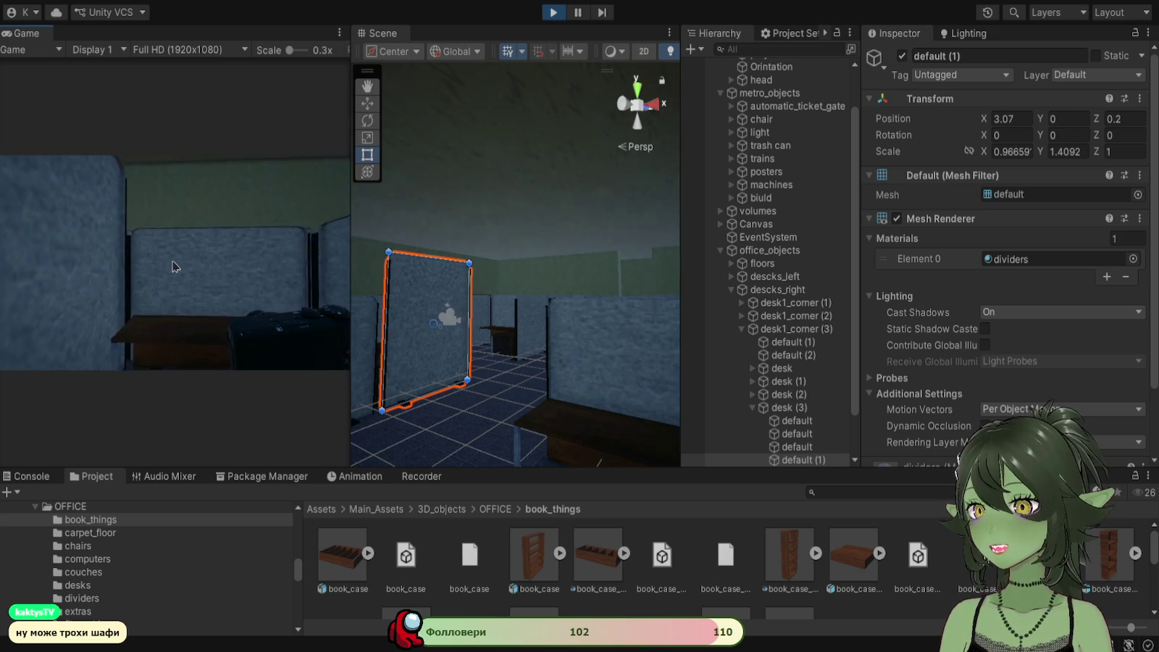
key("s")
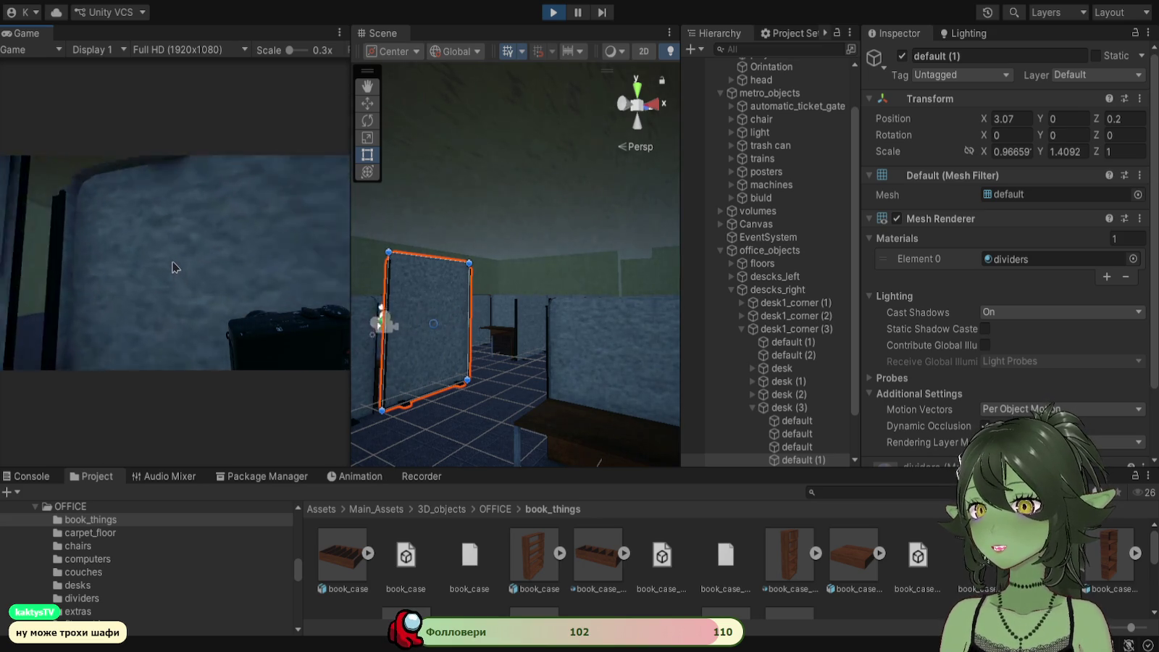
key("s")
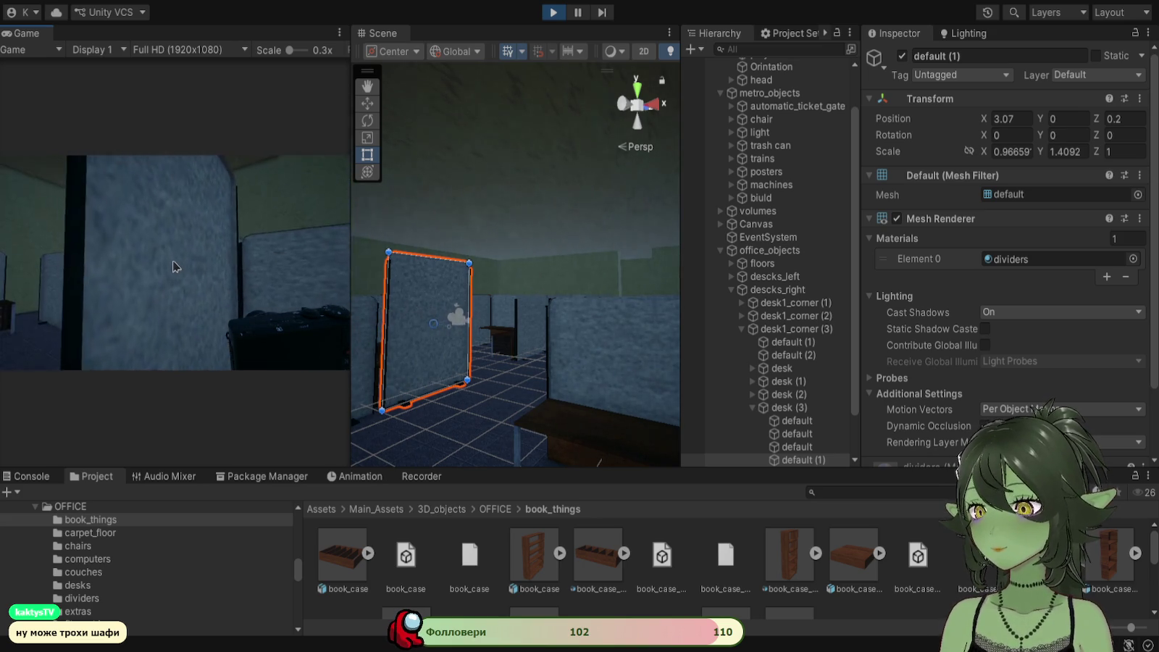
key("d")
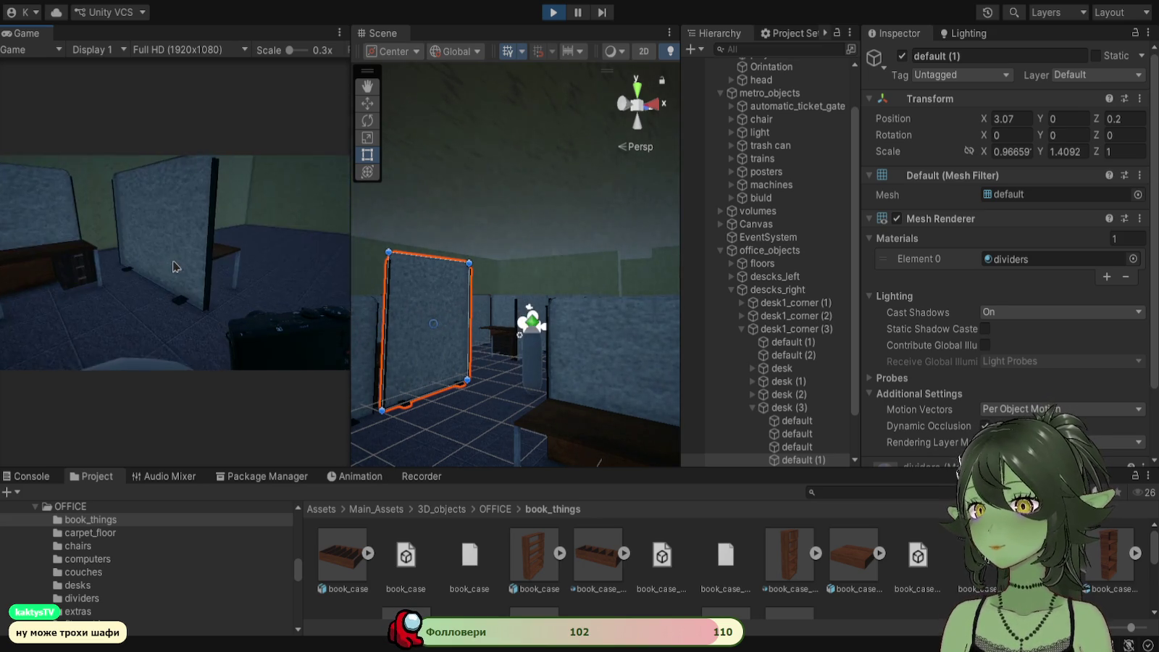
key("d")
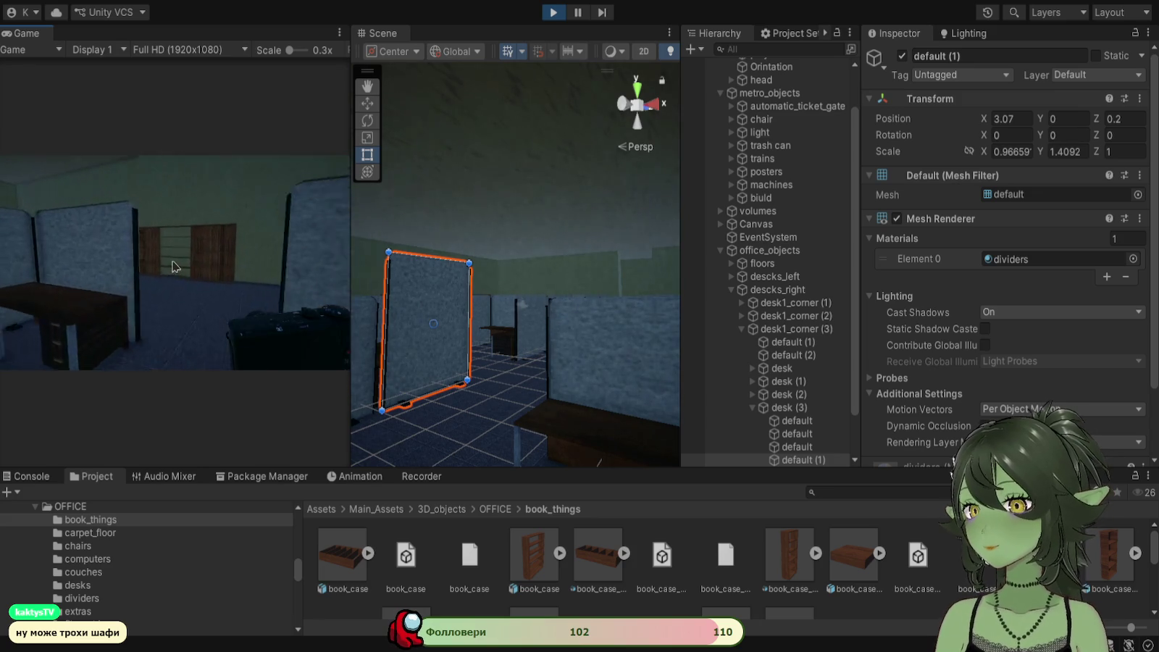
Step: Turn toward the bookcases, stop Play mode and widen the Scene view
key("d")
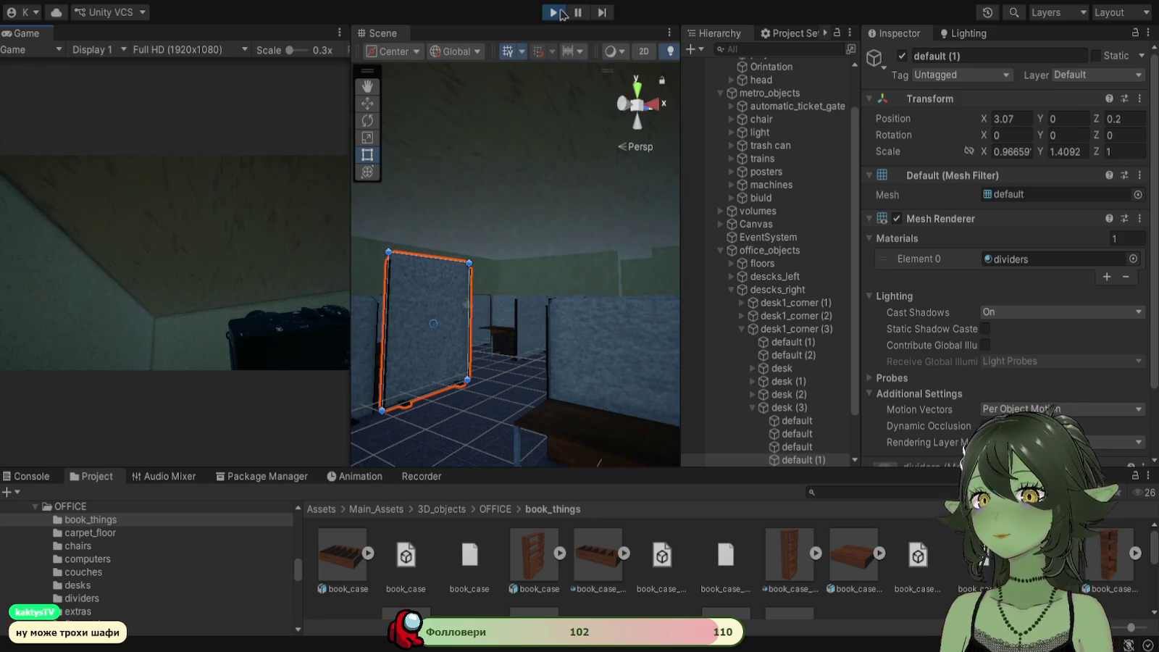
left_click(558, 12)
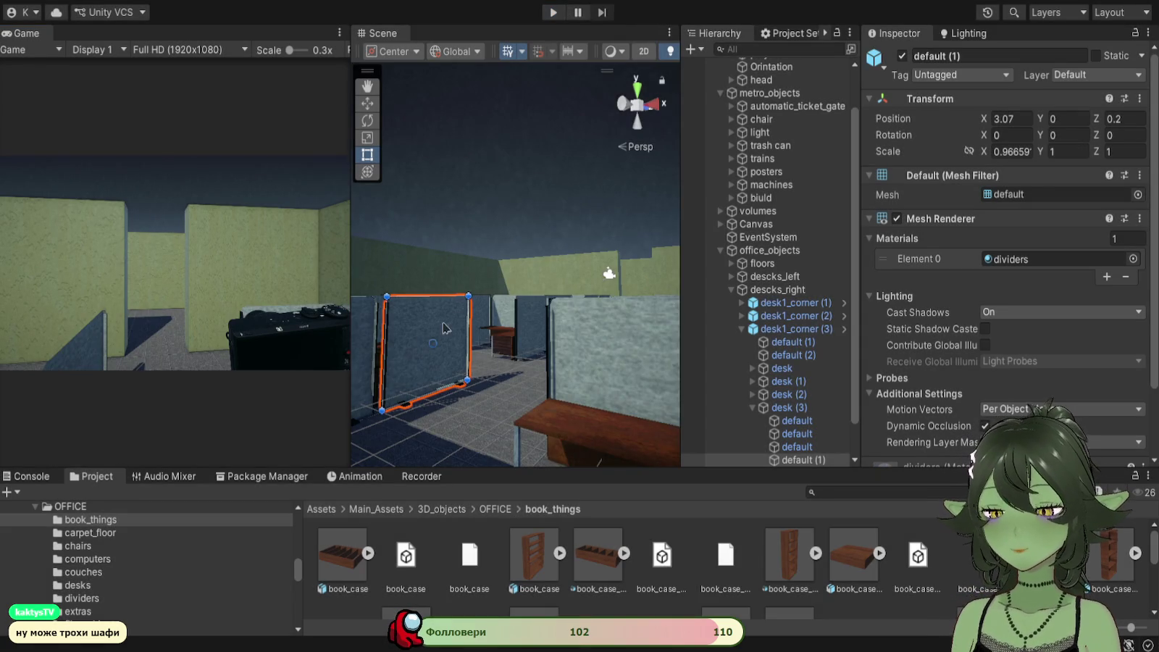
left_click_drag(350, 331, 194, 331)
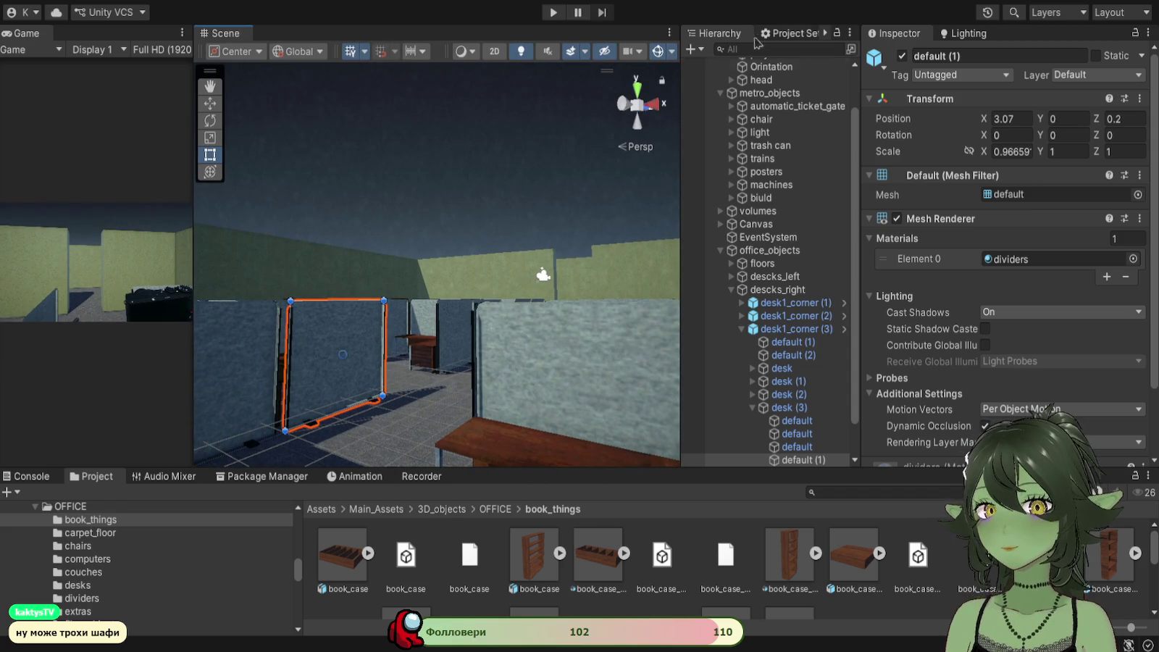
Step: Fly the Scene view over the desks to the bookshelves on the back wall
key("w")
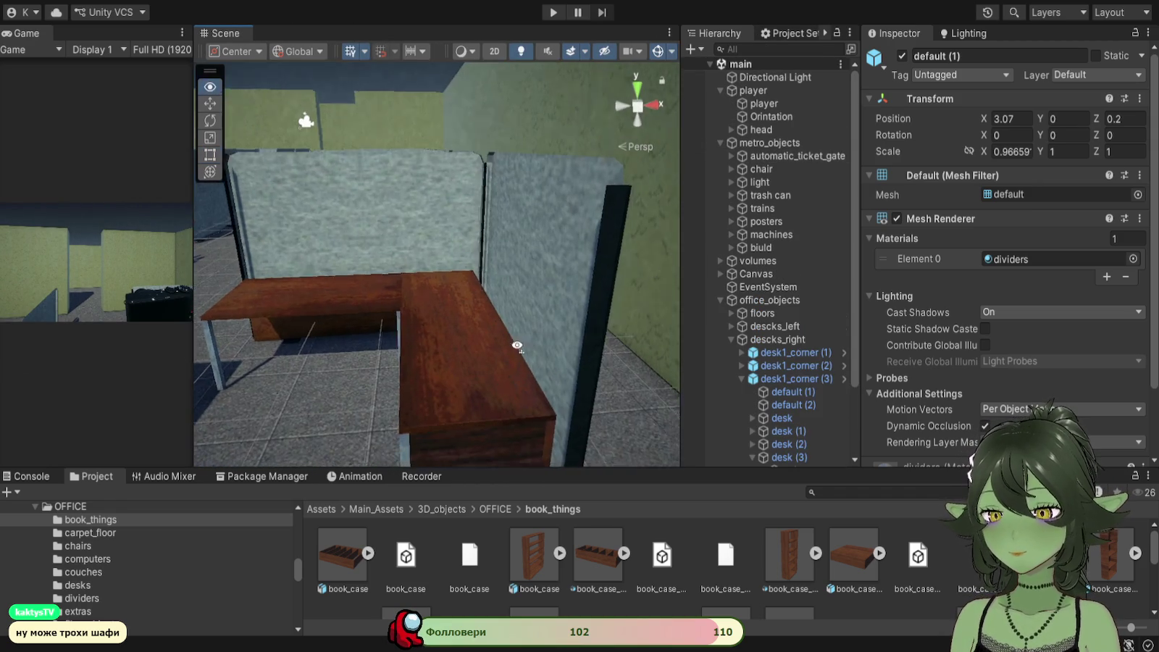
scroll(445, 226, "down", 10)
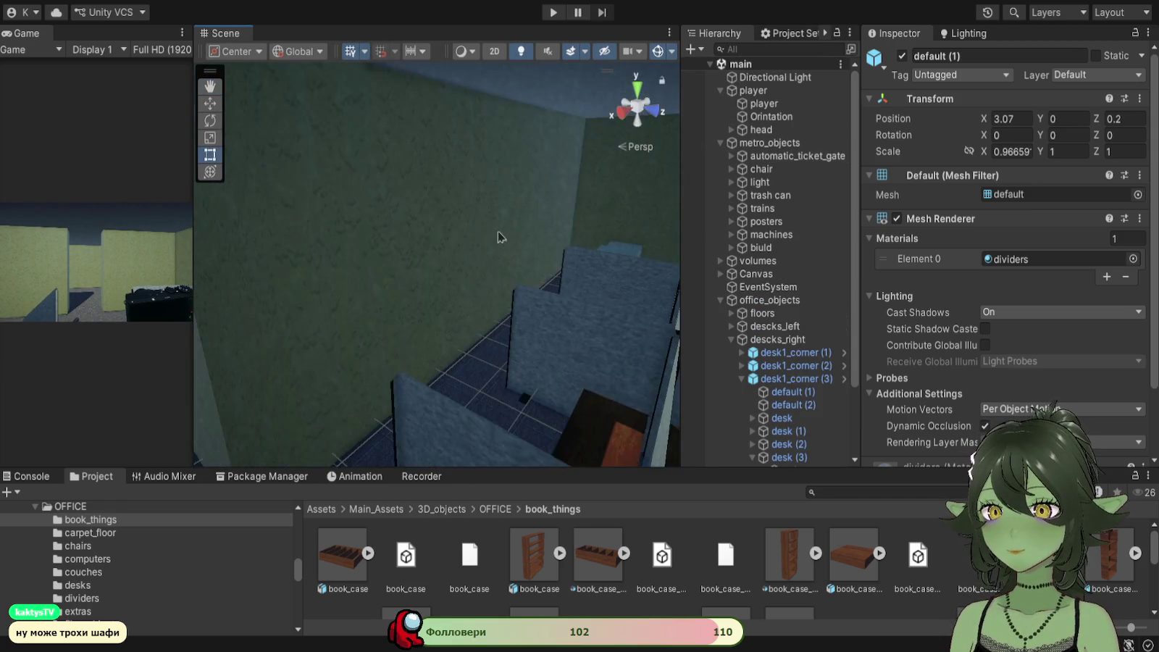
mouse_move(510, 326)
left_mouse_down()
mouse_move(412, 341)
mouse_move(189, 297)
left_mouse_up()
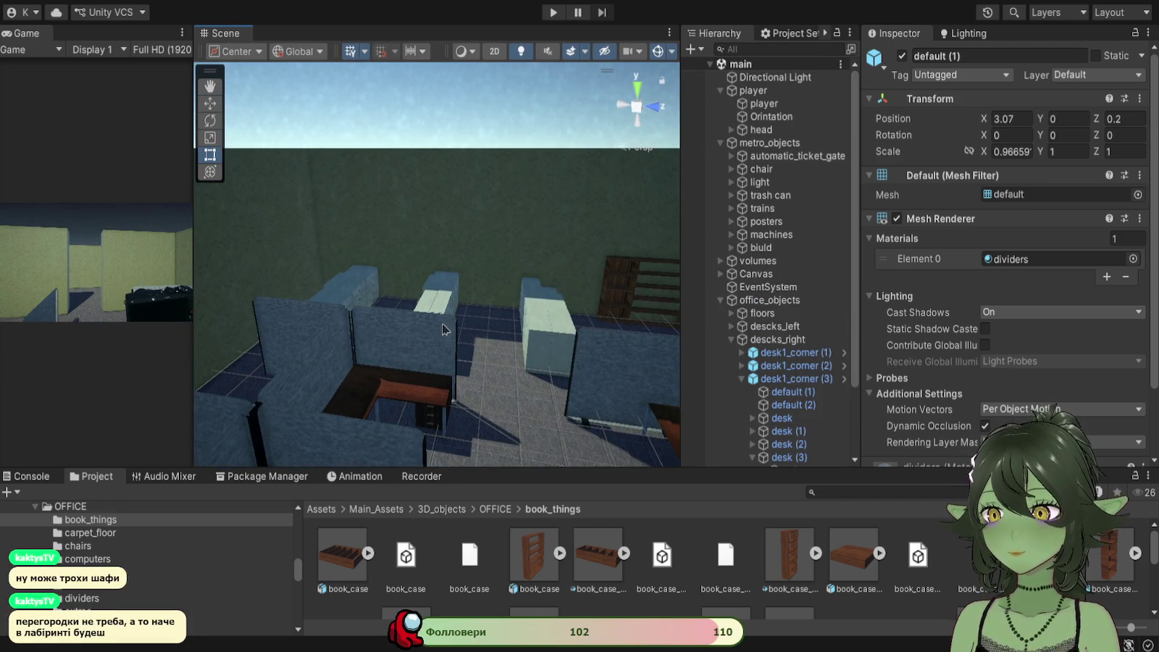
scroll(199, 263, "up", 3)
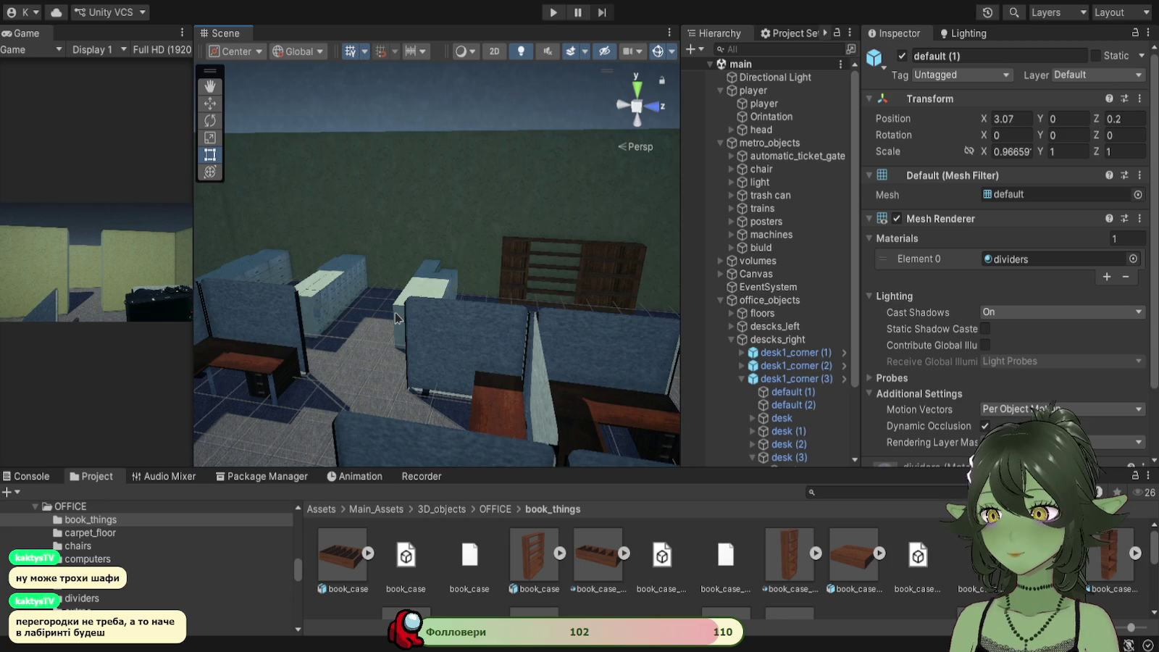
left_click_drag(397, 319, 263, 309)
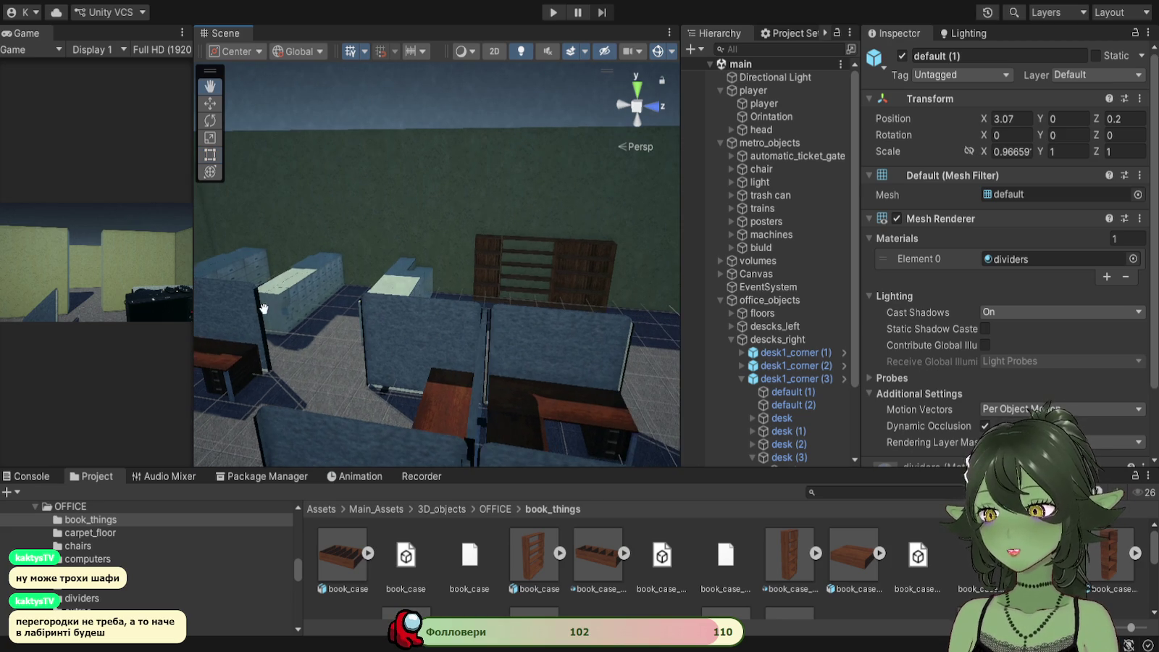
key("d")
Step: Select the bookcases on the back wall, leaving the wall itself unselected
left_click(478, 274)
left_click(544, 275, "shift")
key("d")
key("d")
left_click(533, 282, "shift")
left_click(417, 369, "shift")
left_click(464, 311, "ctrl")
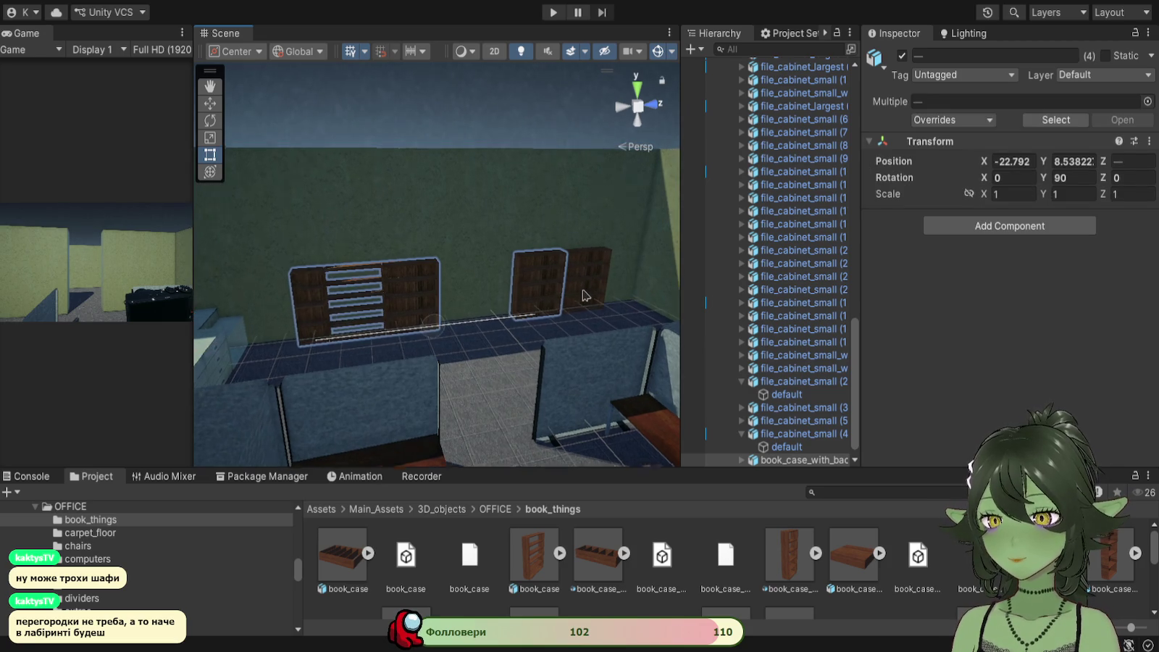
Step: Select several bookcases along the green wall
mouse_move(582, 274)
left_mouse_down()
mouse_move(428, 303)
mouse_move(522, 326)
mouse_move(464, 312)
mouse_move(396, 346)
mouse_move(599, 323)
left_mouse_up()
mouse_move(463, 311)
left_mouse_down()
mouse_move(328, 292)
mouse_move(219, 148)
mouse_move(439, 416)
mouse_move(480, 326)
mouse_move(438, 417)
mouse_move(444, 278)
mouse_move(456, 269)
left_mouse_up()
double_click(804, 460)
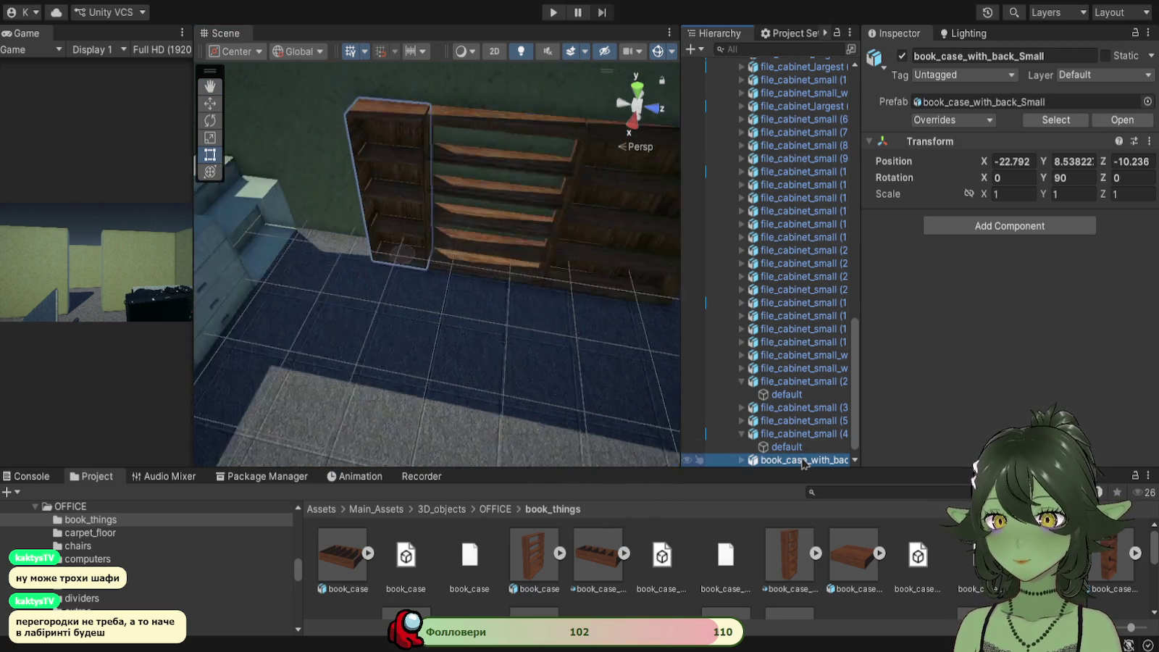
scroll(519, 301, "down", 5)
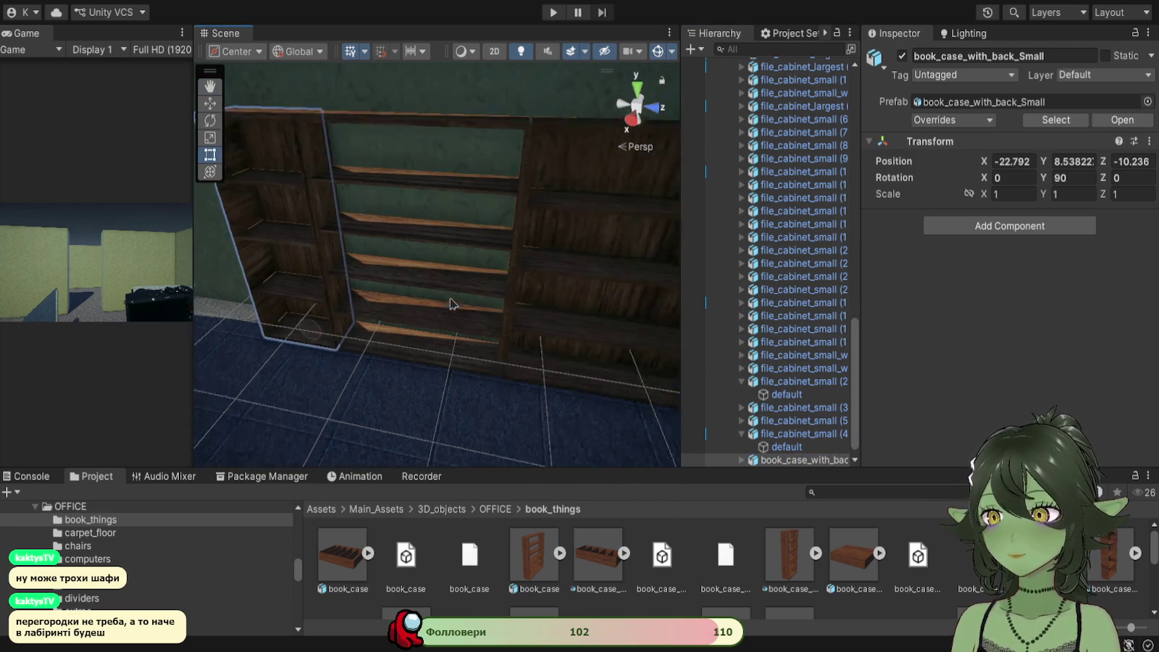
key("t")
left_click(460, 285, "ctrl")
left_click(564, 310, "ctrl")
left_click_drag(565, 309, 586, 246)
left_click(598, 235, "ctrl")
mouse_move(503, 226)
left_mouse_down()
mouse_move(396, 351)
mouse_move(530, 313)
mouse_move(548, 368)
mouse_move(504, 426)
mouse_move(525, 258)
mouse_move(506, 315)
mouse_move(551, 264)
mouse_move(530, 318)
mouse_move(465, 289)
mouse_move(548, 183)
mouse_move(529, 209)
left_mouse_up()
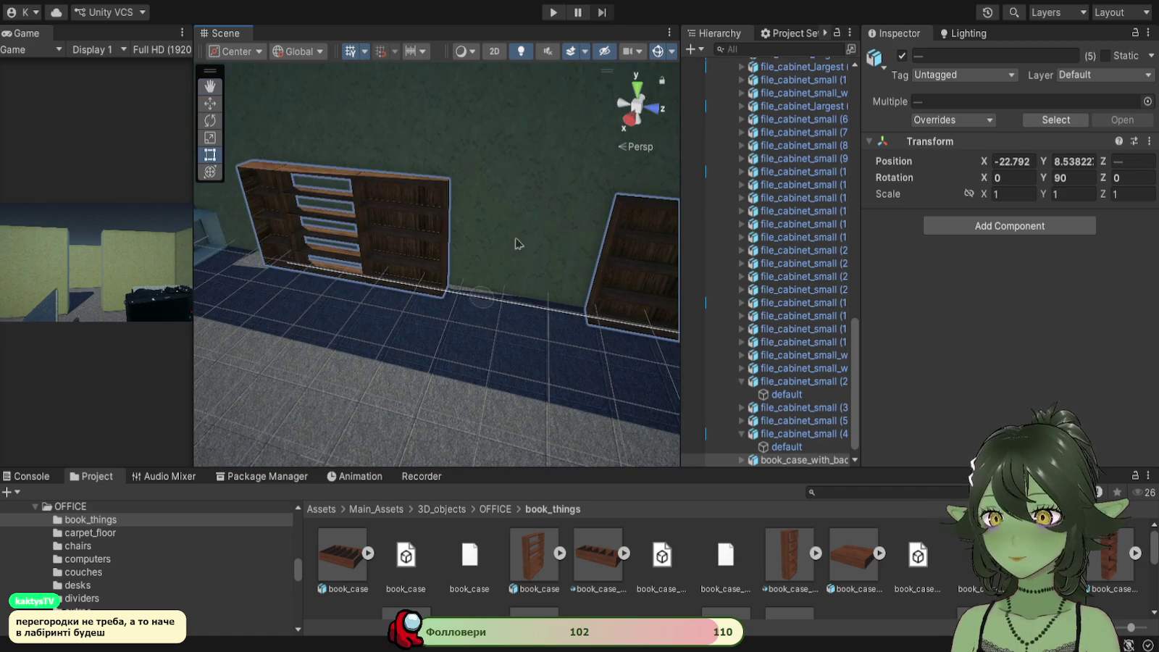
Step: Try stretching the left bookcase taller with the Scale tool, then undo it
left_click(210, 139)
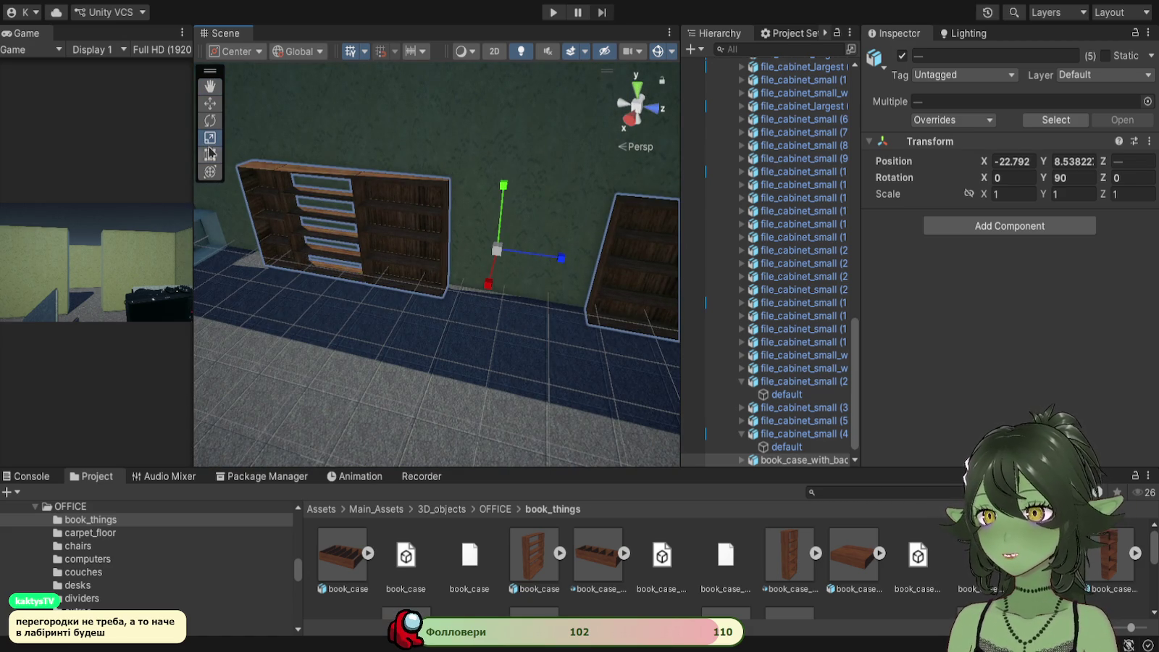
left_click(209, 155)
mouse_move(370, 326)
left_mouse_down()
mouse_move(486, 276)
mouse_move(556, 320)
left_mouse_up()
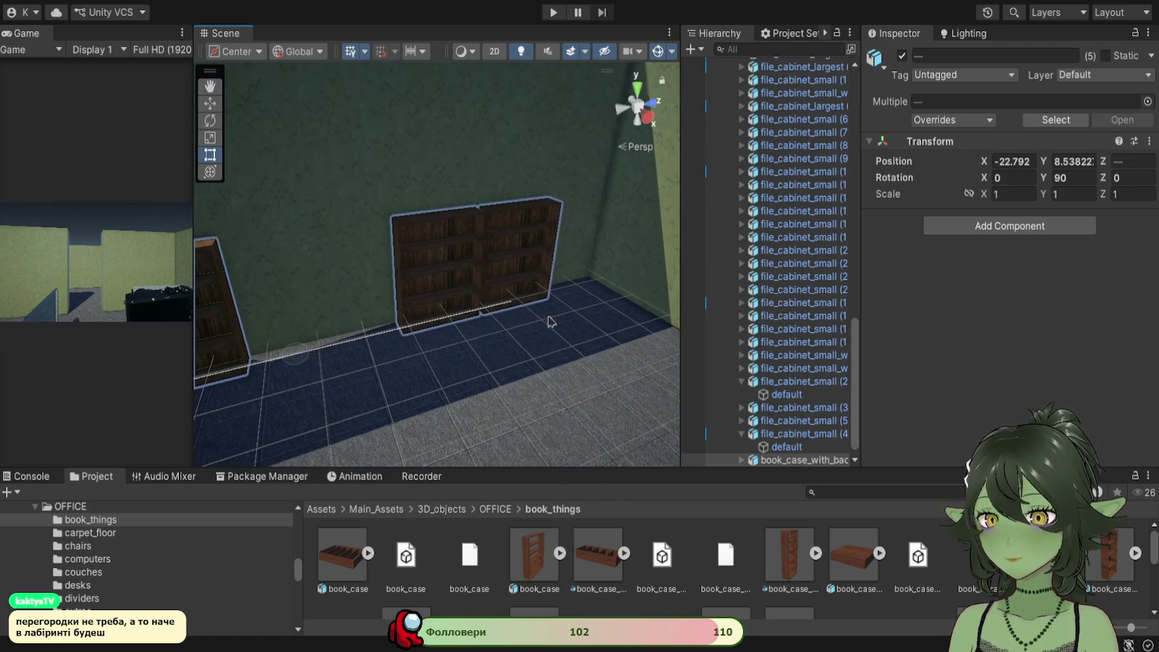
mouse_move(487, 310)
left_mouse_down()
mouse_move(460, 230)
mouse_move(540, 269)
mouse_move(357, 374)
left_mouse_up()
left_click(357, 374)
key("f")
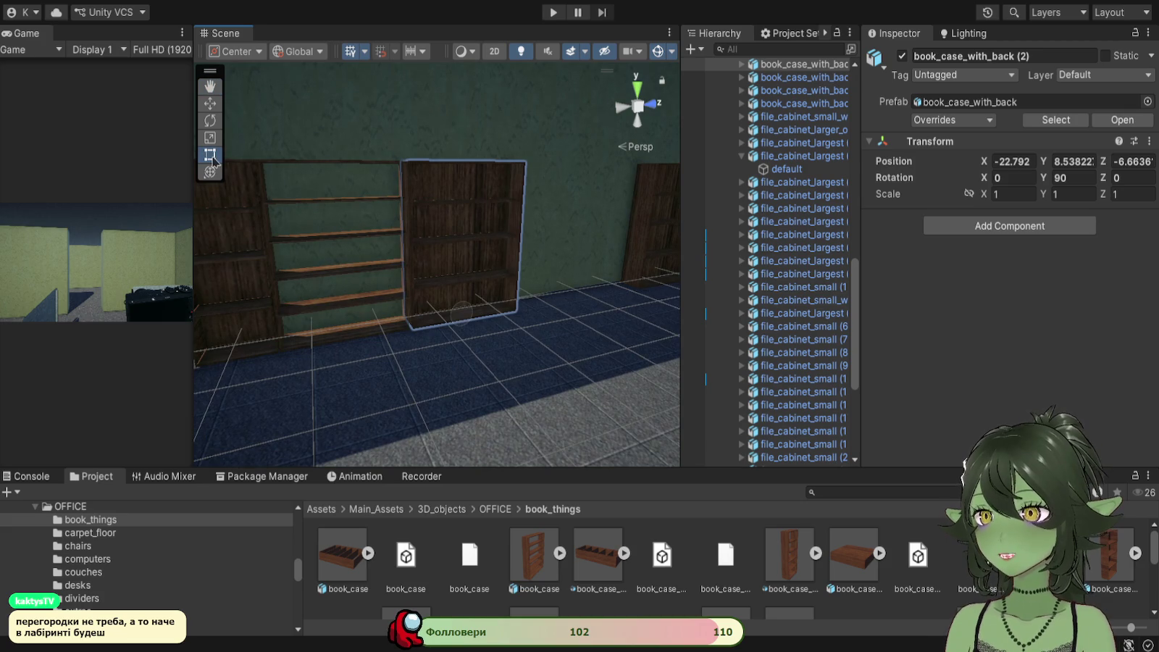
left_click(209, 137)
left_click(209, 154)
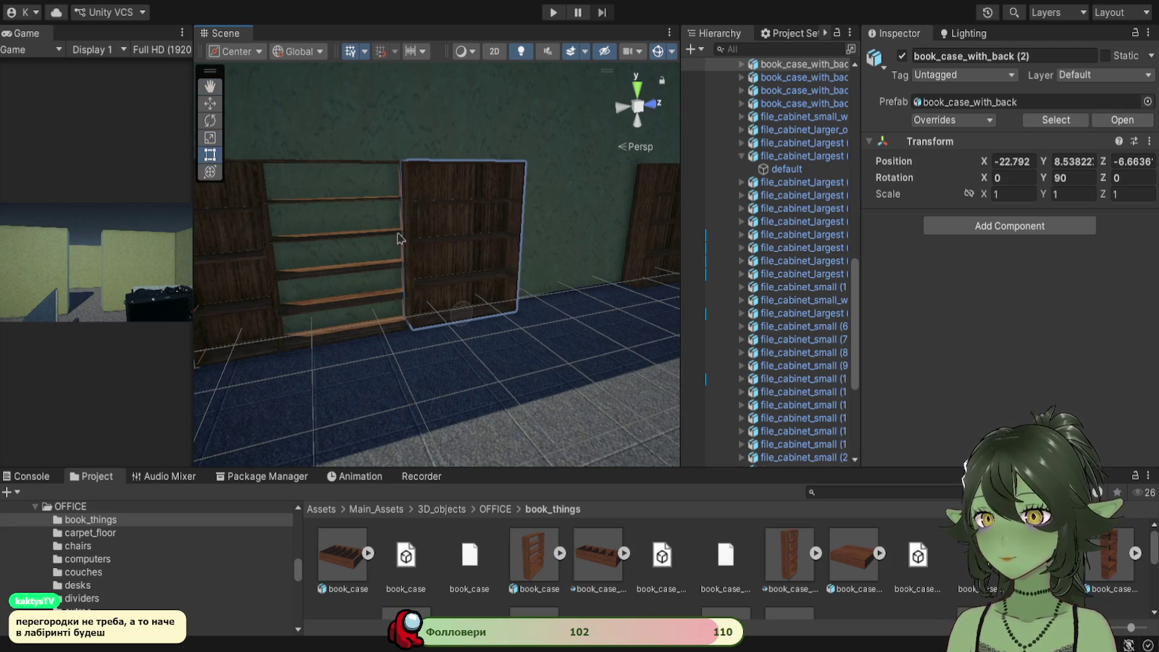
left_click(210, 137)
left_click_drag(464, 173, 465, 155)
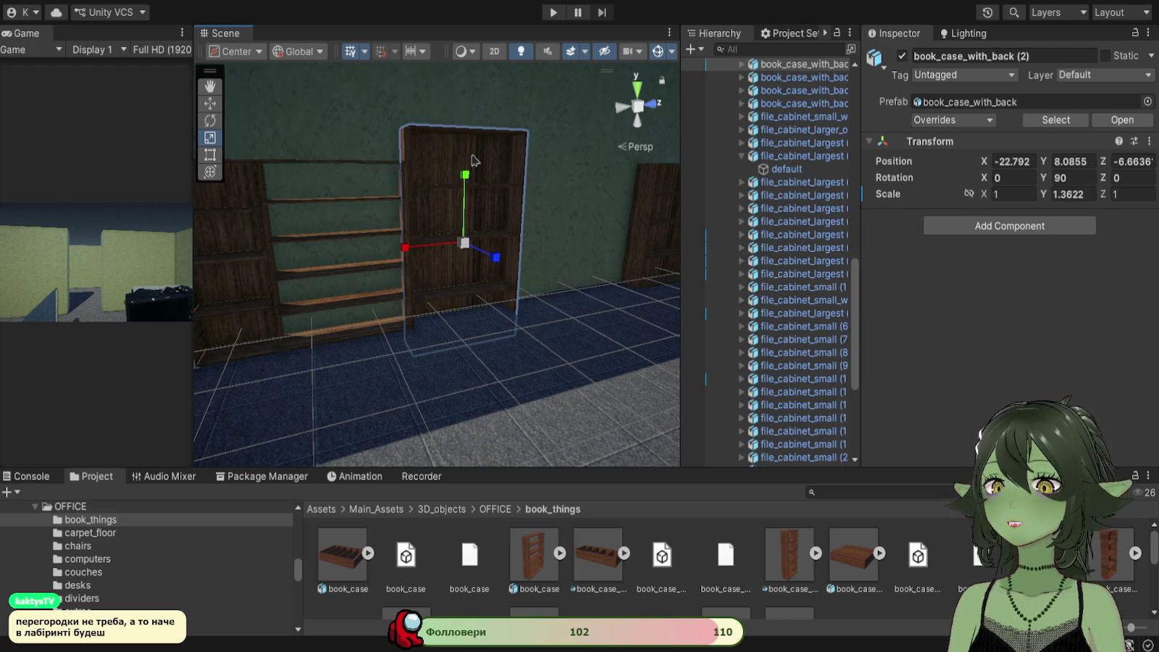
key("ctrl+z")
left_click(210, 154)
Step: Select the left, middle and right bookcases' meshes along the wall
left_click(463, 235)
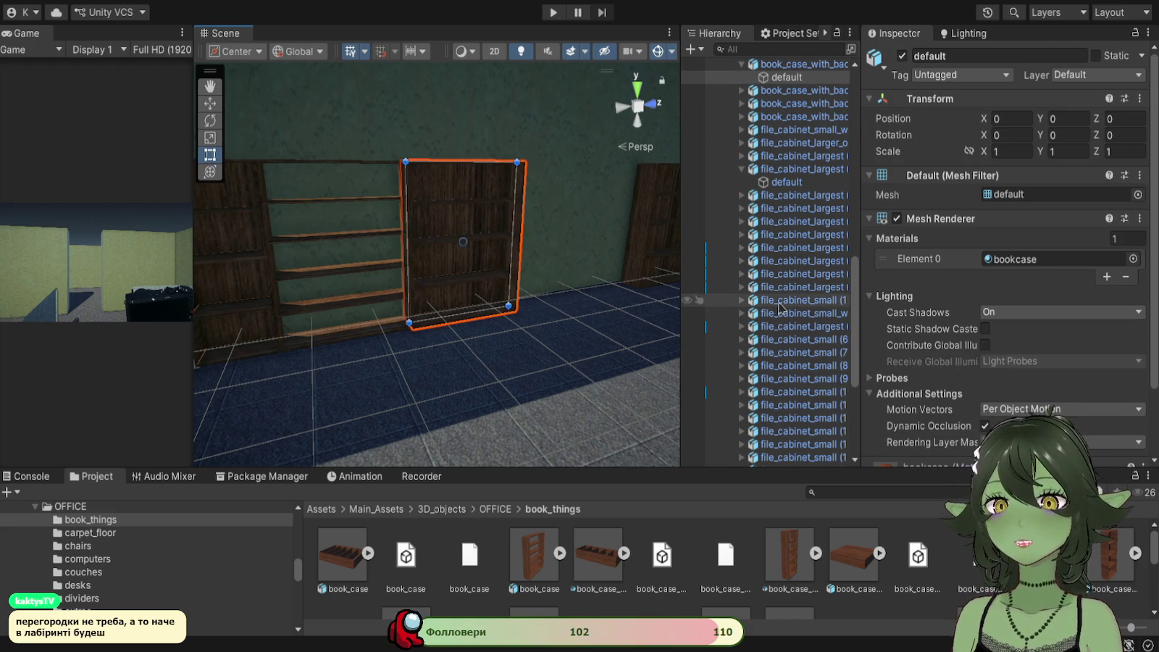
mouse_move(482, 250)
left_mouse_down()
mouse_move(500, 271)
mouse_move(463, 241)
left_mouse_up()
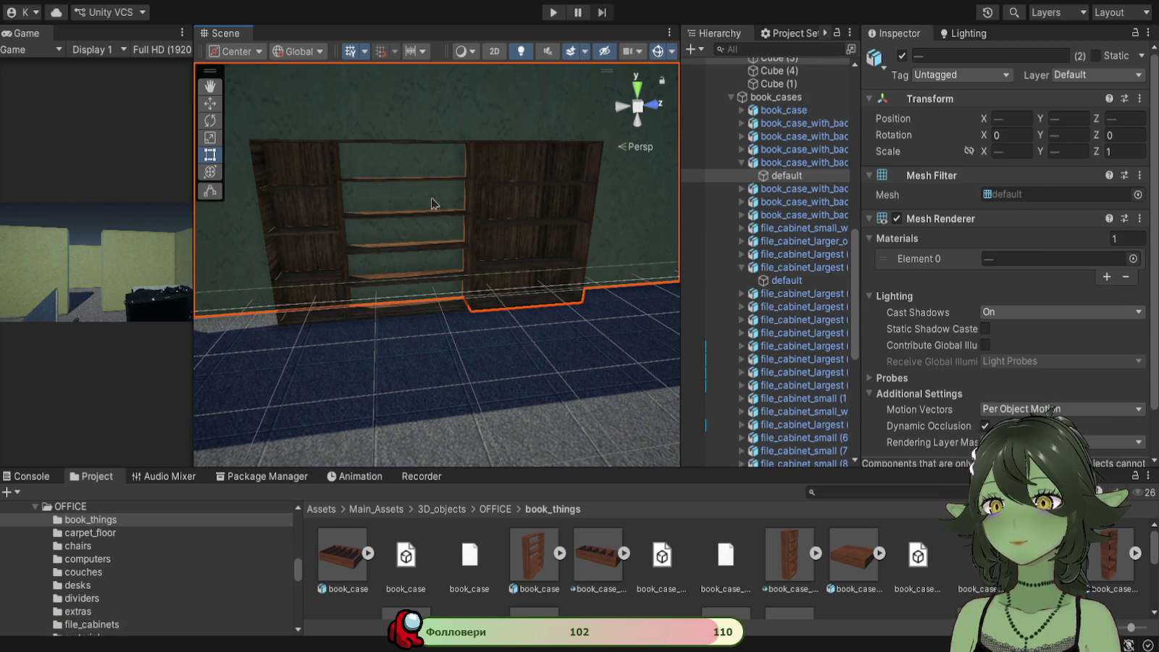
left_click(279, 229)
left_click(536, 230, "shift")
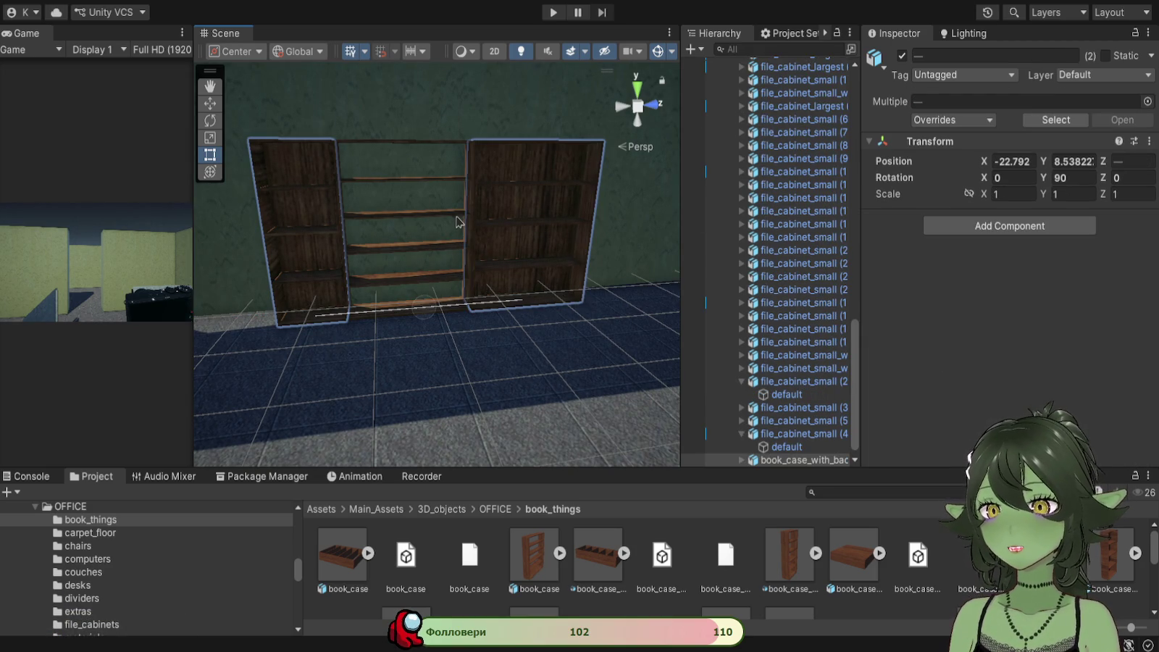
left_click(456, 220, "shift")
left_click_drag(478, 259, 588, 234)
left_click(518, 210, "shift")
left_click(583, 212, "shift")
left_click_drag(548, 314, 358, 302)
Step: Stretch the left bookcase's mesh taller and copy its Y scale of about 1.557
left_click(327, 309)
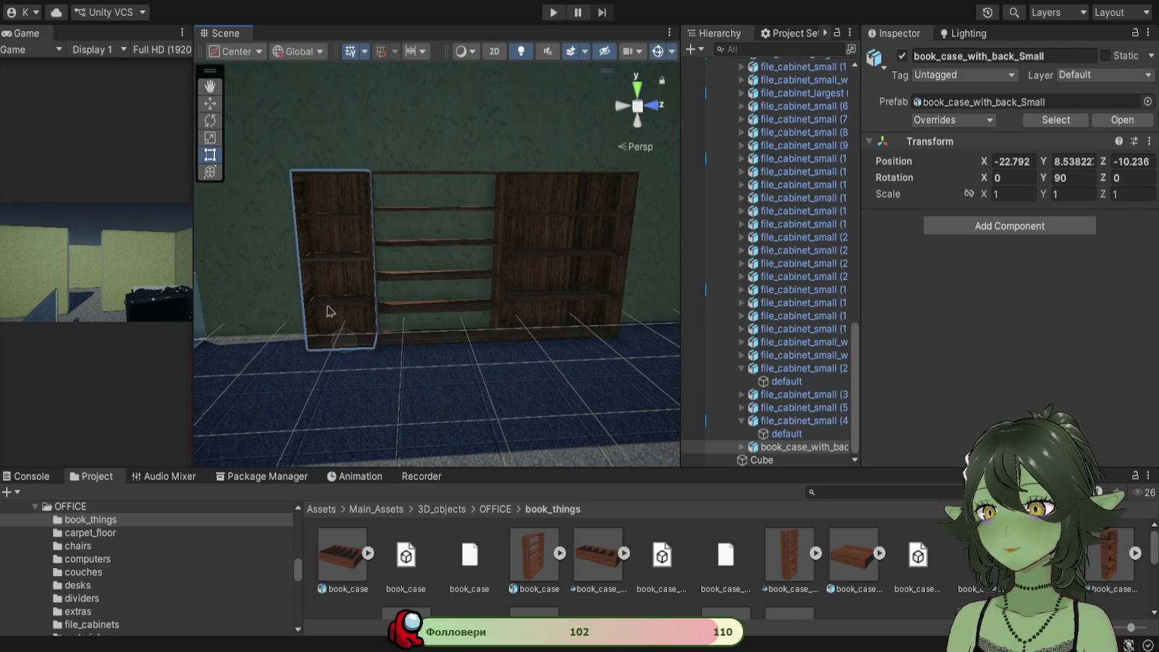
left_click(327, 309)
left_click_drag(347, 171, 349, 104)
scroll(456, 359, "down", 5)
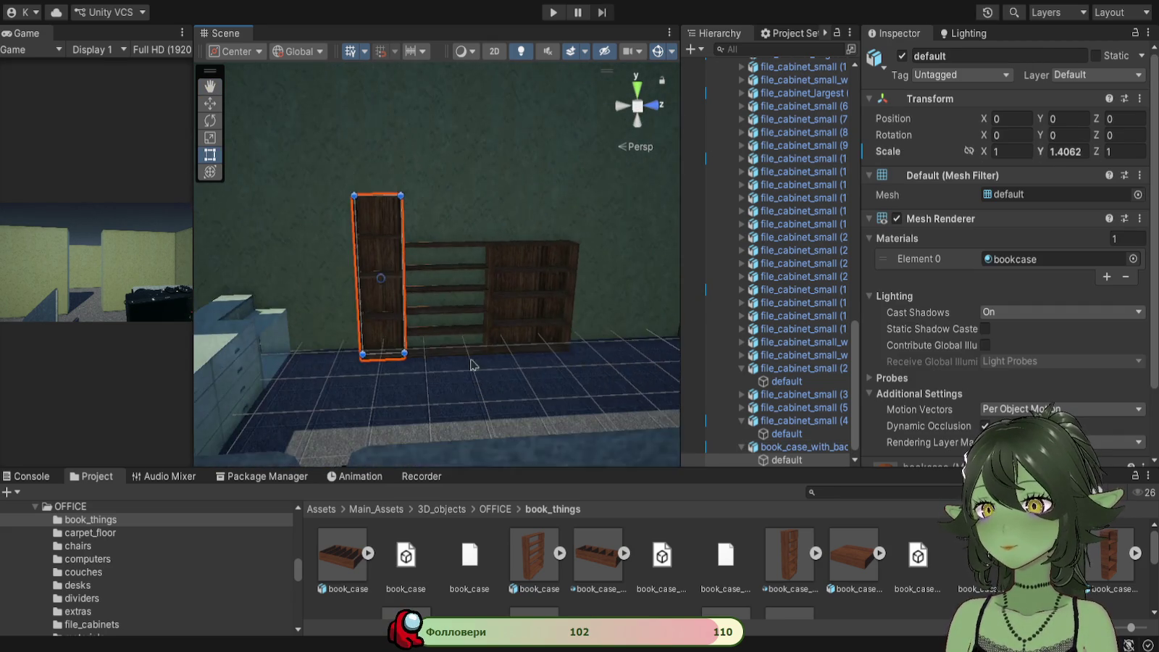
mouse_move(462, 364)
left_mouse_down()
mouse_move(486, 362)
mouse_move(447, 347)
mouse_move(337, 179)
mouse_move(426, 219)
mouse_move(331, 259)
mouse_move(340, 242)
left_mouse_up()
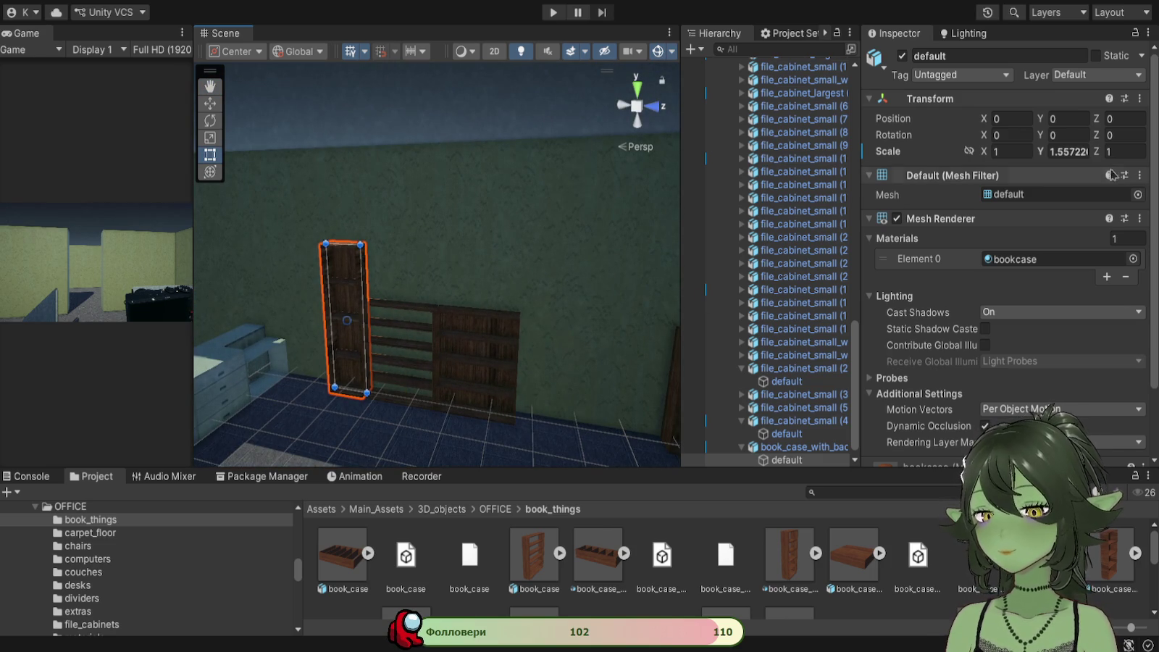
left_click(1074, 153)
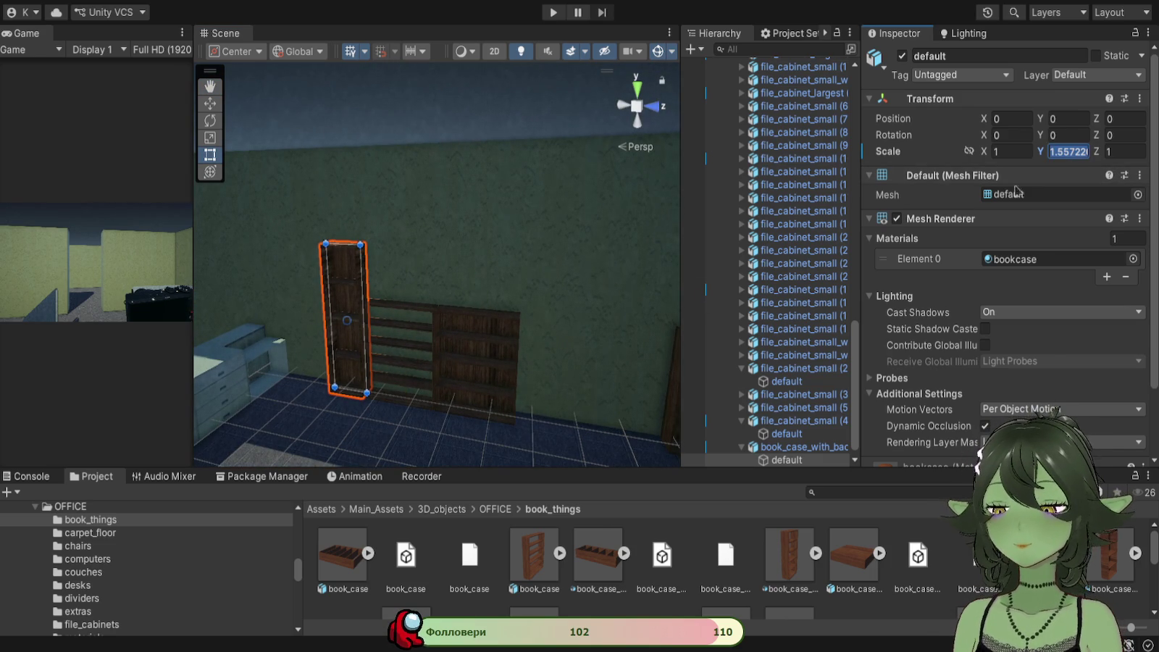
Step: Paste the 1.557 Y scale onto the right and open-shelf bookcase meshes
left_click(472, 364)
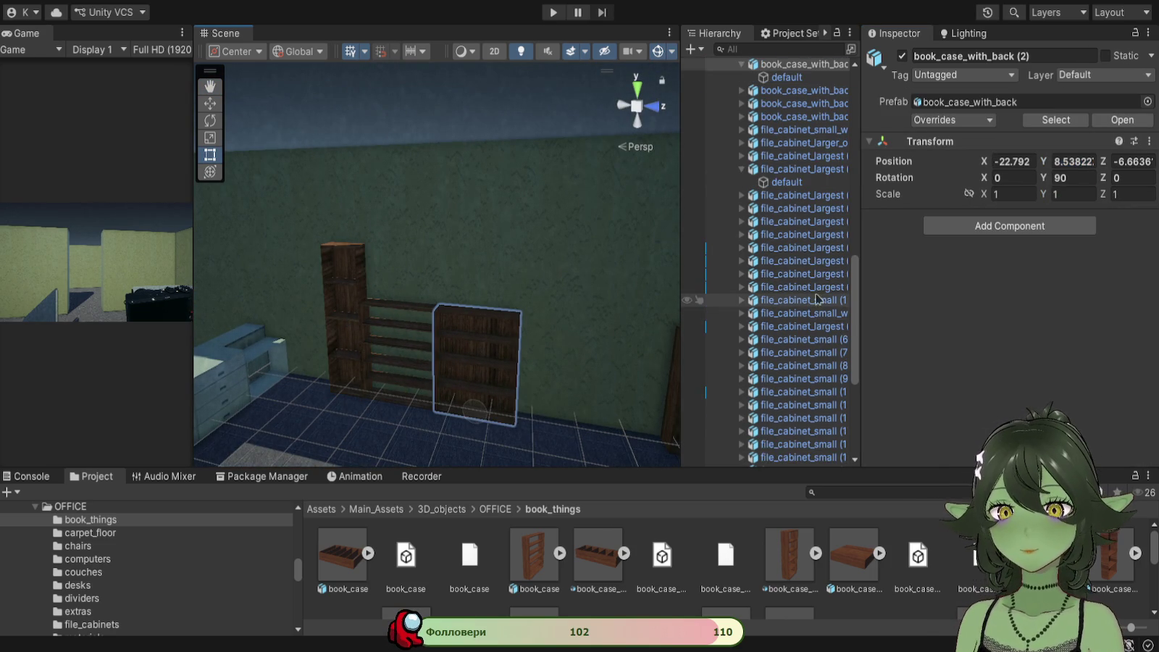
scroll(817, 299, "down", 5)
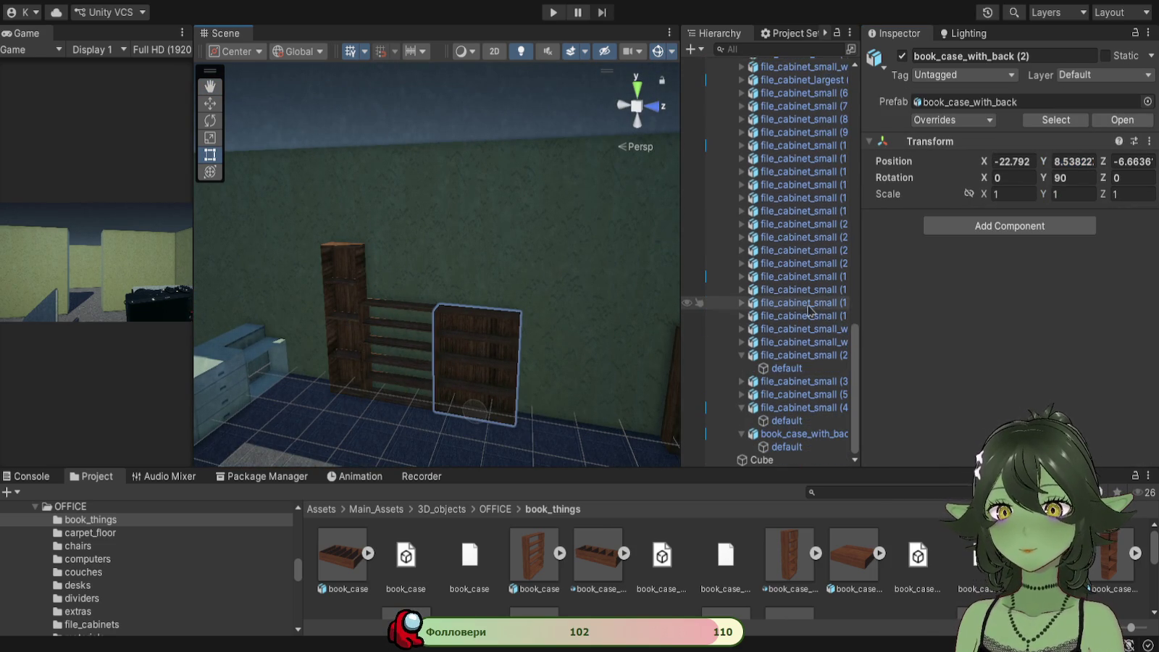
left_click(505, 358)
left_click(1071, 152)
type("1.557226")
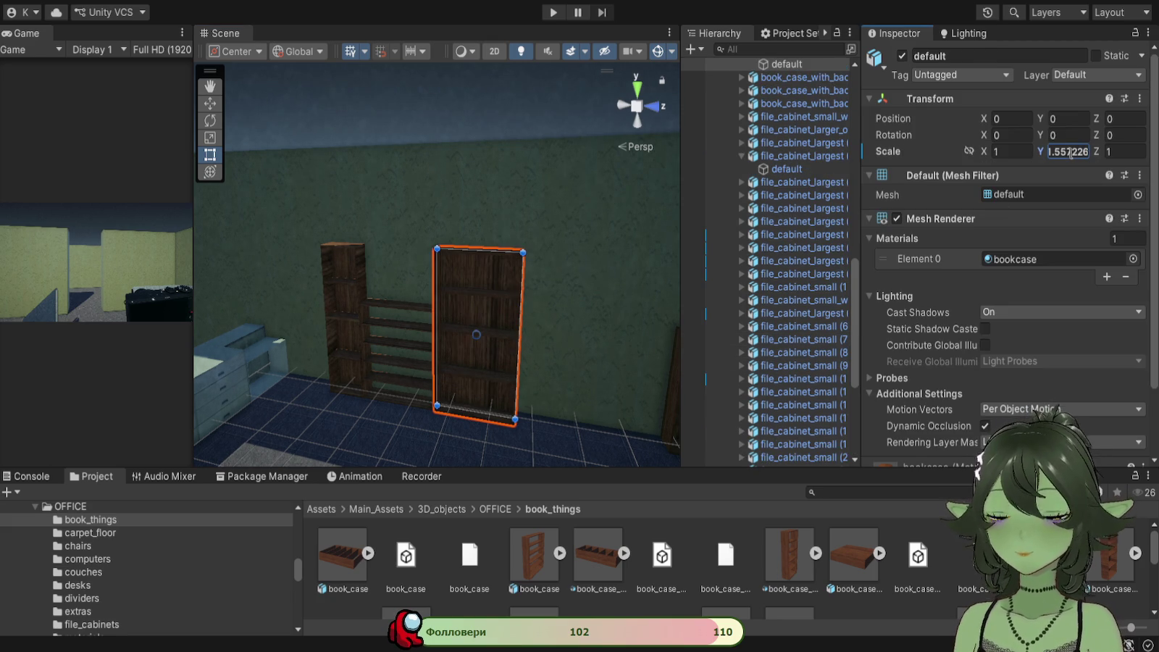
left_click(413, 336)
left_click(419, 333)
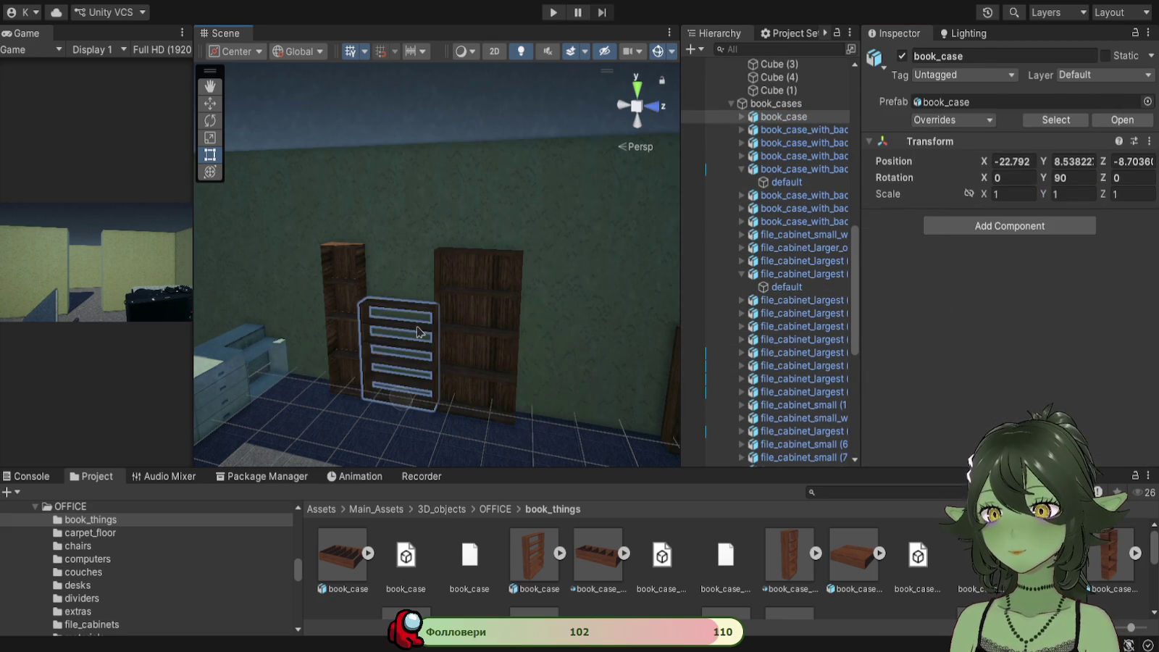
left_click(418, 333)
type("1.557226")
Step: Paste the same Y scale onto the two remaining bookcase meshes along the wall
scroll(627, 300, "up", 3)
left_click(605, 348)
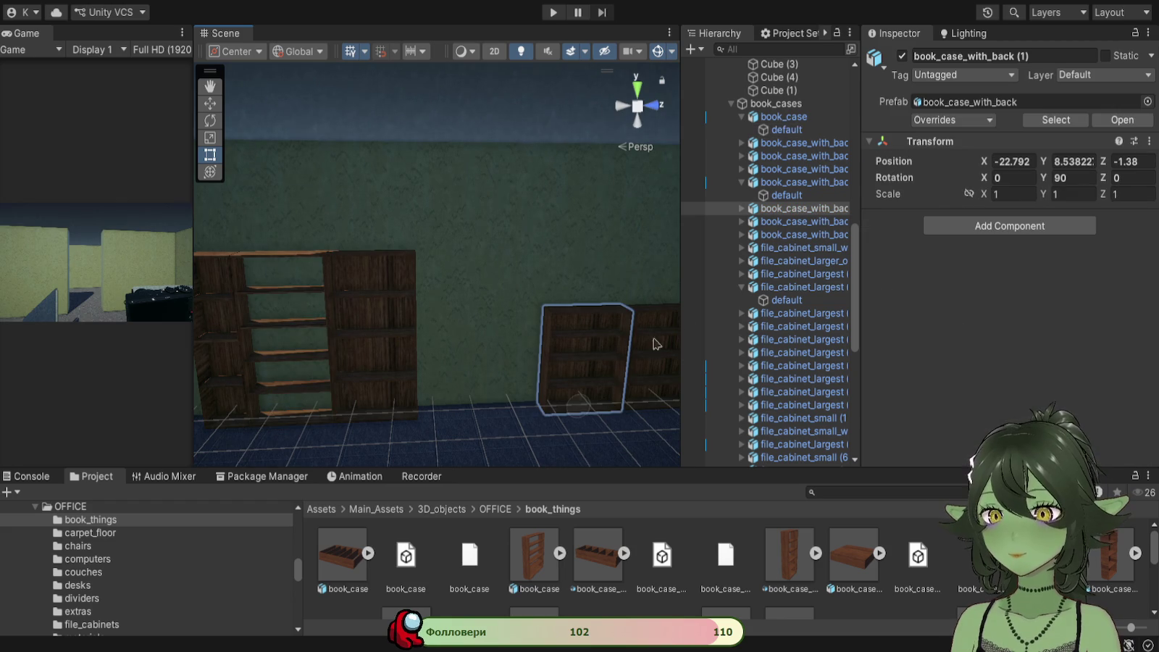
left_click(605, 361)
double_click(1058, 151)
type("1.557226")
left_click(659, 355)
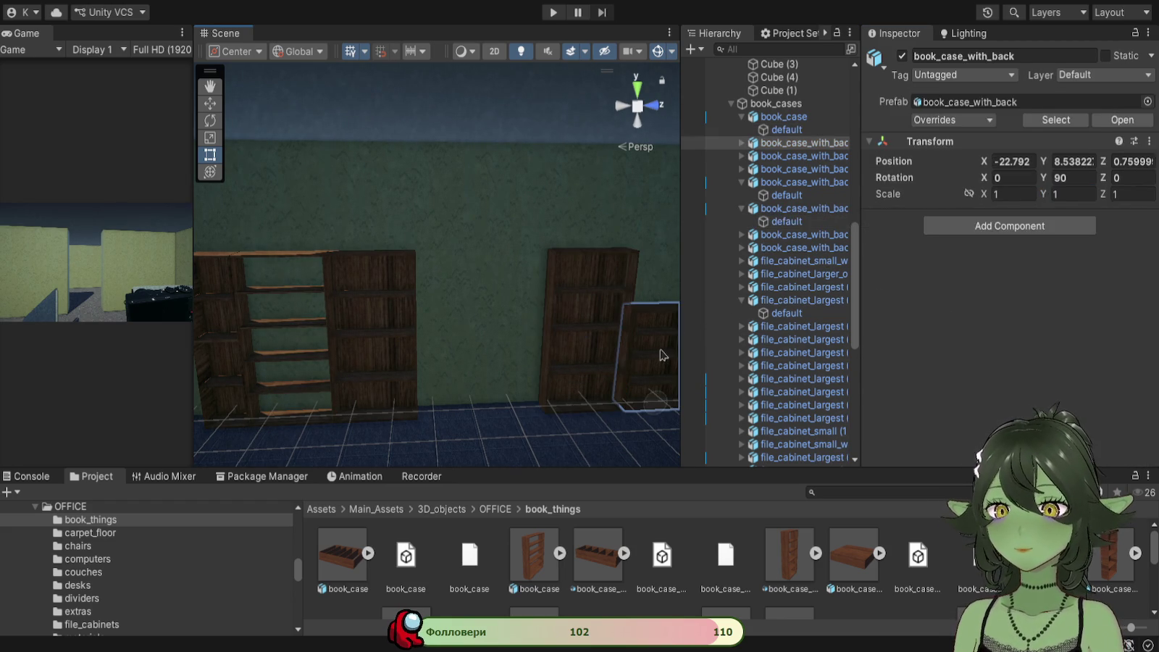
left_click(659, 355)
double_click(1064, 151)
type("1.557226")
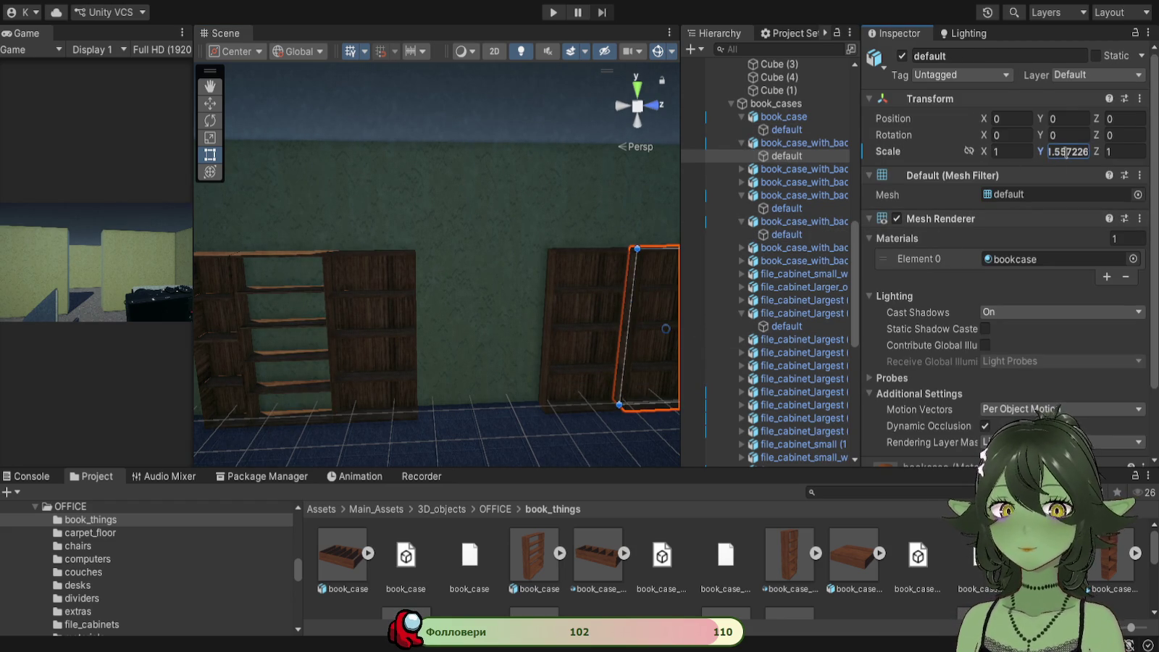
mouse_move(340, 449)
left_mouse_down()
mouse_move(344, 247)
mouse_move(509, 354)
mouse_move(417, 408)
mouse_move(288, 337)
mouse_move(522, 313)
mouse_move(564, 250)
mouse_move(540, 313)
mouse_move(516, 335)
mouse_move(422, 349)
mouse_move(383, 336)
mouse_move(385, 290)
mouse_move(458, 344)
mouse_move(410, 337)
mouse_move(543, 297)
mouse_move(491, 290)
mouse_move(464, 307)
mouse_move(385, 305)
mouse_move(431, 317)
left_mouse_up()
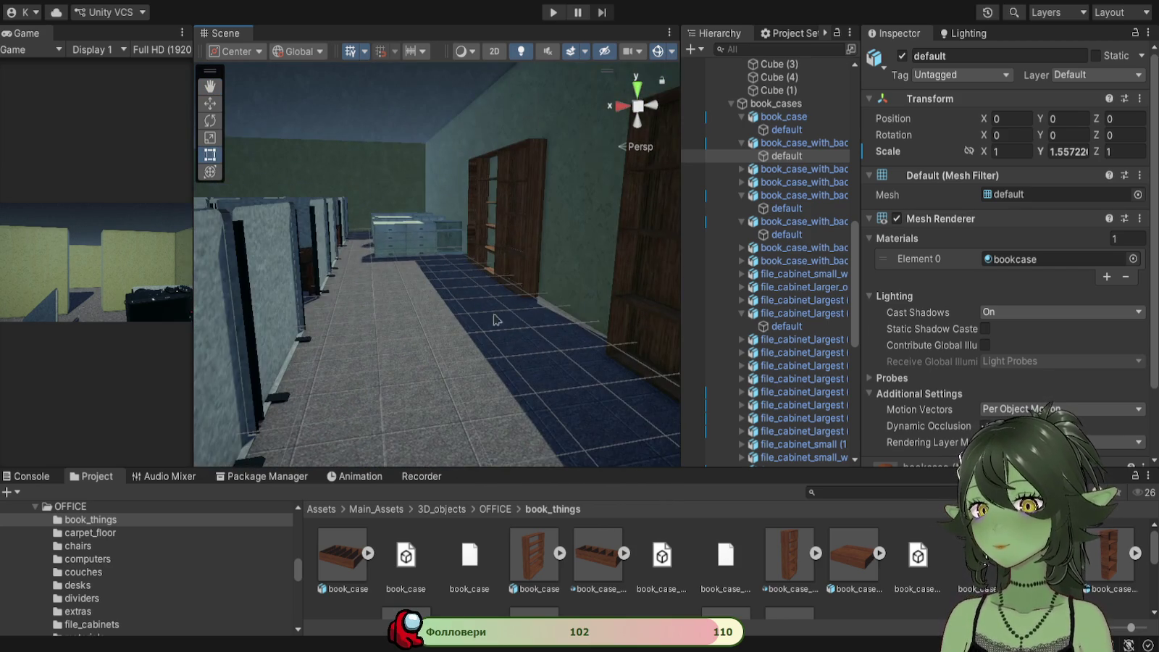
Step: Find the small file cabinet with shelves among the cabinets and delete it
key("f")
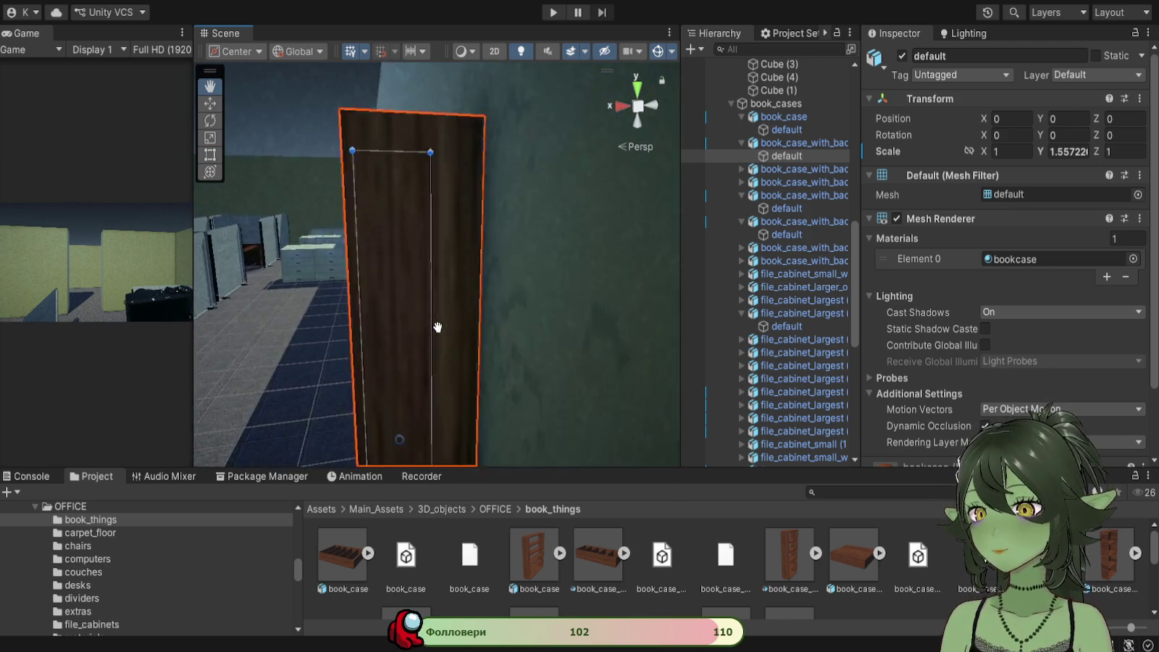
scroll(437, 326, "down", 3)
mouse_move(352, 311)
left_mouse_down()
mouse_move(520, 305)
mouse_move(445, 248)
mouse_move(380, 336)
mouse_move(610, 338)
mouse_move(438, 318)
mouse_move(592, 292)
mouse_move(472, 316)
mouse_move(485, 391)
mouse_move(475, 367)
mouse_move(467, 417)
mouse_move(514, 310)
mouse_move(457, 326)
mouse_move(507, 327)
left_mouse_up()
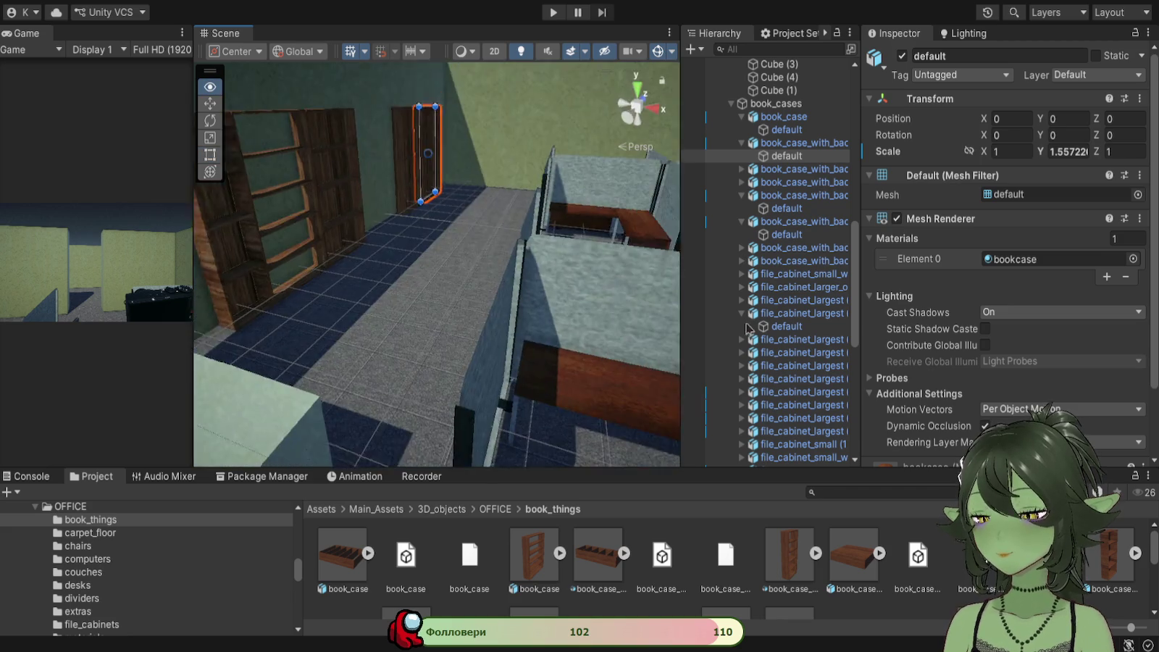
mouse_move(750, 328)
left_mouse_down()
mouse_move(538, 344)
mouse_move(318, 380)
left_mouse_up()
left_click(360, 325)
mouse_move(352, 341)
left_mouse_down()
mouse_move(300, 365)
mouse_move(341, 422)
mouse_move(497, 225)
mouse_move(464, 339)
mouse_move(439, 349)
mouse_move(459, 319)
left_mouse_up()
scroll(789, 329, "down", 5)
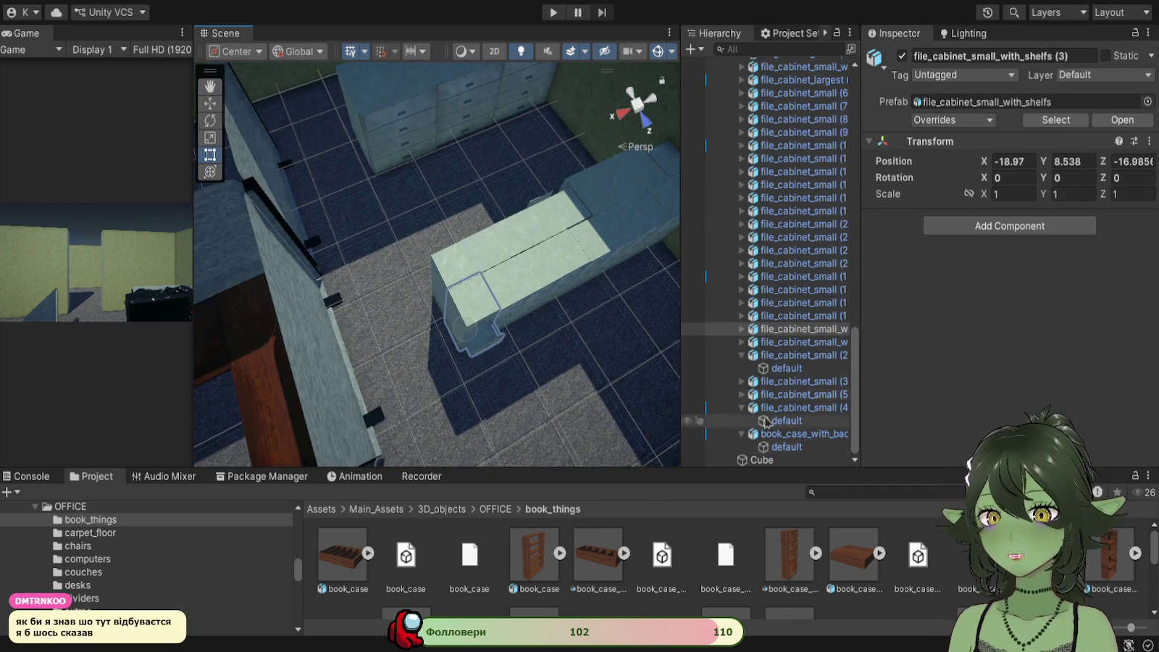
left_click(794, 331)
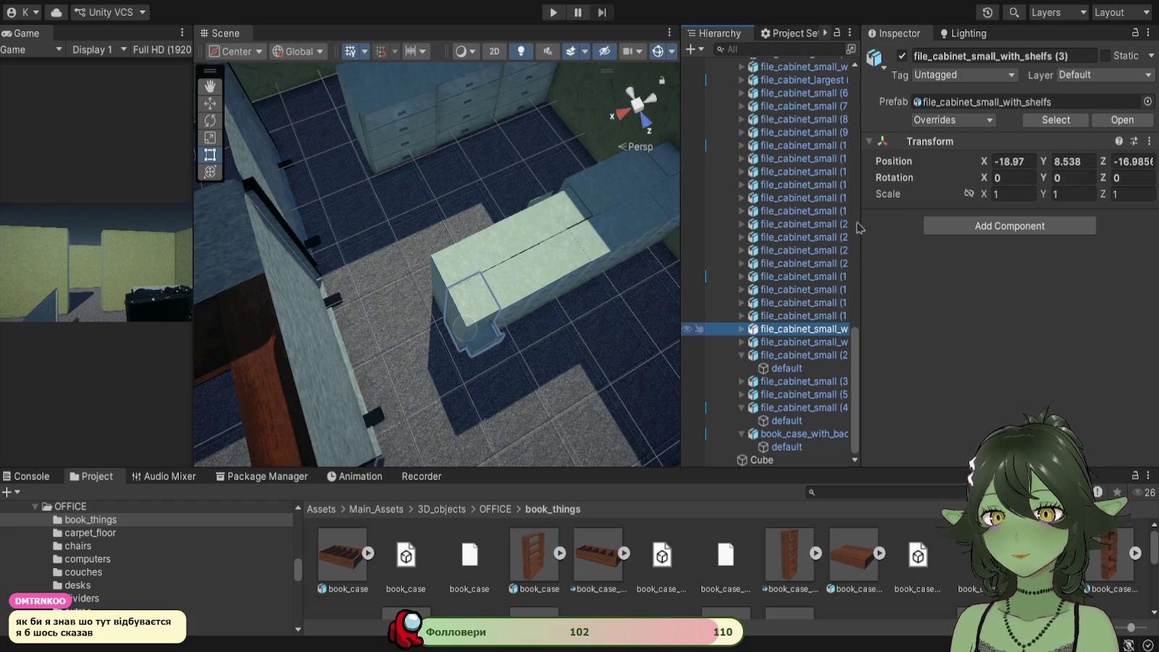
key("Delete")
Step: Swing the view back to the green wall and select a bookcase
left_click_drag(523, 245, 507, 280)
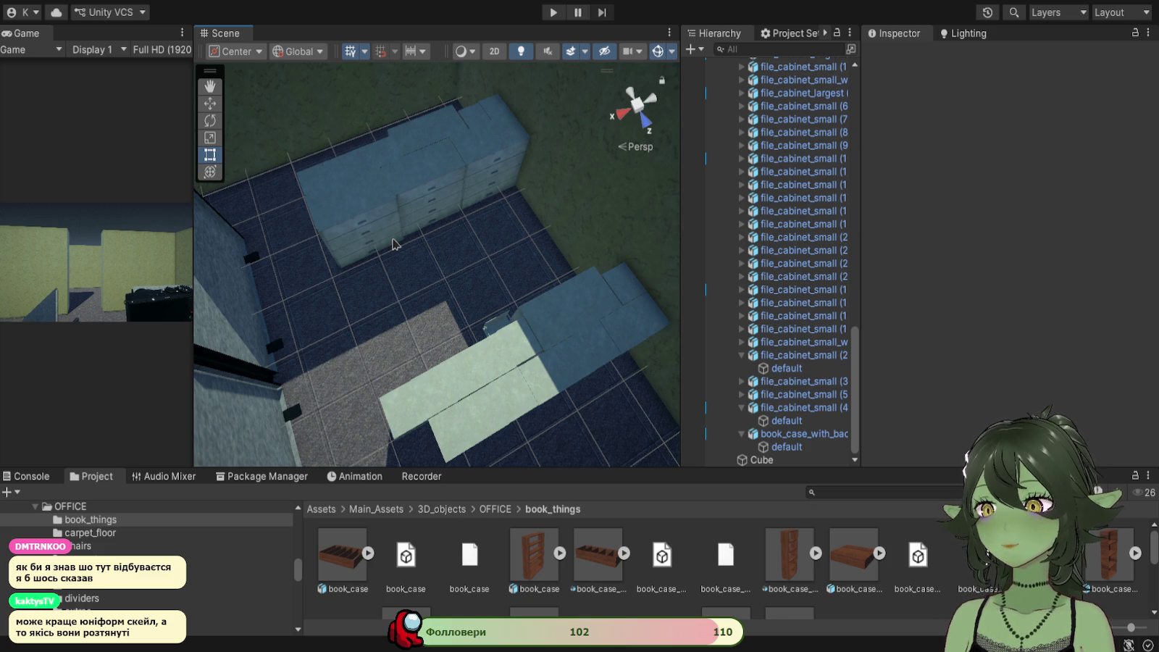
mouse_move(391, 244)
left_mouse_down()
mouse_move(419, 289)
mouse_move(615, 222)
mouse_move(362, 189)
mouse_move(469, 237)
left_mouse_up()
left_click(512, 207)
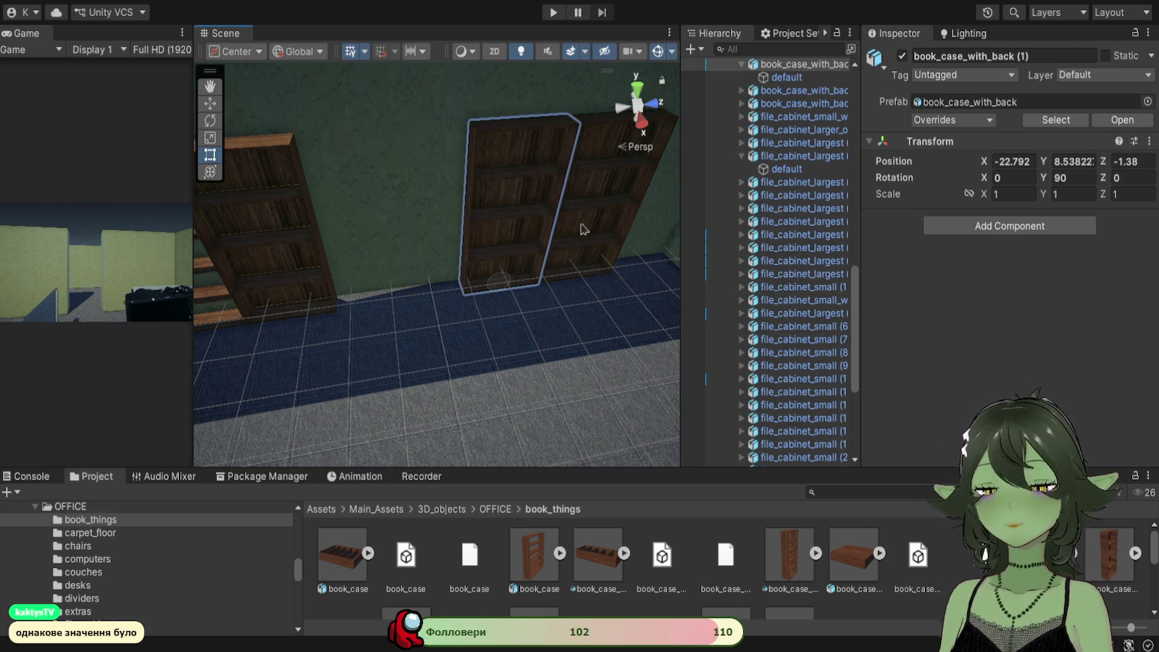
mouse_move(560, 266)
left_mouse_down()
mouse_move(460, 248)
mouse_move(500, 254)
left_mouse_up()
Step: Undo the earlier bookcase moves with Ctrl+Z
key("ctrl+z")
key("ctrl+z")
key("ctrl+z")
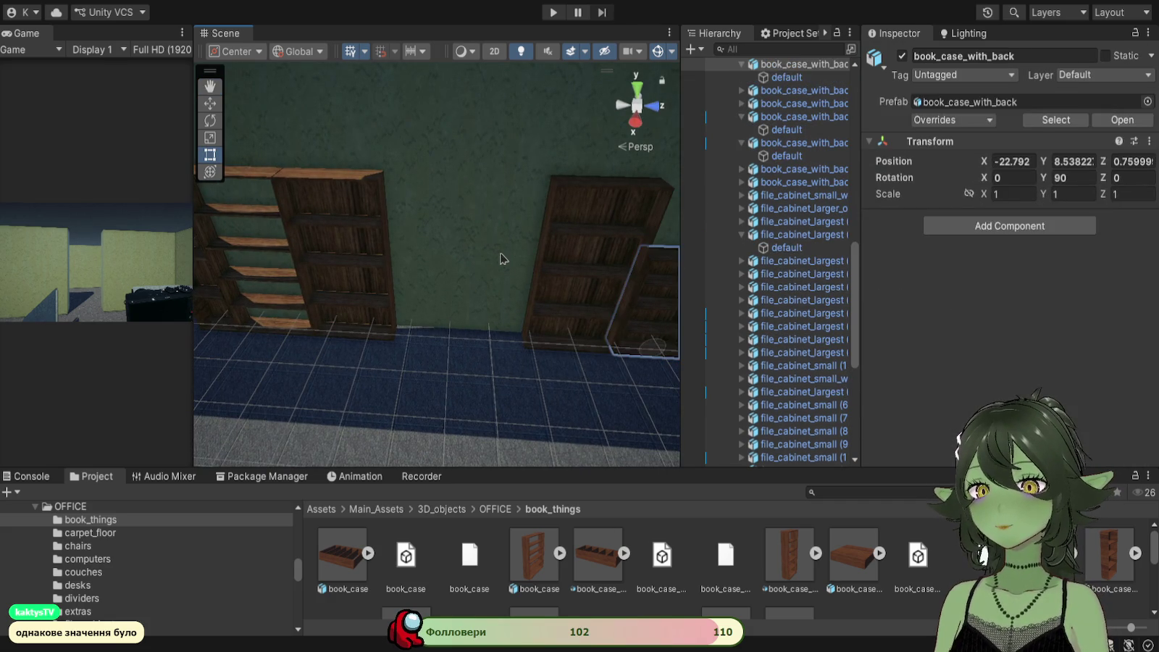
key("ctrl+z")
key("ctrl+z")
key("ctrl+z")
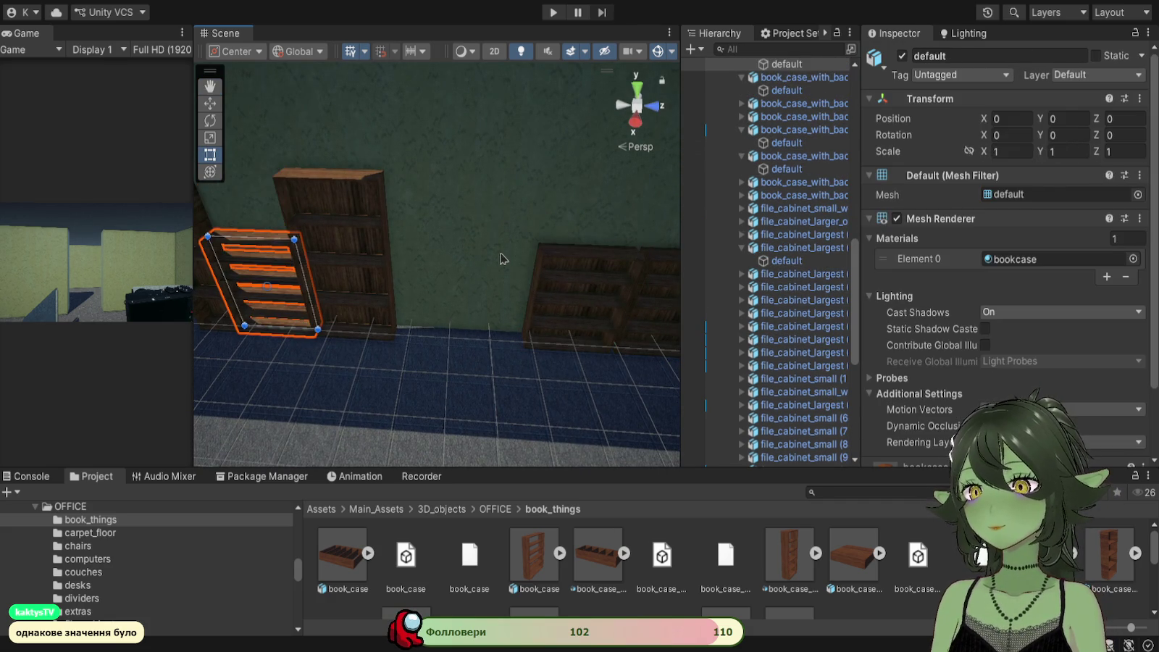
key("ctrl+z")
key("ctrl+z")
mouse_move(504, 259)
left_mouse_down()
mouse_move(395, 241)
mouse_move(406, 261)
mouse_move(490, 261)
left_mouse_up()
key("ctrl+z")
key("ctrl+z")
key("ctrl+z")
key("ctrl+z")
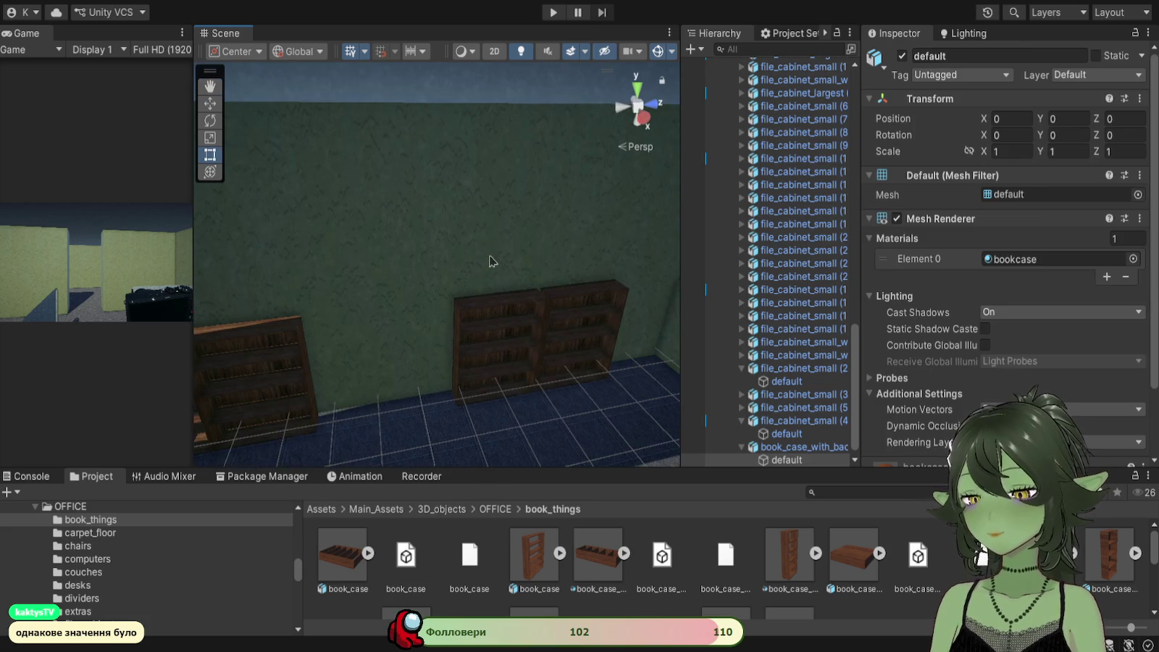
Step: Scale the right-hand bookcase's default mesh uniformly to 1.6223
left_click(572, 317)
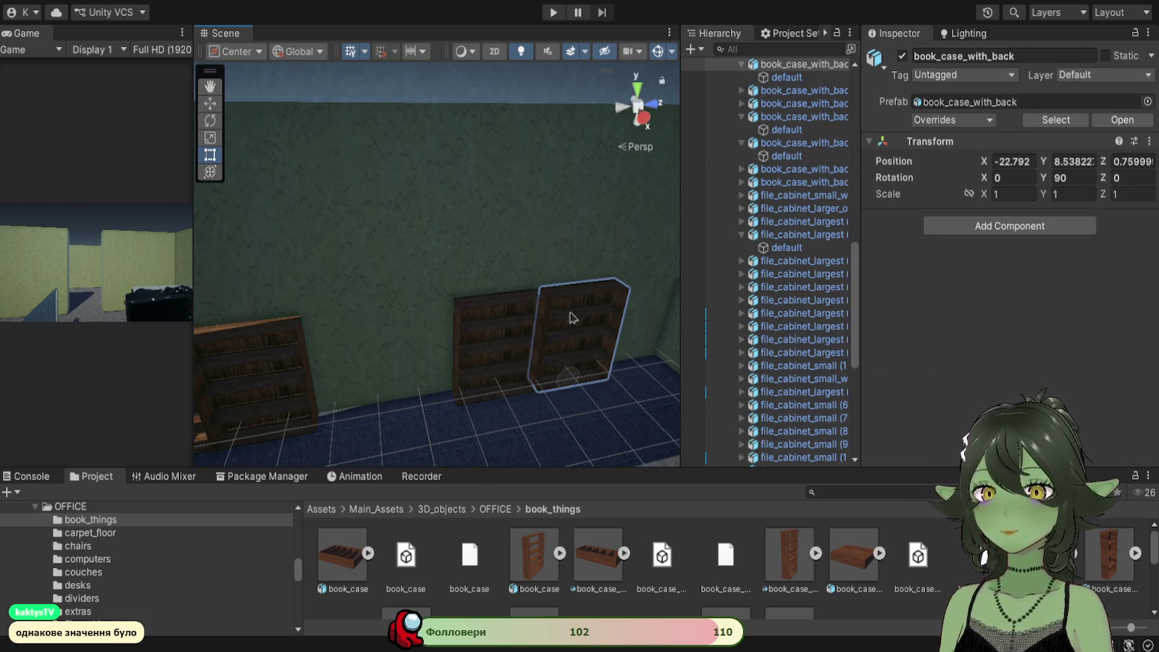
left_click(572, 317)
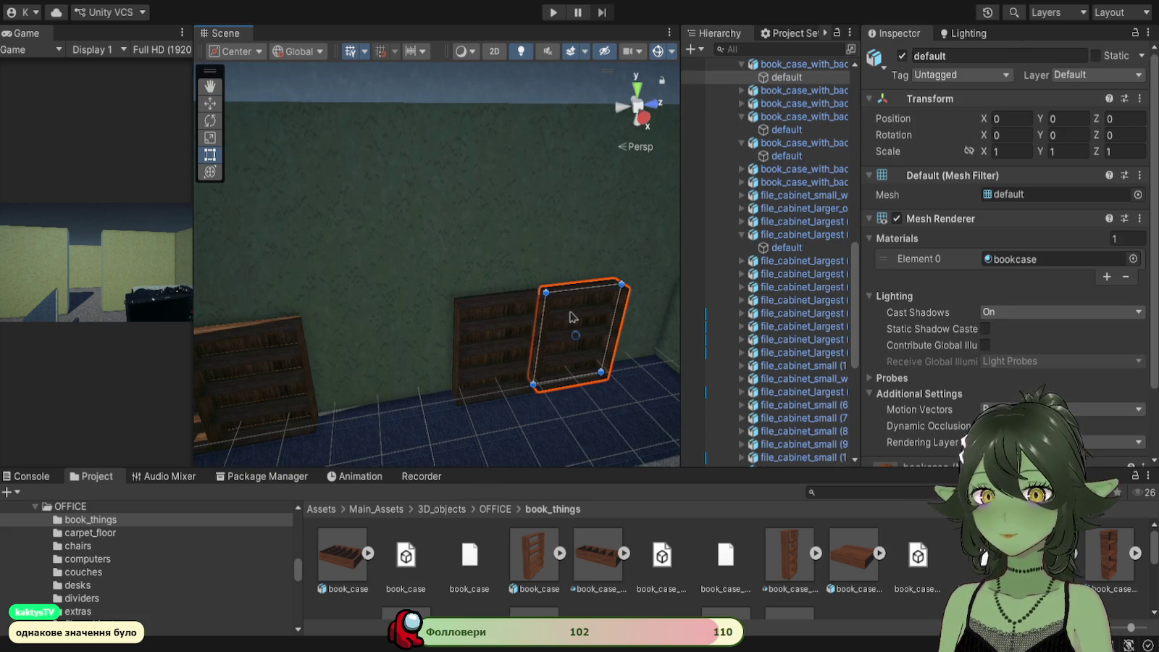
left_click(209, 138)
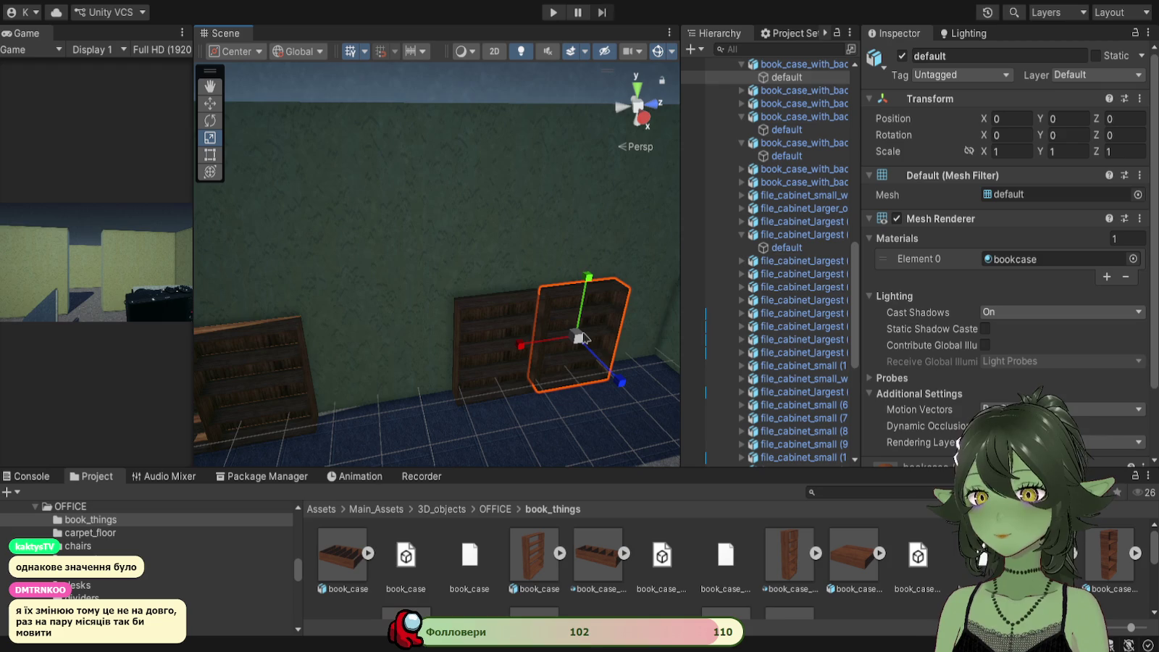
mouse_move(577, 337)
left_mouse_down()
mouse_move(686, 393)
mouse_move(679, 388)
left_mouse_up()
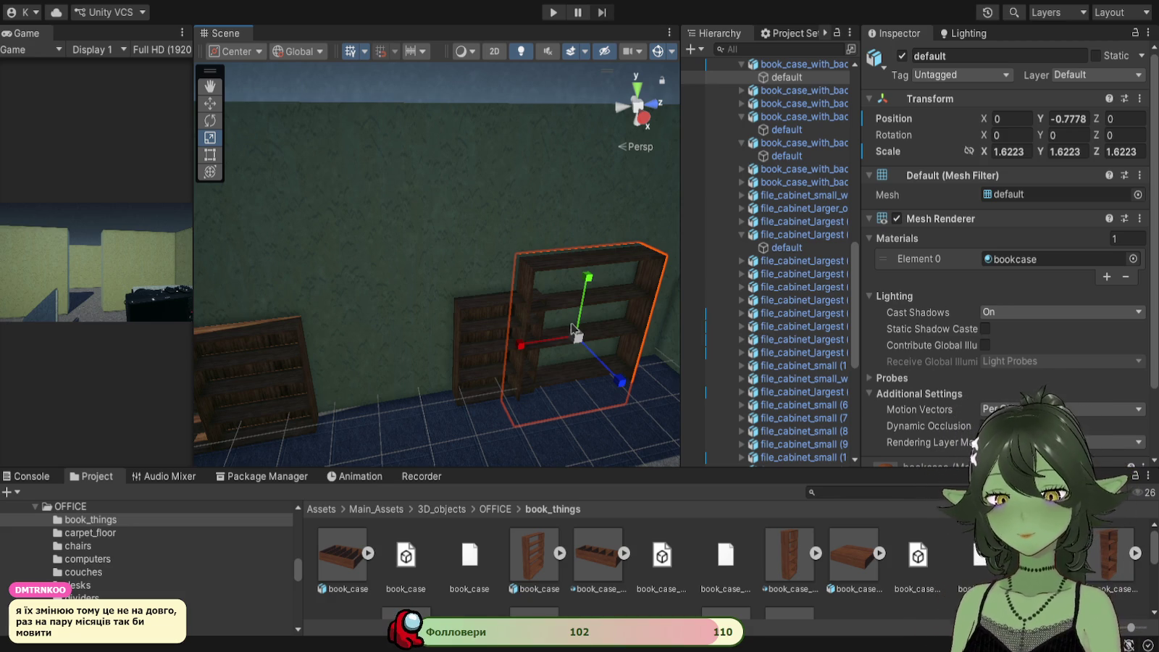
Step: Try raising the enlarged bookcase and slightly resizing the tall bookcase
mouse_move(333, 241)
left_mouse_down()
mouse_move(449, 334)
mouse_move(383, 329)
mouse_move(454, 335)
left_mouse_up()
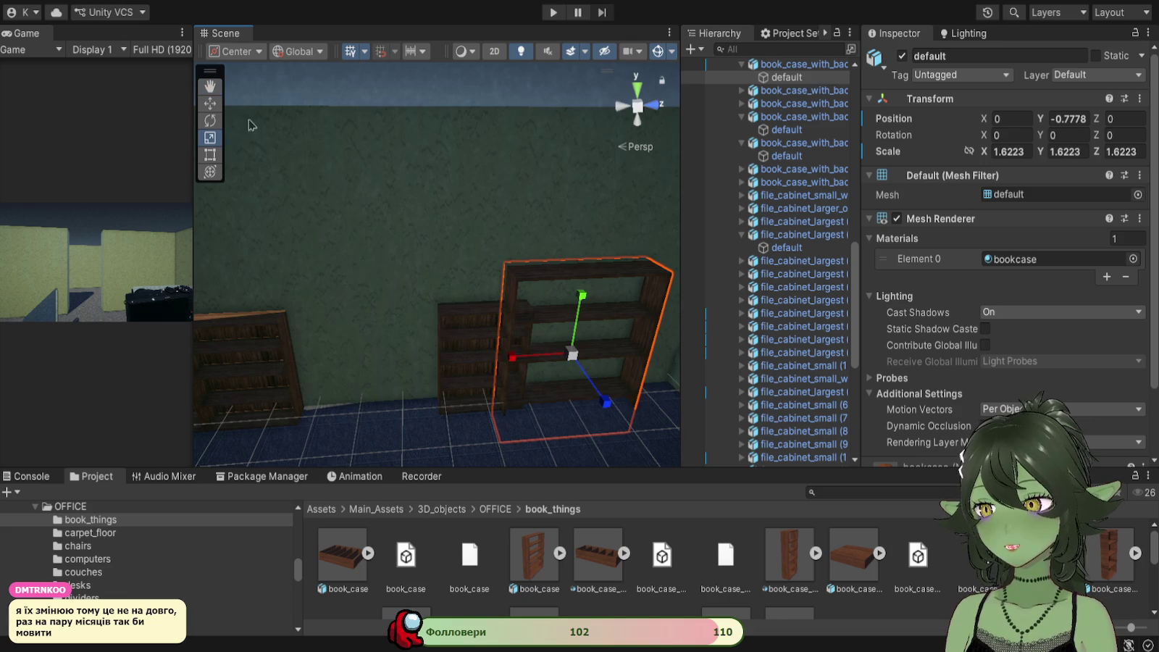
left_click(209, 104)
mouse_move(582, 308)
left_mouse_down()
mouse_move(585, 274)
mouse_move(535, 368)
mouse_move(485, 304)
mouse_move(515, 364)
mouse_move(452, 314)
mouse_move(497, 355)
mouse_move(414, 365)
mouse_move(521, 370)
left_mouse_up()
left_click(450, 355)
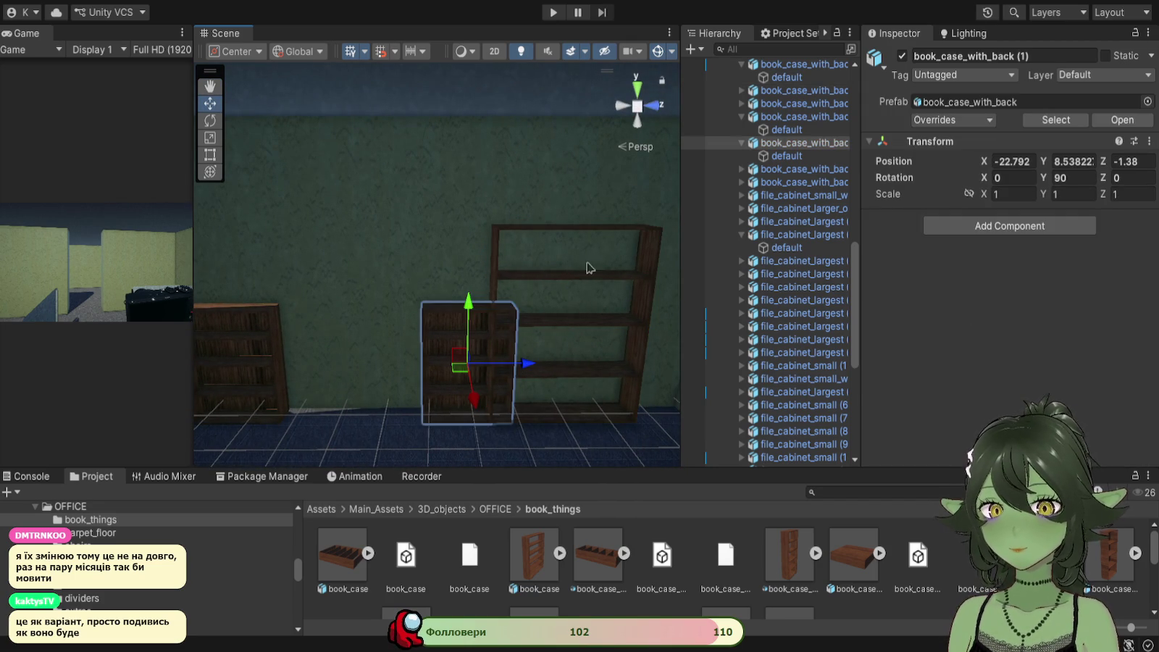
left_click(645, 277)
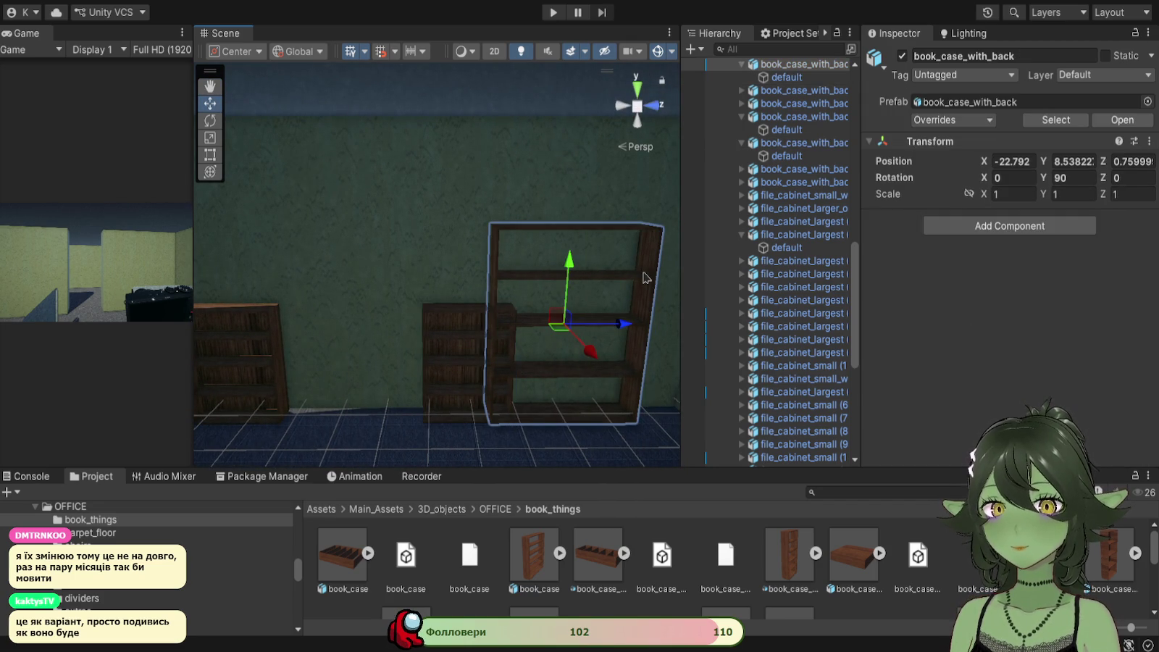
left_click(210, 138)
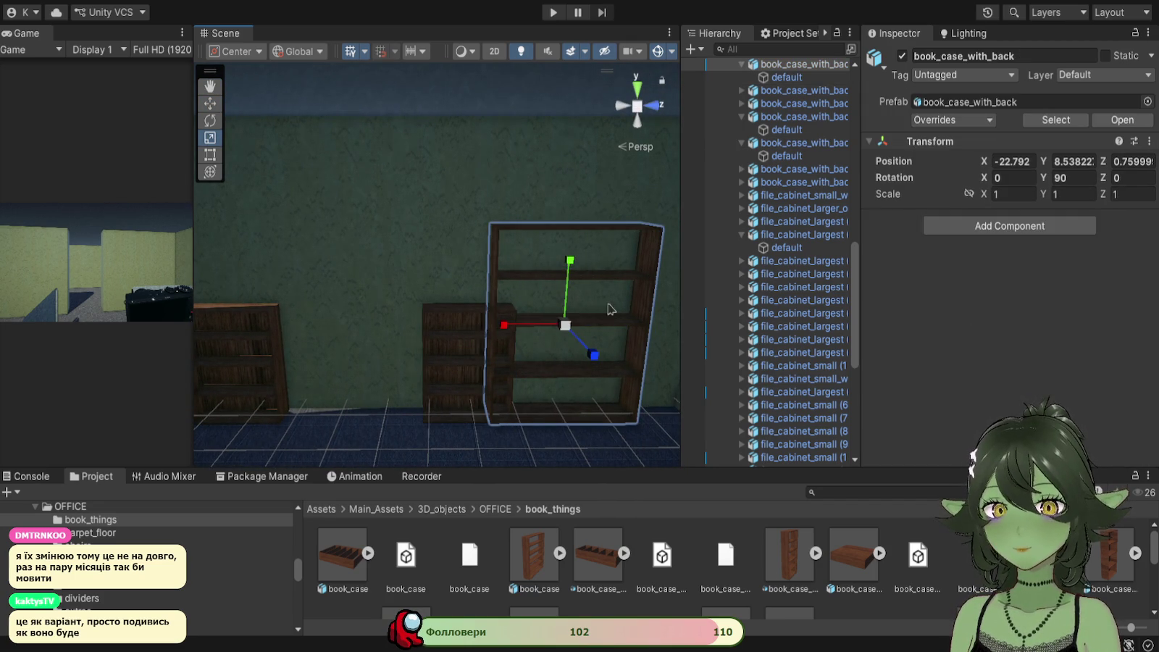
mouse_move(567, 327)
left_mouse_down()
mouse_move(575, 335)
mouse_move(565, 325)
left_mouse_up()
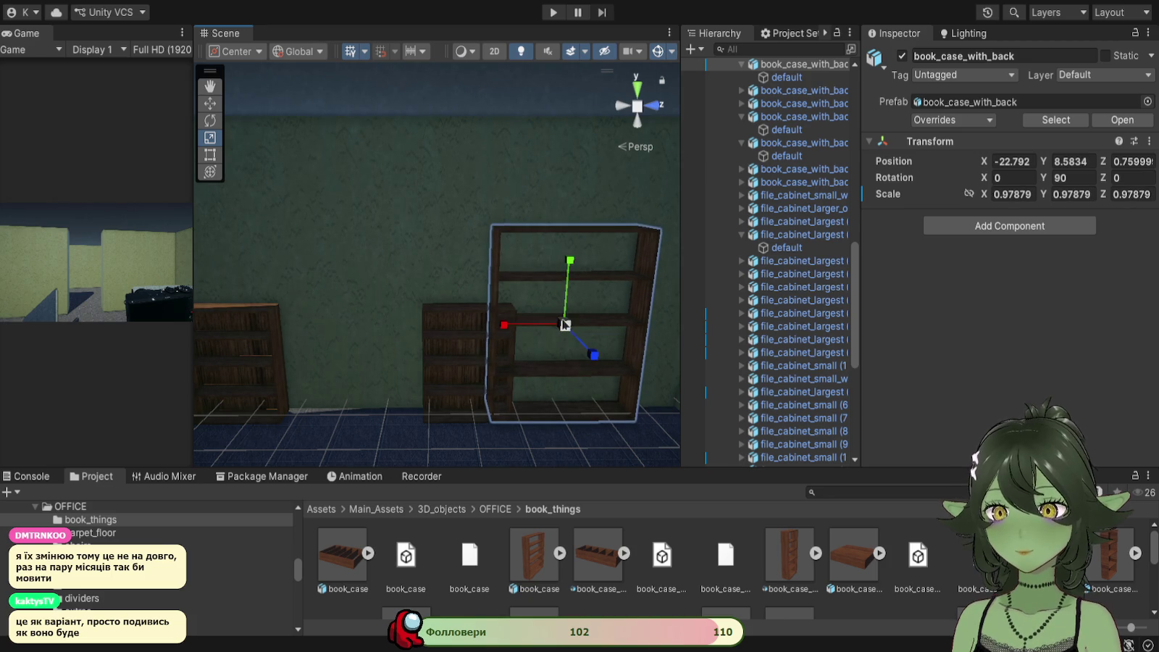
Step: Undo the resize and enlargement, restoring the bookcase to scale 1
key("ctrl+z")
scroll(766, 326, "down", 10)
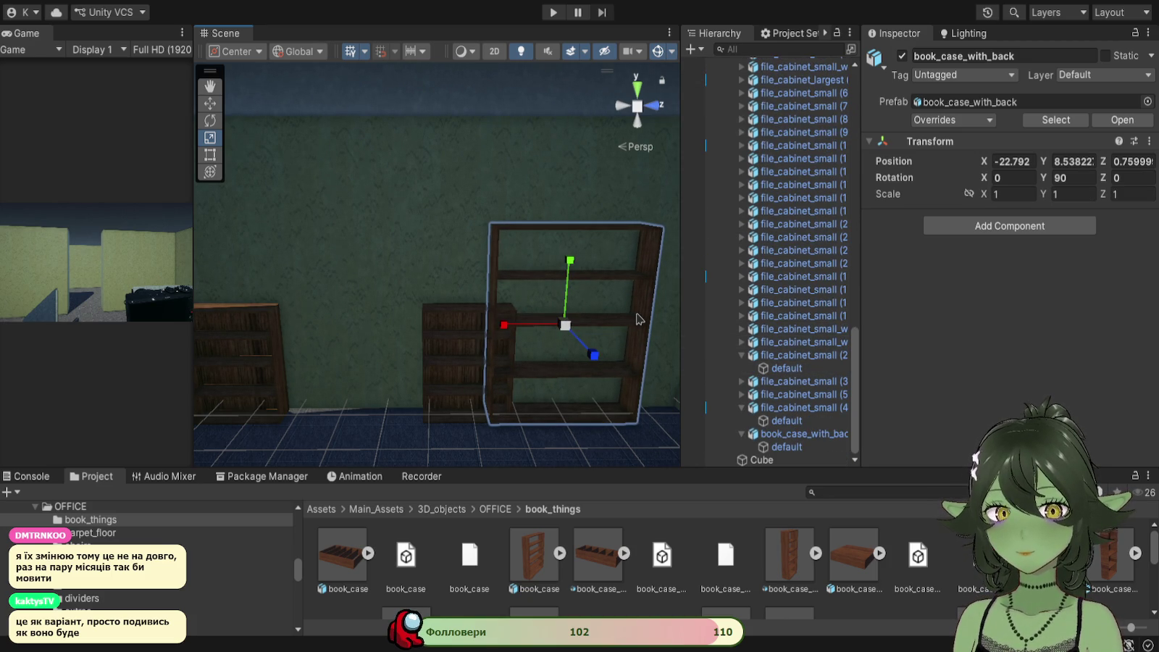
key("ctrl+z")
key("ctrl+z")
key("ctrl+z")
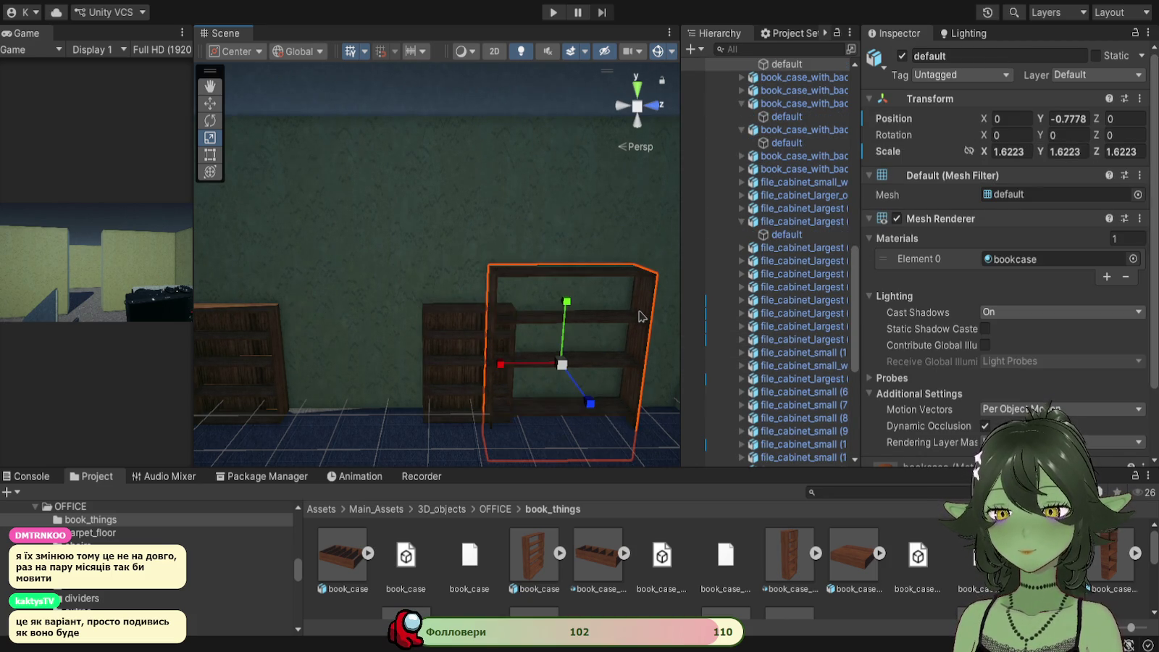
key("ctrl+z")
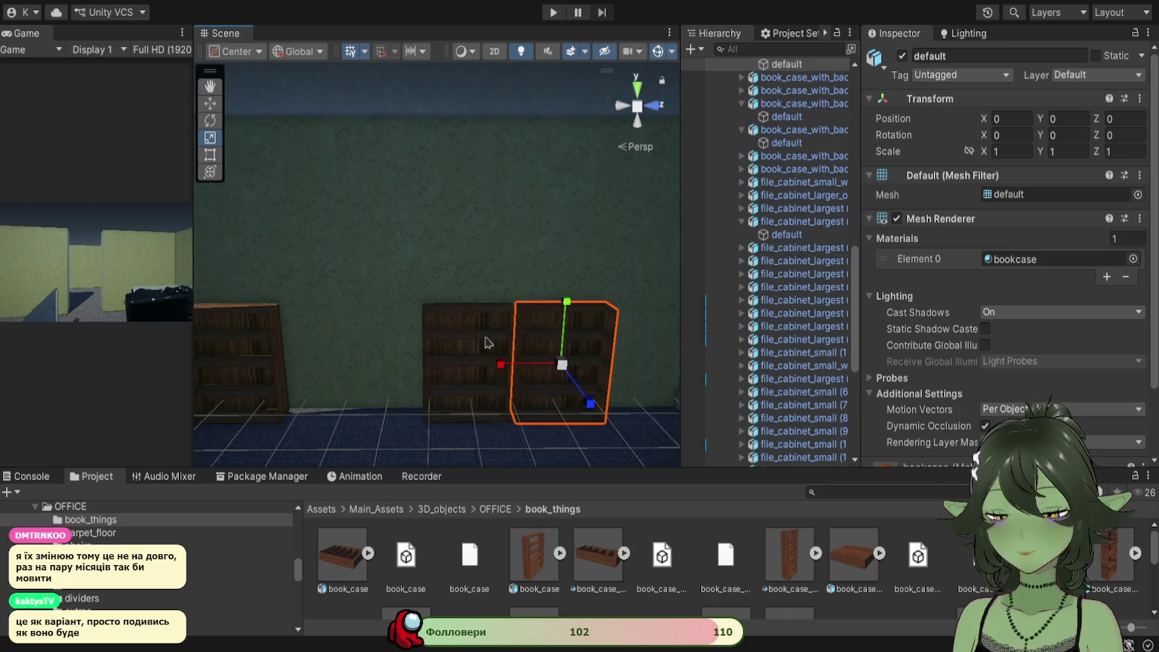
Step: Select the right bookcase and scale it up to 1.297
left_click(464, 331)
left_click(557, 348)
left_click_drag(561, 364, 627, 398)
Step: Select all five bookcases along the wall together
left_click(544, 341)
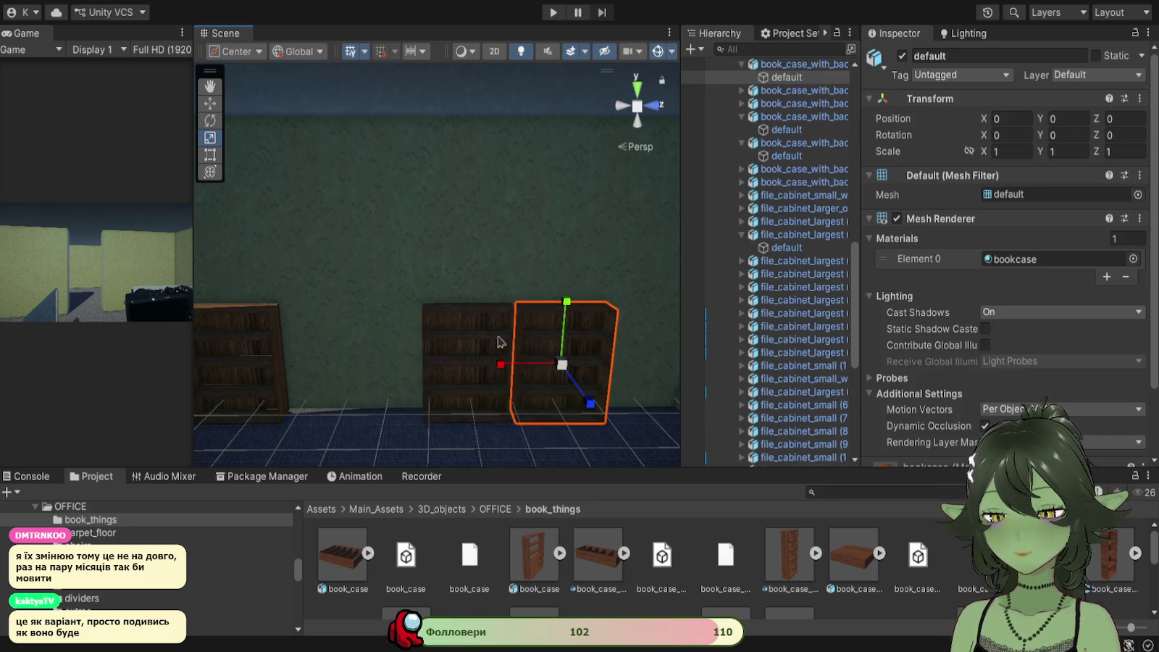
left_click(474, 341, "shift")
key("f")
left_click(472, 407, "shift")
left_click(324, 413, "shift")
left_click(377, 403, "shift")
Step: Scale the five bookcases up uniformly, first to 1.3253 and then to about 1.55
key("f")
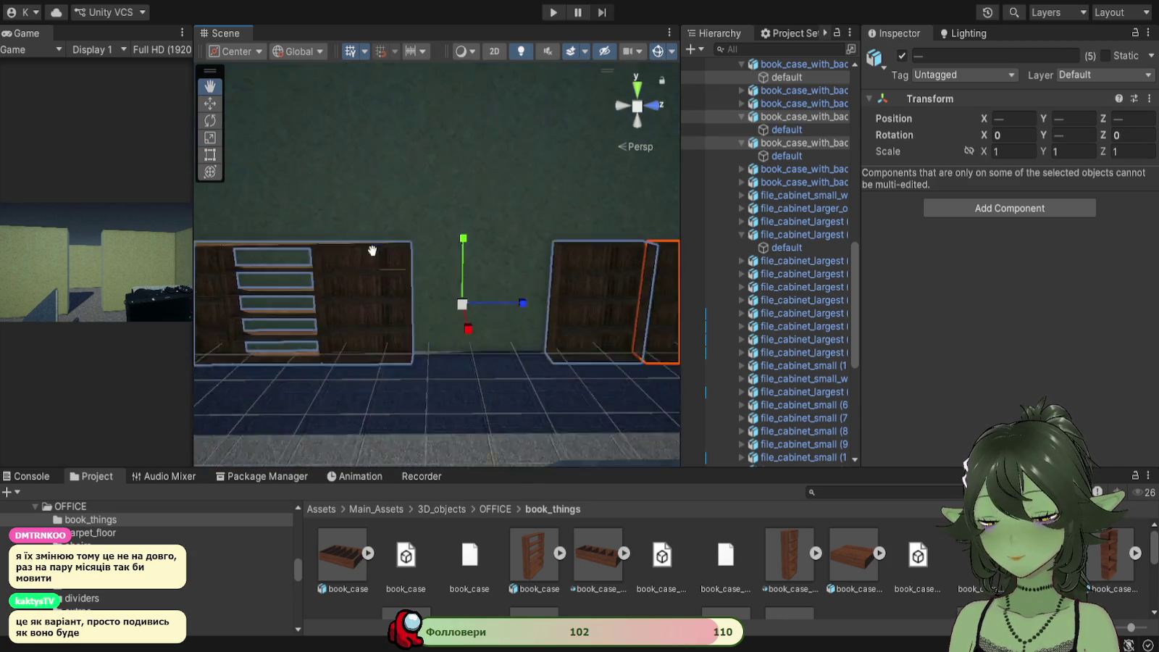
left_click_drag(429, 357, 473, 380)
mouse_move(421, 330)
left_mouse_down()
mouse_move(385, 313)
mouse_move(485, 315)
left_mouse_up()
mouse_move(360, 347)
left_mouse_down()
mouse_move(386, 366)
mouse_move(400, 344)
mouse_move(327, 337)
mouse_move(441, 340)
left_mouse_up()
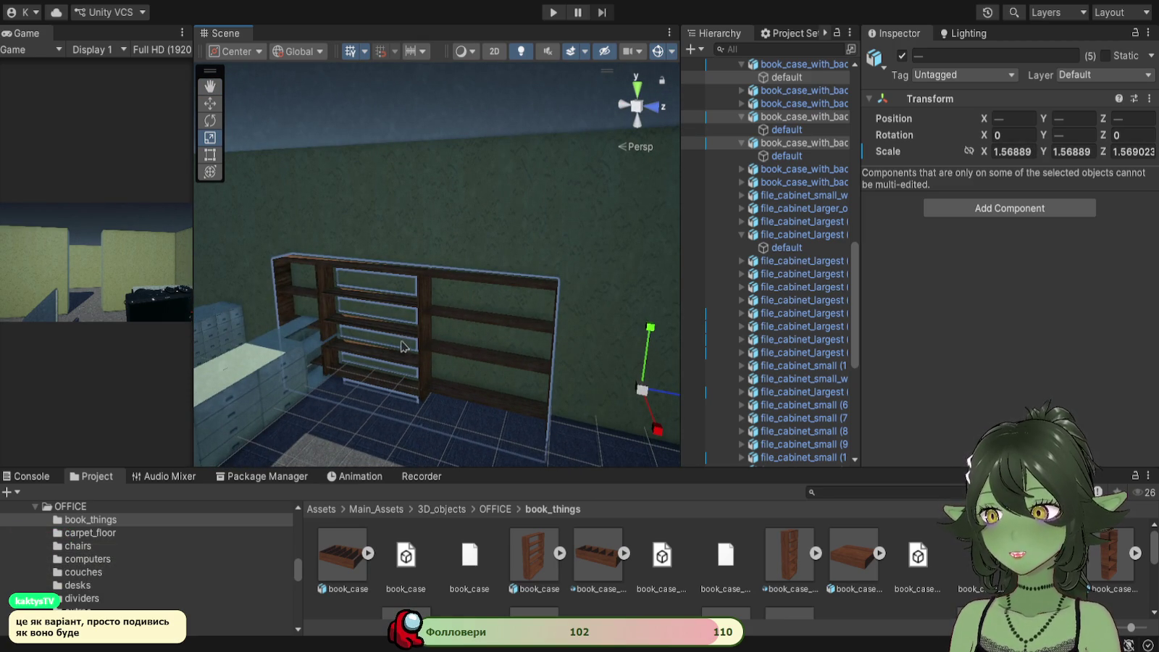
Step: Raise three of the bookcases and slide them into line along the wall
left_click(327, 271)
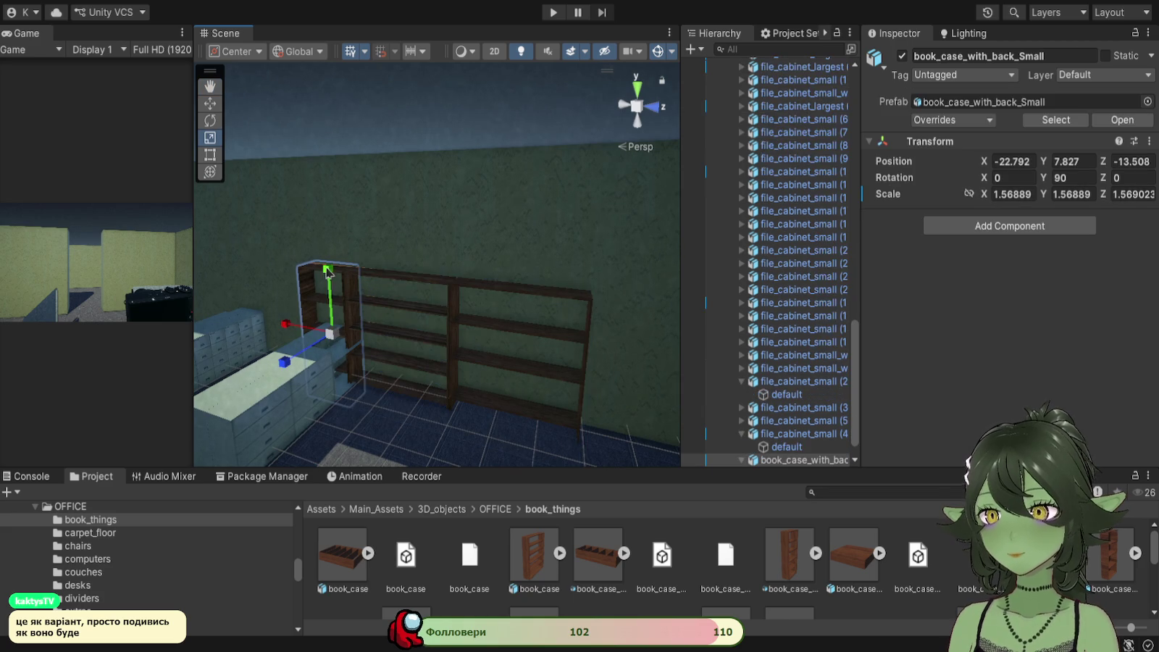
left_click(365, 280, "shift")
left_click(485, 290, "shift")
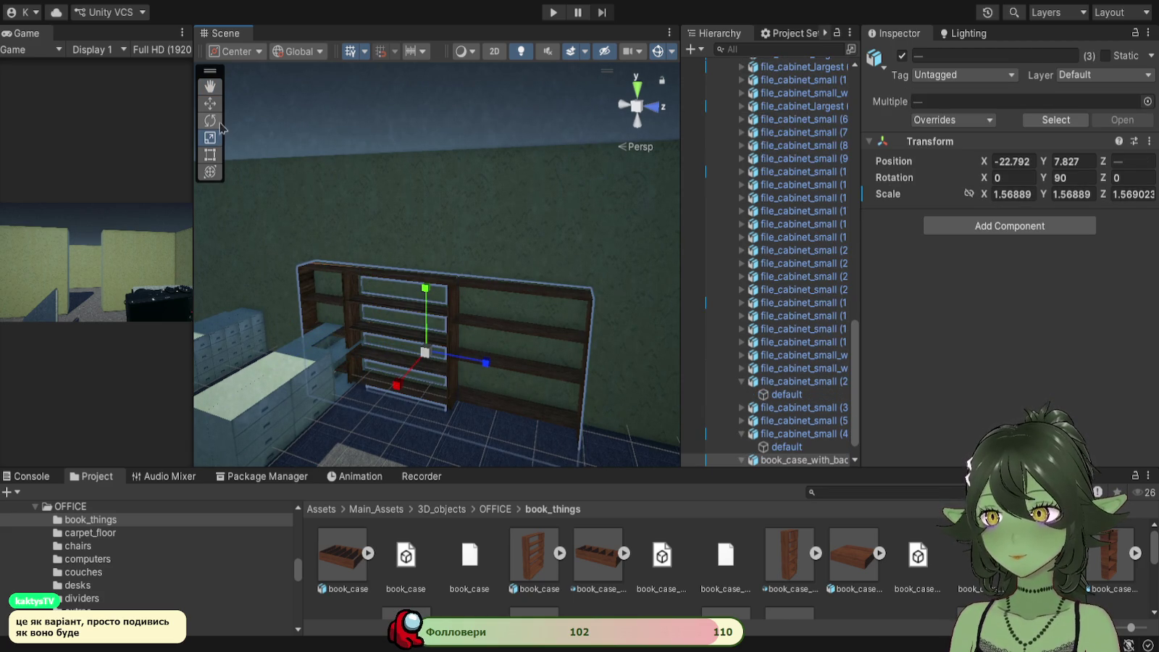
key("w")
scroll(474, 367, "up", 3)
left_click_drag(479, 358, 491, 270)
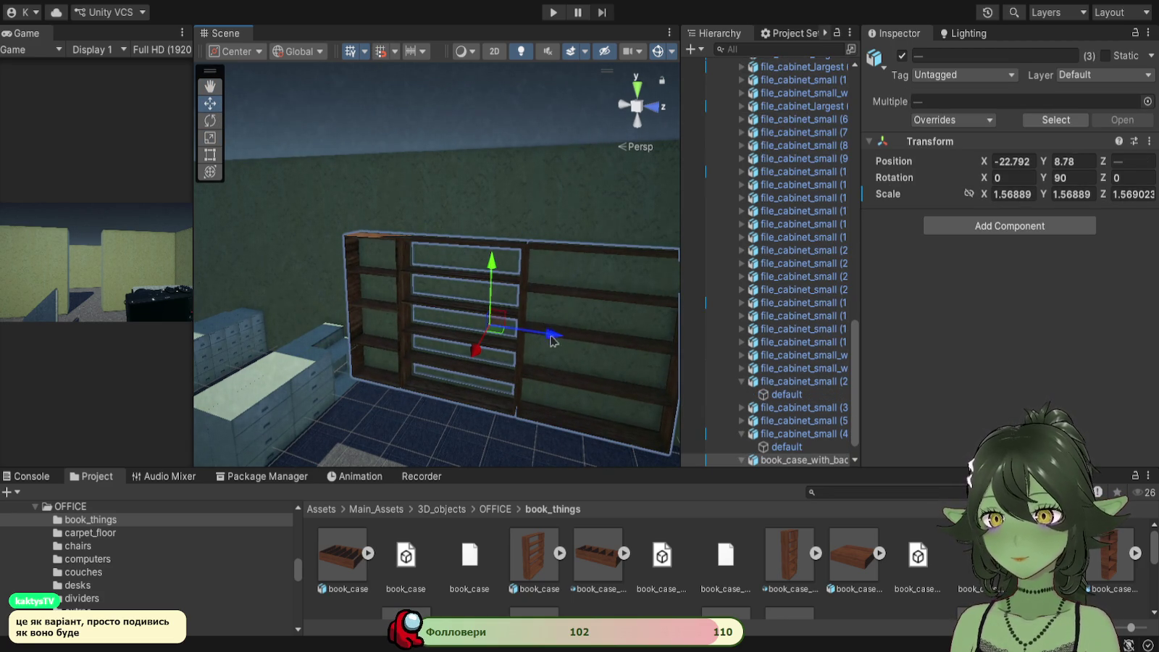
left_click_drag(552, 339, 592, 362)
mouse_move(535, 271)
left_mouse_down()
mouse_move(500, 375)
mouse_move(426, 271)
mouse_move(445, 336)
mouse_move(452, 323)
mouse_move(371, 419)
mouse_move(406, 349)
mouse_move(433, 242)
left_mouse_up()
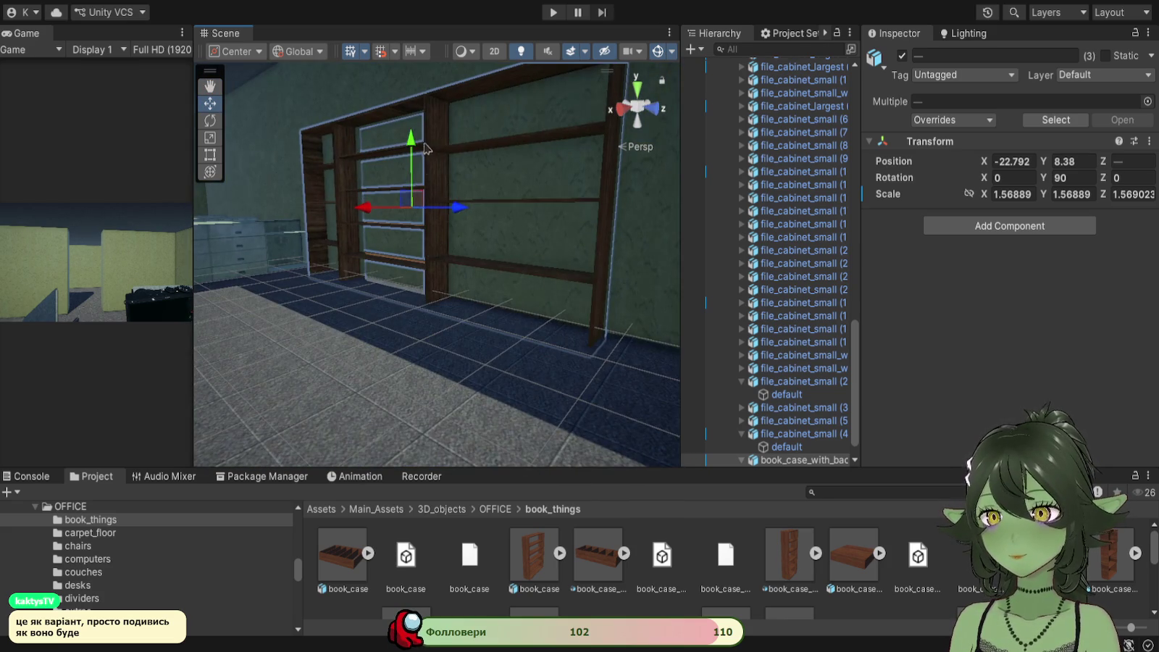
mouse_move(413, 145)
left_mouse_down()
mouse_move(672, 290)
mouse_move(561, 230)
left_mouse_up()
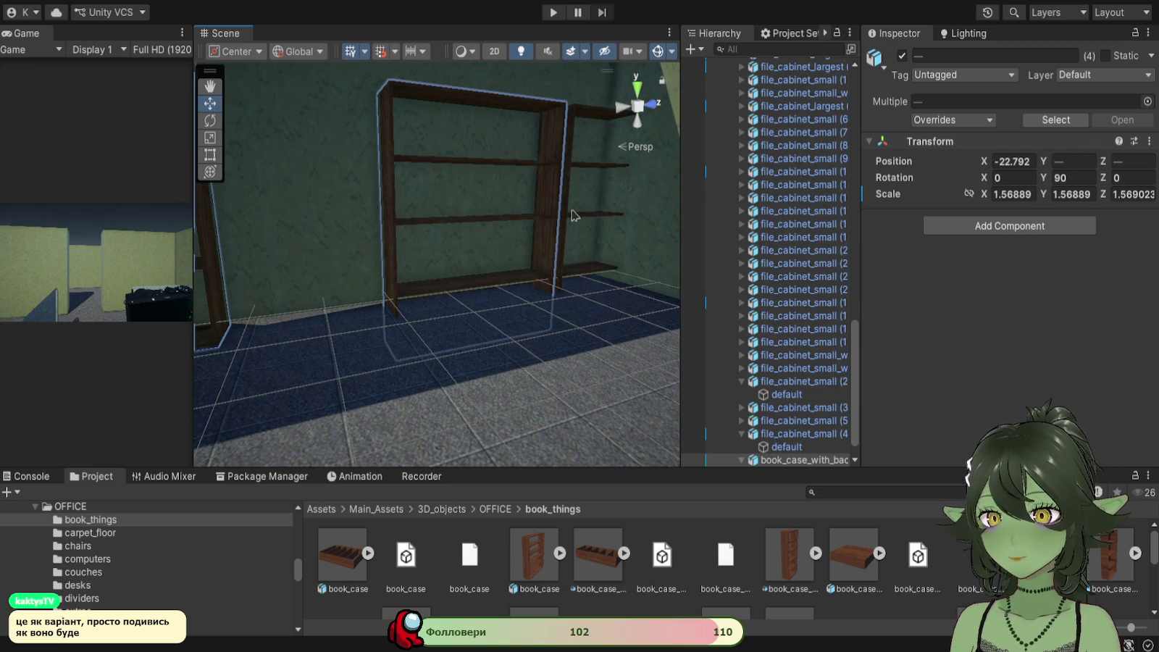
Step: Slide two more bookcases left along the wall to close the gap between them
left_click(570, 220, "shift")
scroll(427, 274, "up", 3)
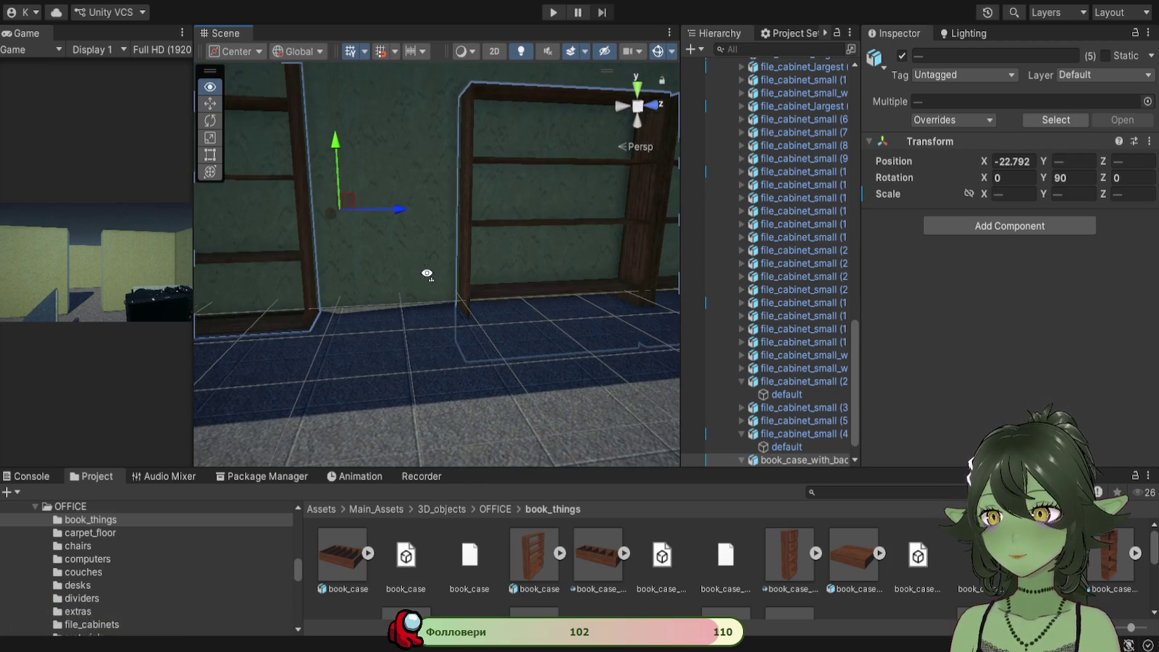
left_click(467, 220)
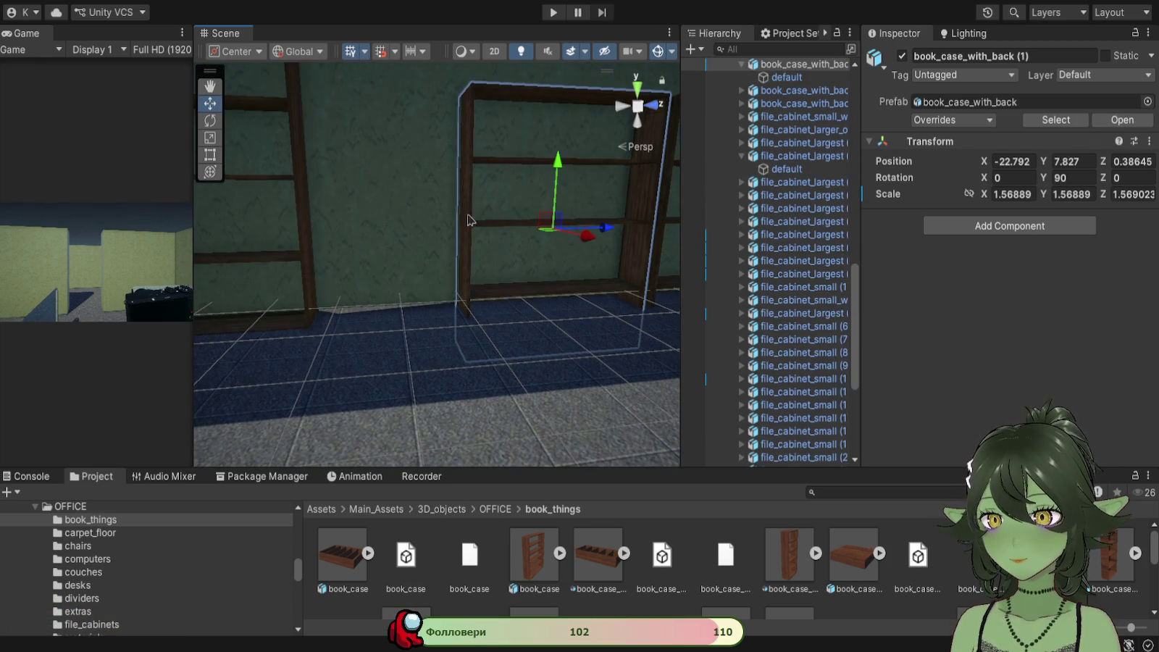
left_click(664, 229, "shift")
left_click_drag(674, 229, 551, 242)
mouse_move(509, 194)
left_mouse_down()
mouse_move(506, 220)
mouse_move(388, 252)
left_mouse_up()
Step: Start Play mode to test the level with the cubicles and bookcases in view
scroll(393, 336, "up", 2)
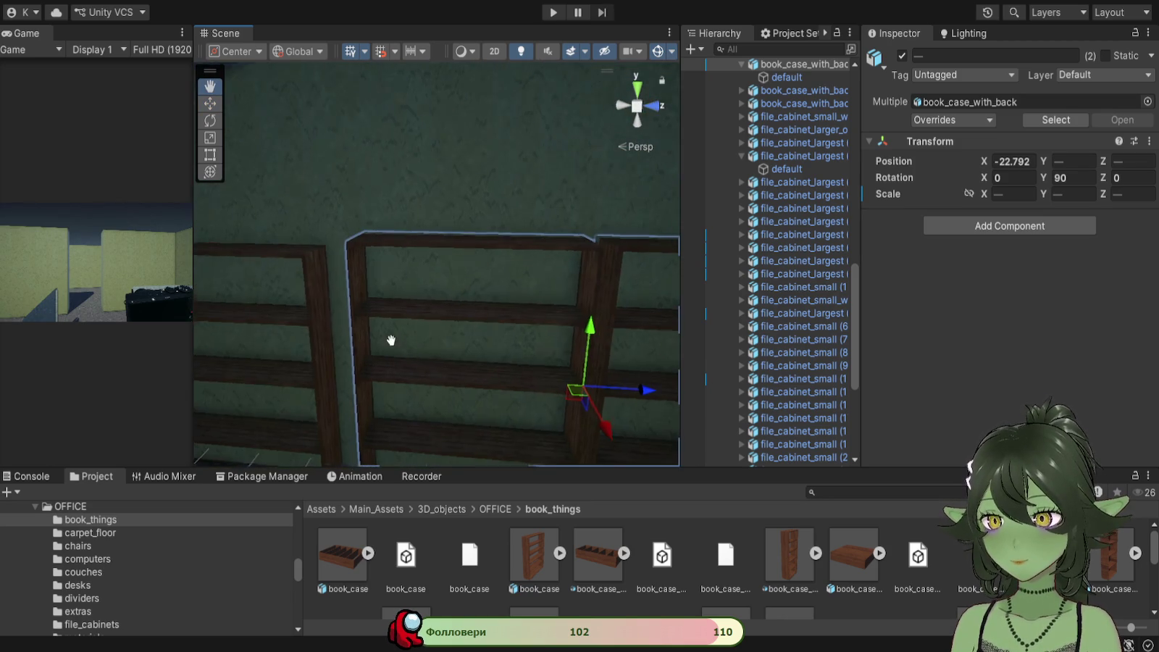
mouse_move(427, 342)
left_mouse_down()
mouse_move(449, 343)
mouse_move(476, 222)
mouse_move(467, 240)
mouse_move(596, 152)
mouse_move(594, 165)
left_mouse_up()
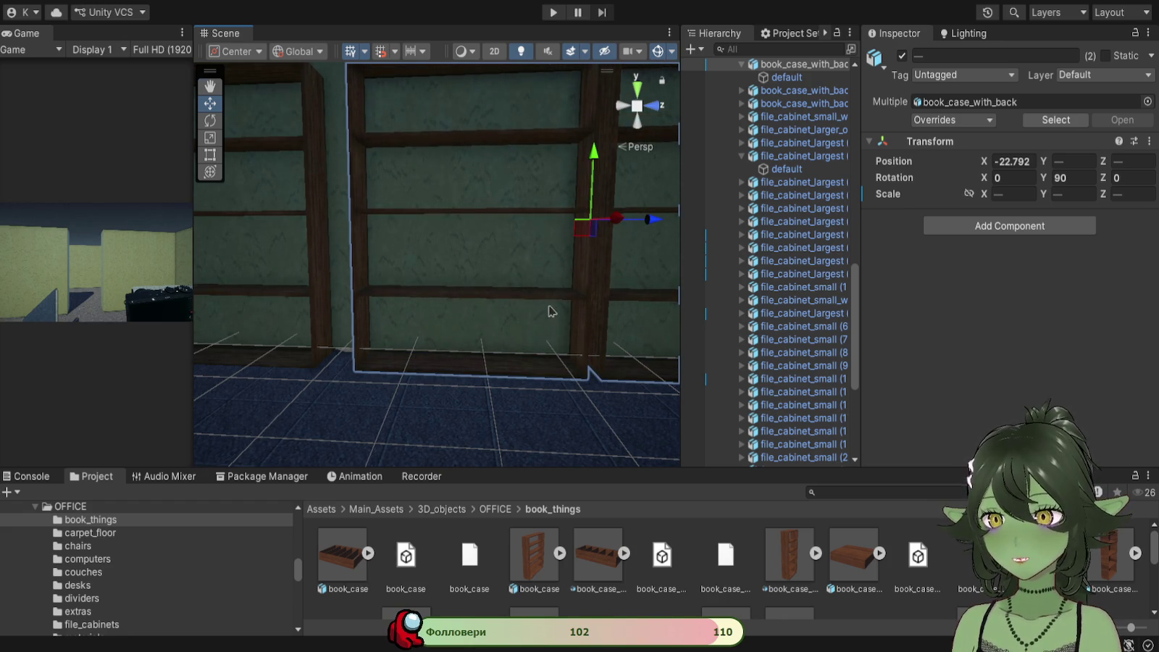
scroll(548, 309, "down", 3)
mouse_move(548, 309)
left_mouse_down()
mouse_move(499, 331)
mouse_move(407, 282)
mouse_move(578, 354)
left_mouse_up()
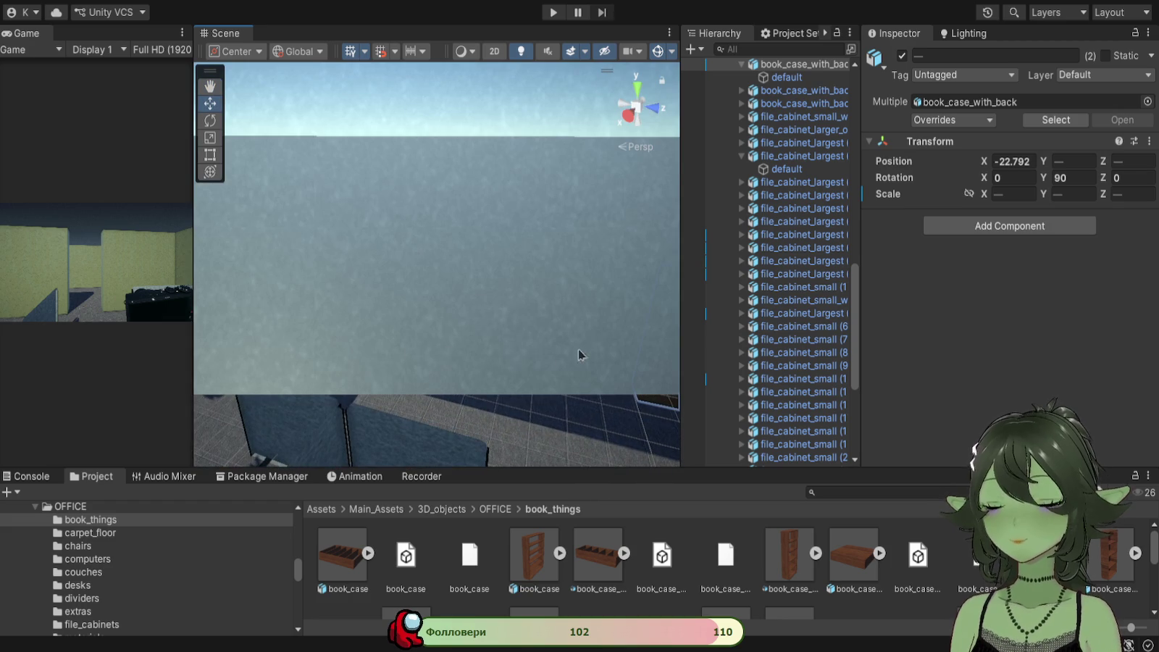
left_click(556, 13)
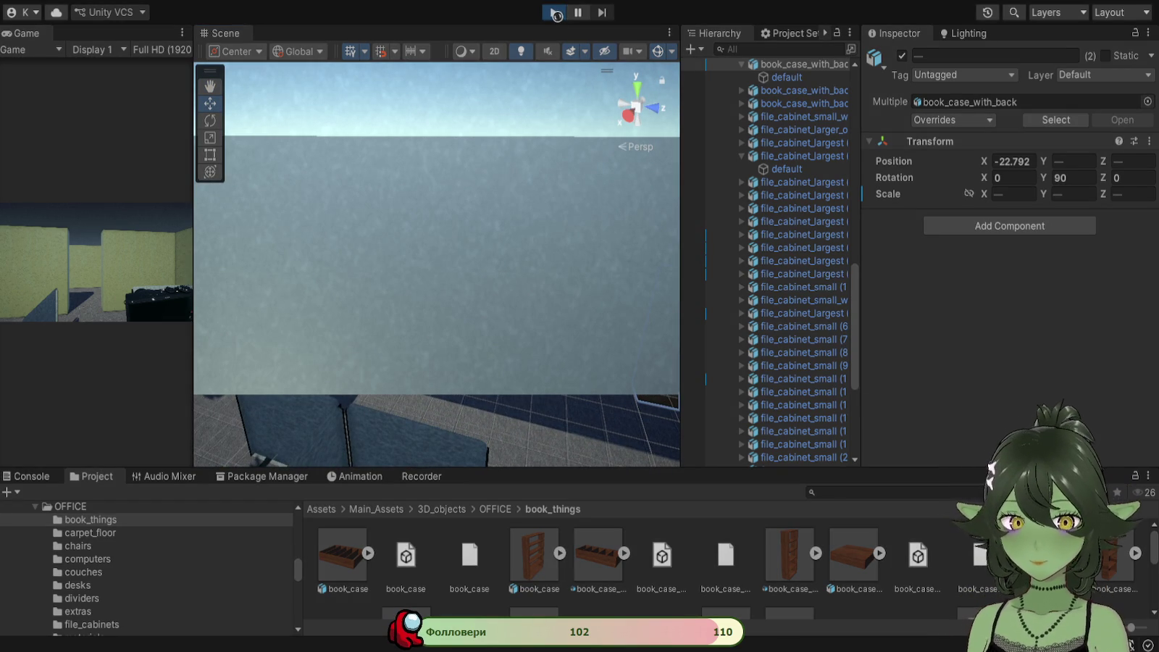
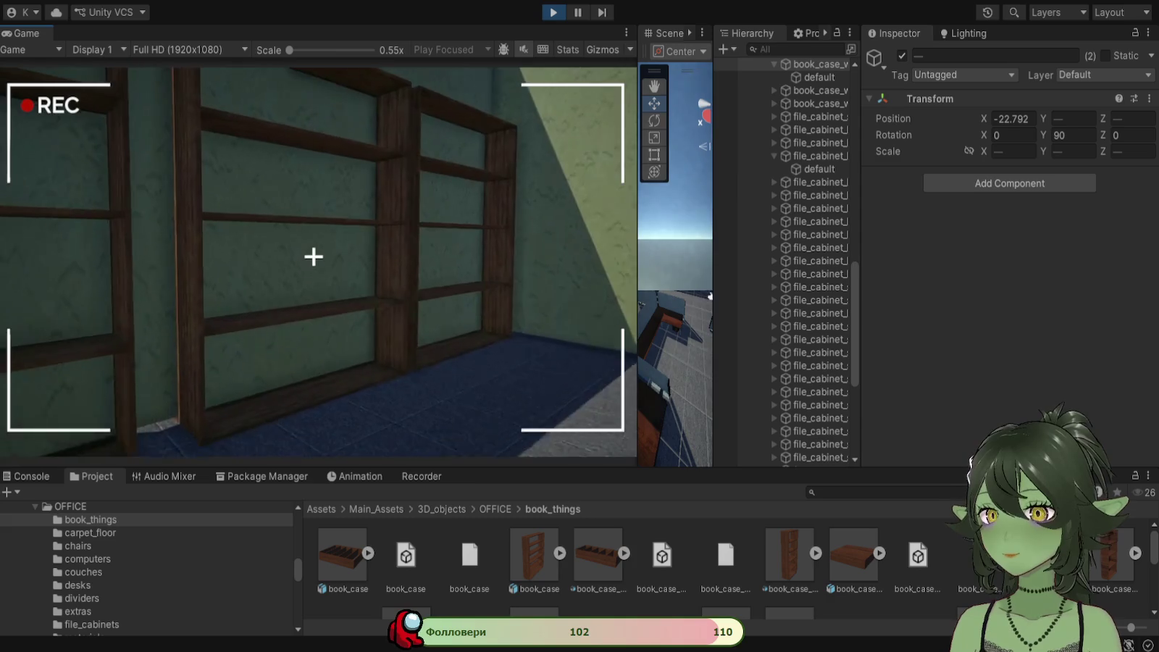
Step: Walk the player up to the bookshelf wall, lower the handheld camera, and stop Play mode
key("w")
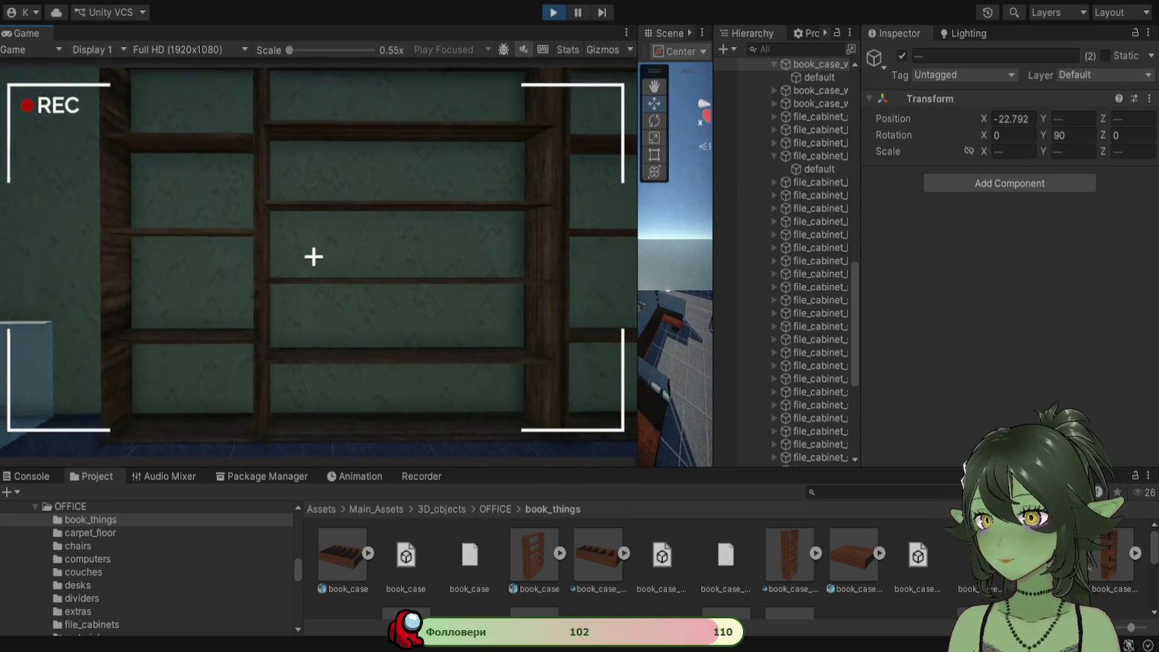
right_click(312, 256)
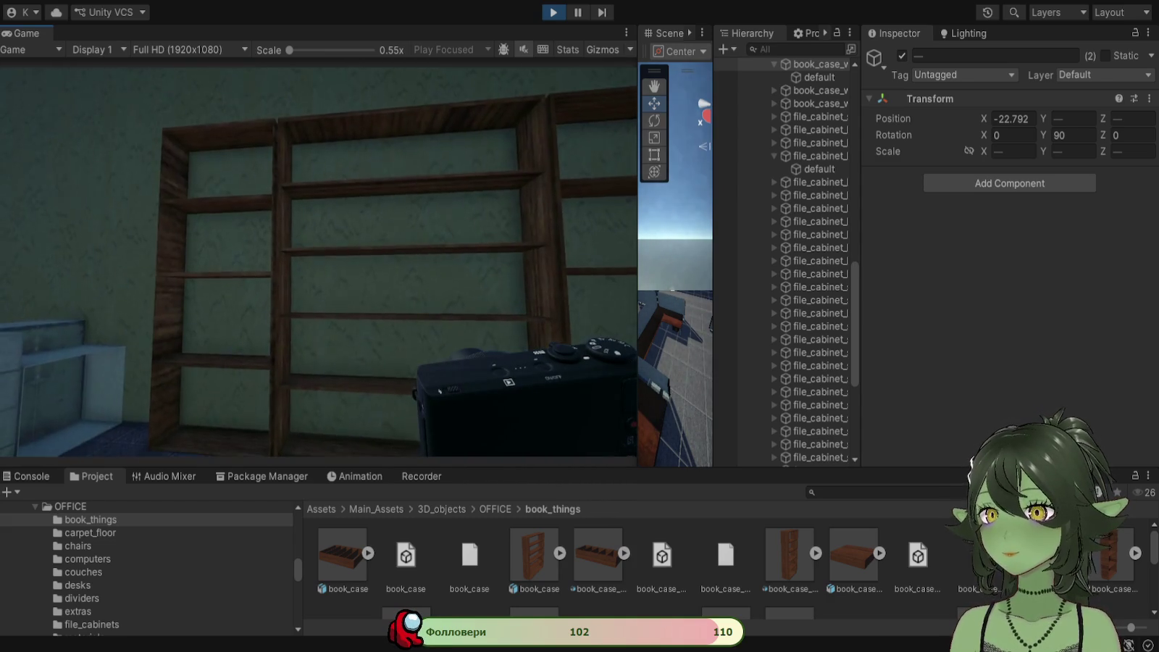
key("ctrl+p")
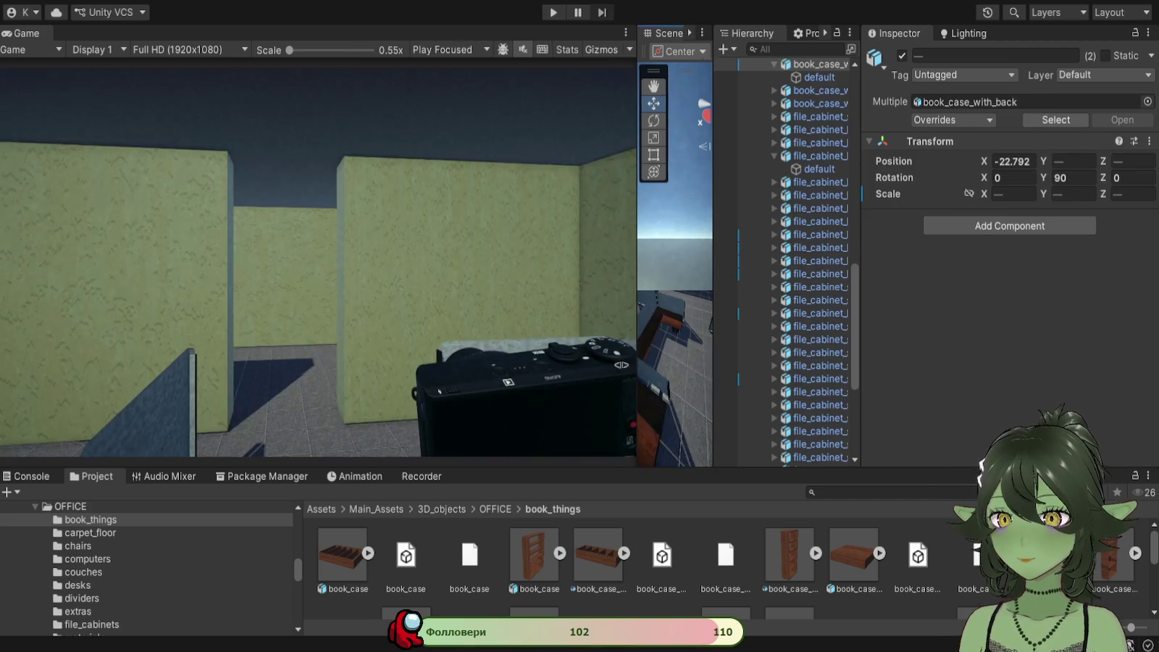
Step: Widen the Scene and Project panels, then add book_case_small to the scene and undo it
left_click_drag(638, 253, 210, 253)
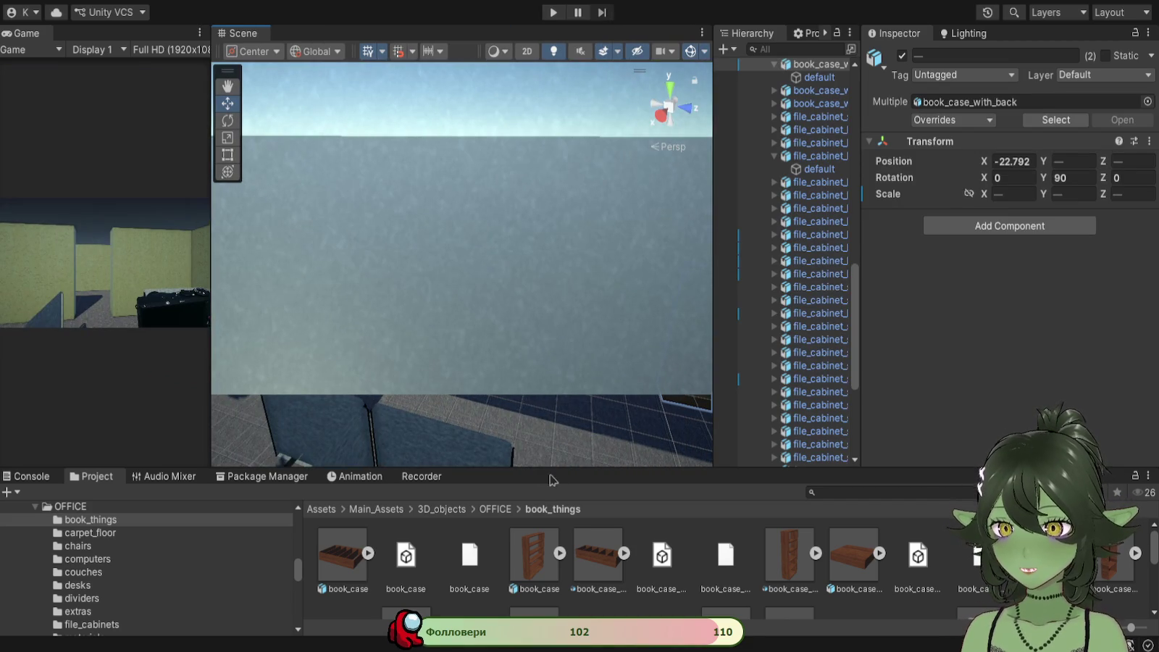
left_click_drag(551, 467, 552, 293)
mouse_move(788, 402)
left_mouse_down()
mouse_move(545, 250)
mouse_move(557, 268)
left_mouse_up()
key("f")
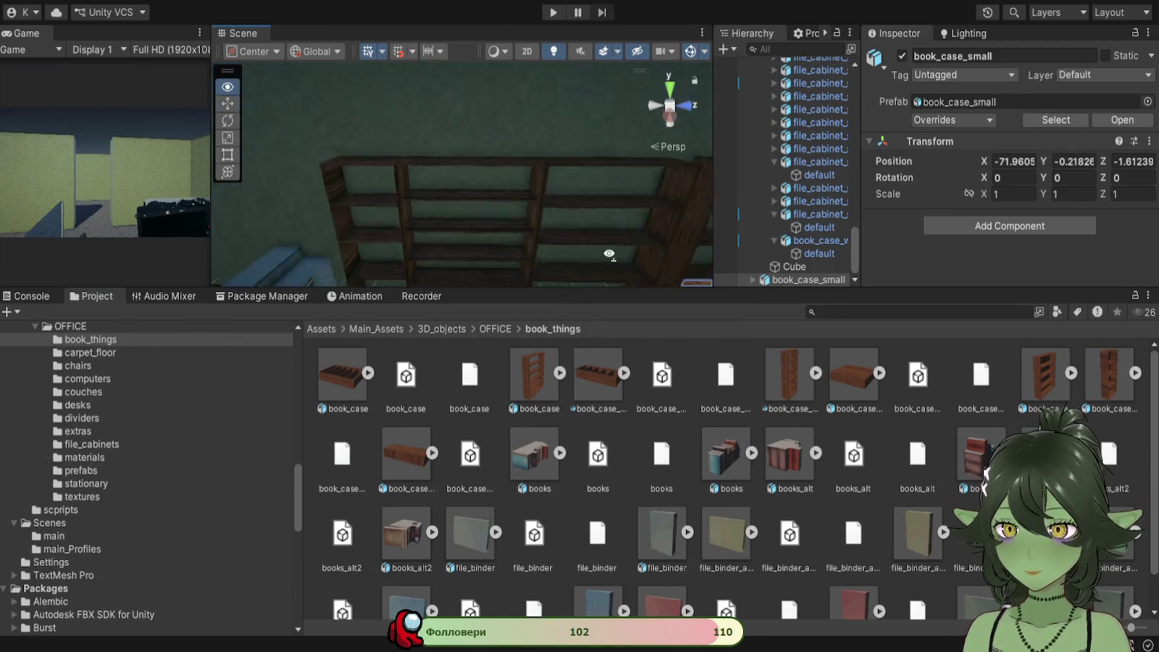
mouse_move(534, 201)
left_mouse_down()
mouse_move(551, 218)
mouse_move(305, 202)
mouse_move(475, 160)
mouse_move(507, 189)
mouse_move(661, 205)
left_mouse_up()
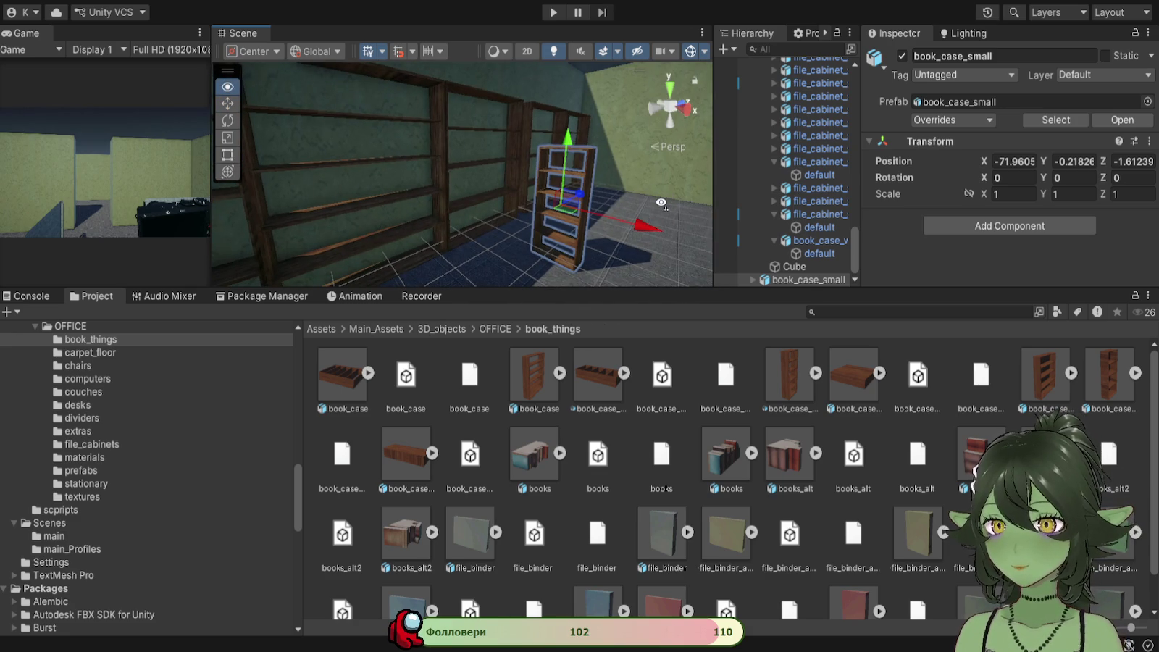
key("ctrl+z")
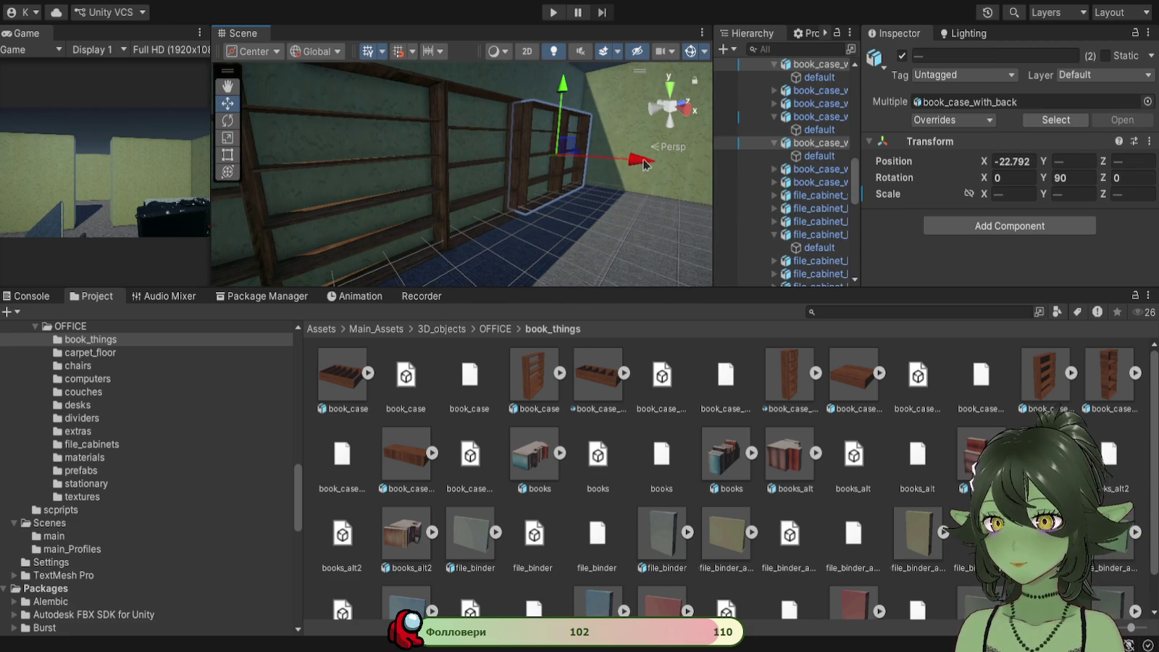
Step: Orbit around the bookcase wall and multi-select the bookcases and long shelf to inspect them
mouse_move(640, 166)
left_mouse_down()
mouse_move(496, 197)
mouse_move(538, 212)
mouse_move(549, 238)
left_mouse_up()
mouse_move(383, 214)
left_mouse_down()
mouse_move(367, 189)
mouse_move(473, 189)
mouse_move(425, 211)
left_mouse_up()
left_click(457, 207, "shift")
left_click(574, 207, "shift")
mouse_move(575, 207)
left_mouse_down()
mouse_move(574, 243)
mouse_move(654, 225)
left_mouse_up()
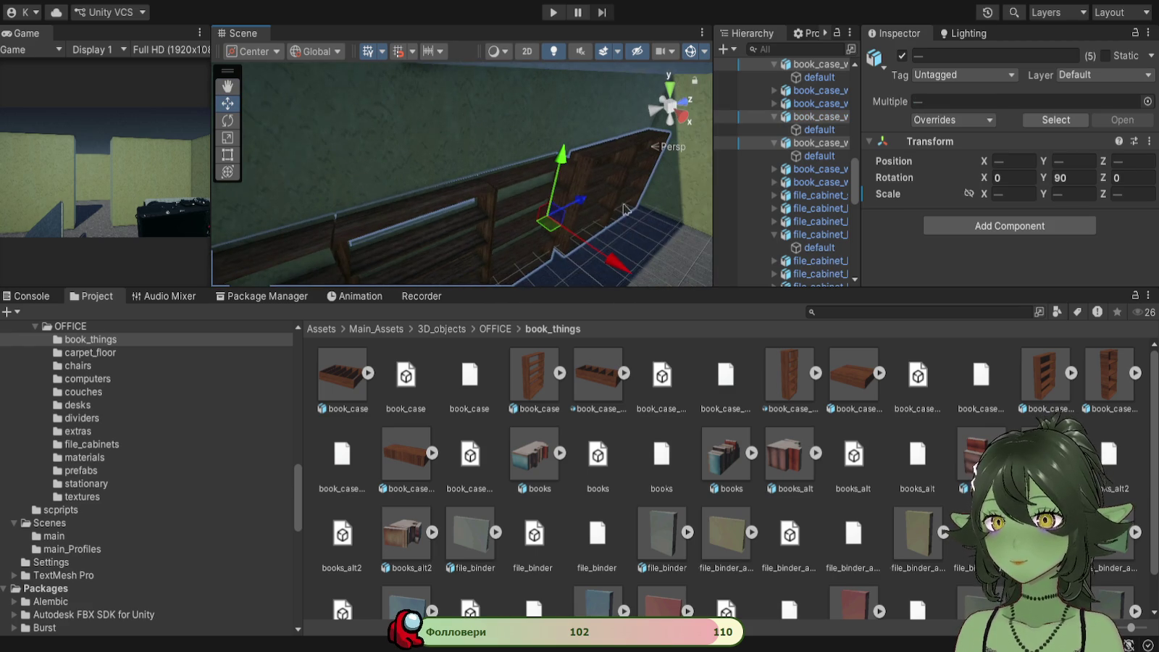
left_click(504, 180)
left_click(284, 258, "shift")
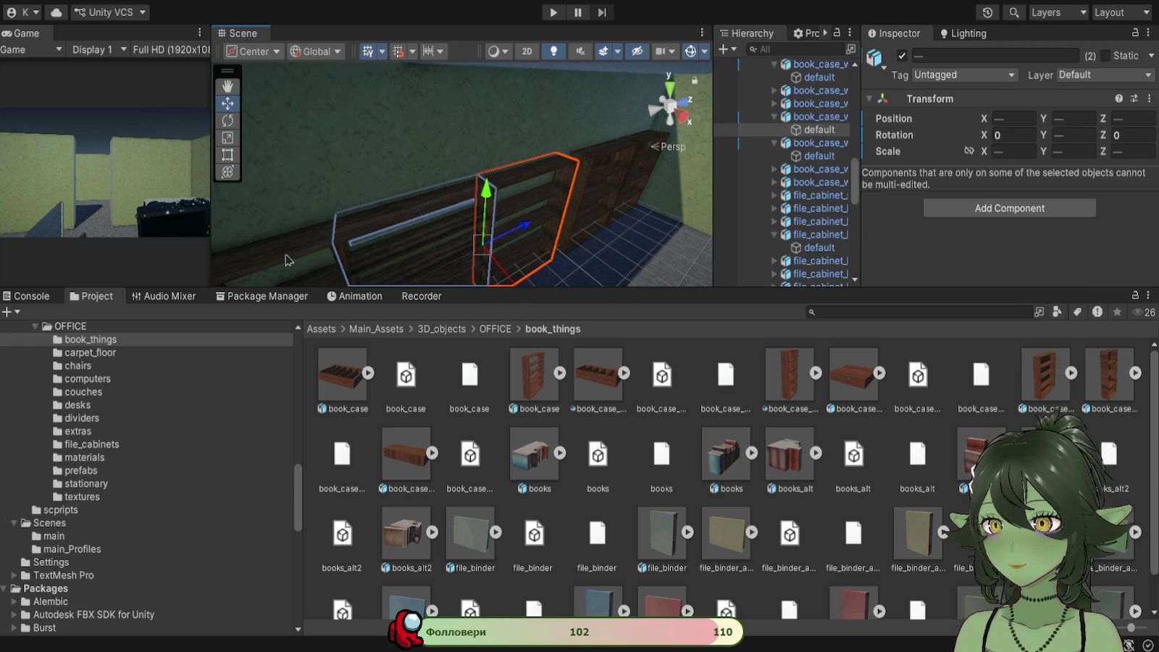
mouse_move(285, 258)
left_mouse_down()
mouse_move(409, 194)
mouse_move(599, 149)
left_mouse_up()
mouse_move(485, 233)
left_mouse_down()
mouse_move(675, 207)
mouse_move(520, 214)
left_mouse_up()
Step: Orbit and pan the view along the bookcase wall over to the row of file cabinets
left_click(525, 216)
scroll(578, 221, "up", 5)
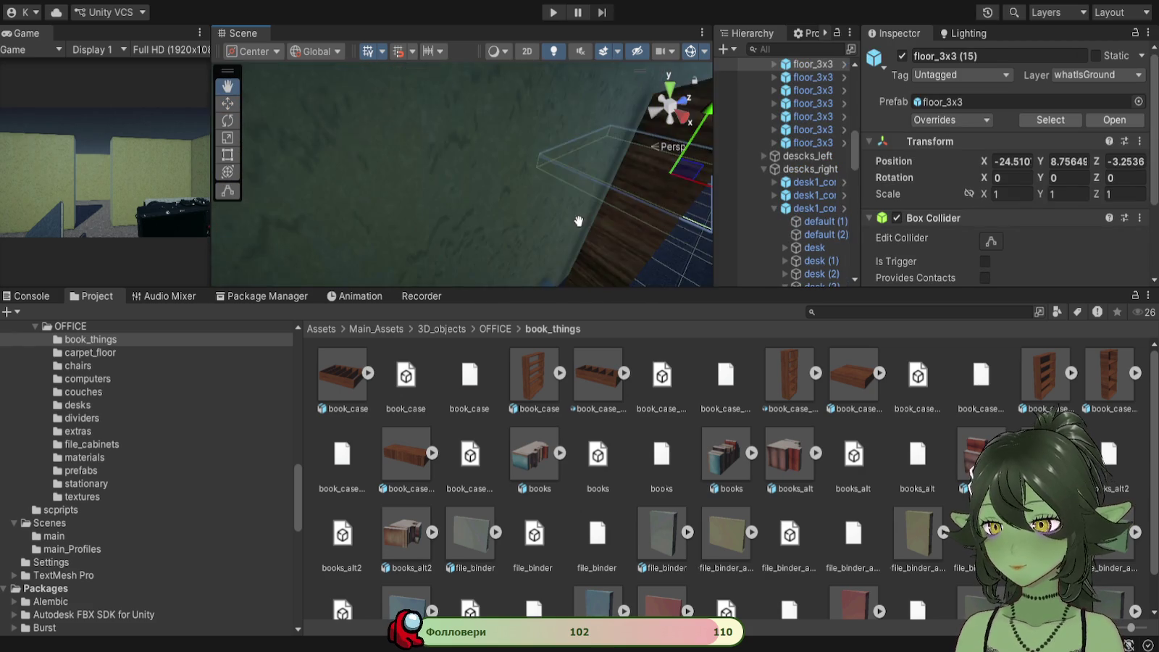
scroll(578, 221, "down", 5)
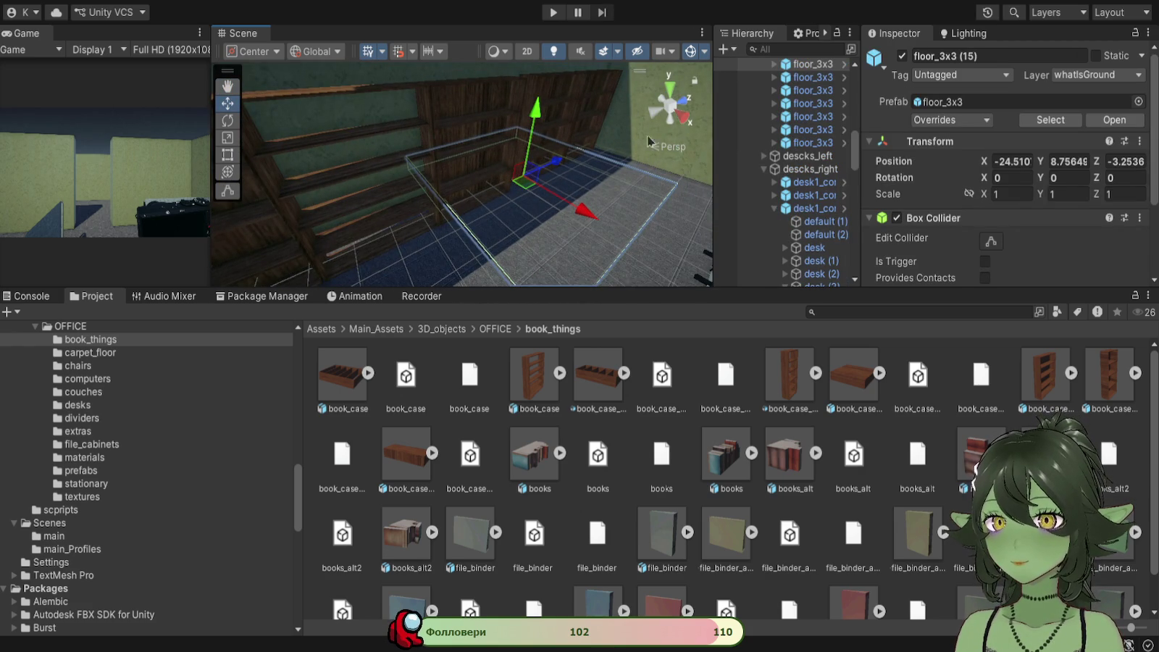
mouse_move(617, 206)
left_mouse_down()
mouse_move(434, 163)
mouse_move(479, 189)
mouse_move(484, 228)
left_mouse_up()
left_click(476, 194)
left_click(510, 251)
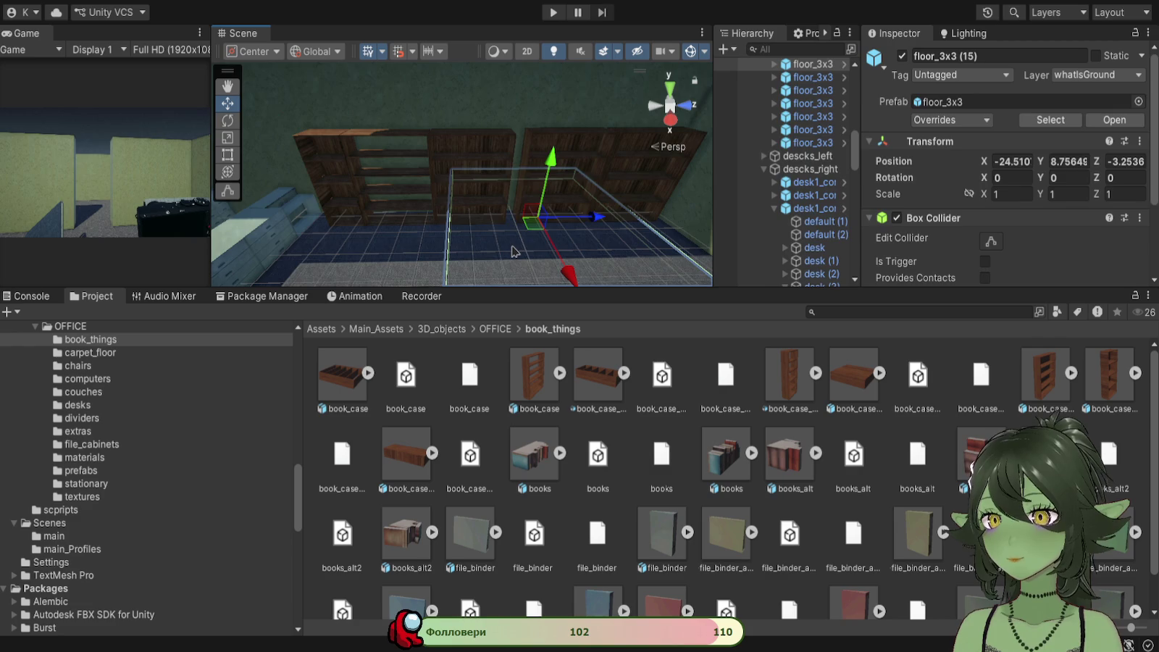
mouse_move(545, 255)
left_mouse_down()
mouse_move(448, 153)
mouse_move(439, 176)
left_mouse_up()
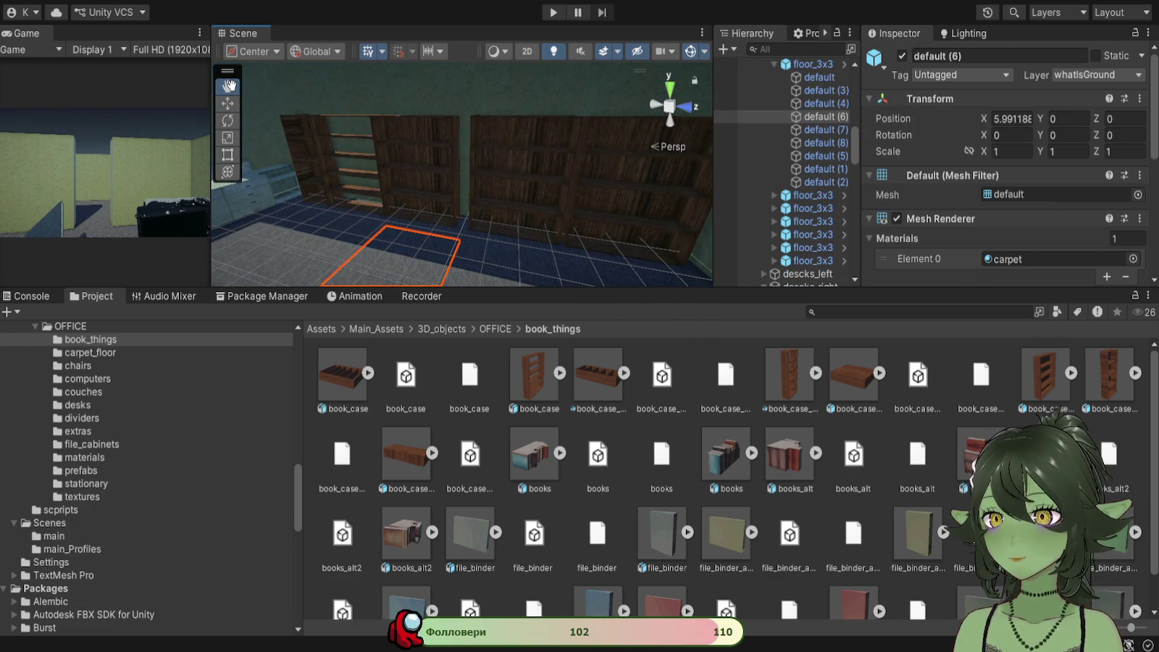
mouse_move(338, 137)
left_mouse_down()
mouse_move(474, 147)
mouse_move(460, 168)
mouse_move(526, 143)
mouse_move(494, 160)
mouse_move(519, 135)
mouse_move(456, 317)
mouse_move(468, 191)
mouse_move(411, 256)
mouse_move(530, 129)
mouse_move(570, 154)
mouse_move(504, 219)
mouse_move(474, 194)
mouse_move(509, 207)
mouse_move(348, 145)
left_mouse_up()
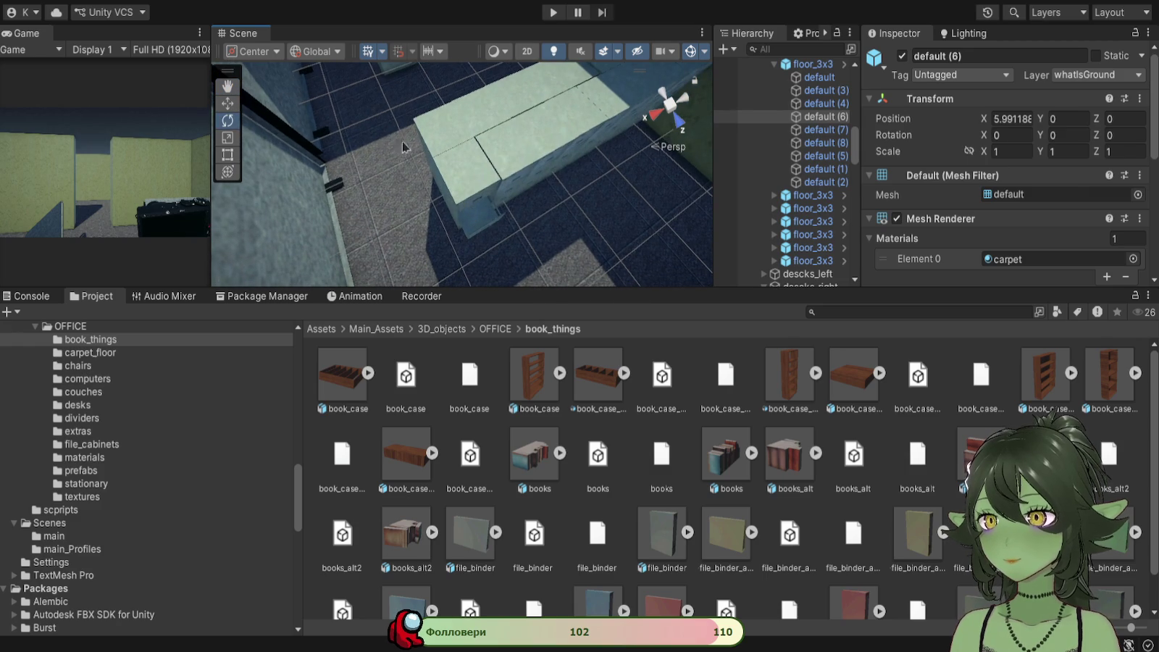
Step: Move file_cabinet_small_with_shelfs (3) slightly along Z and X to line it up with its neighbours
left_click(459, 160)
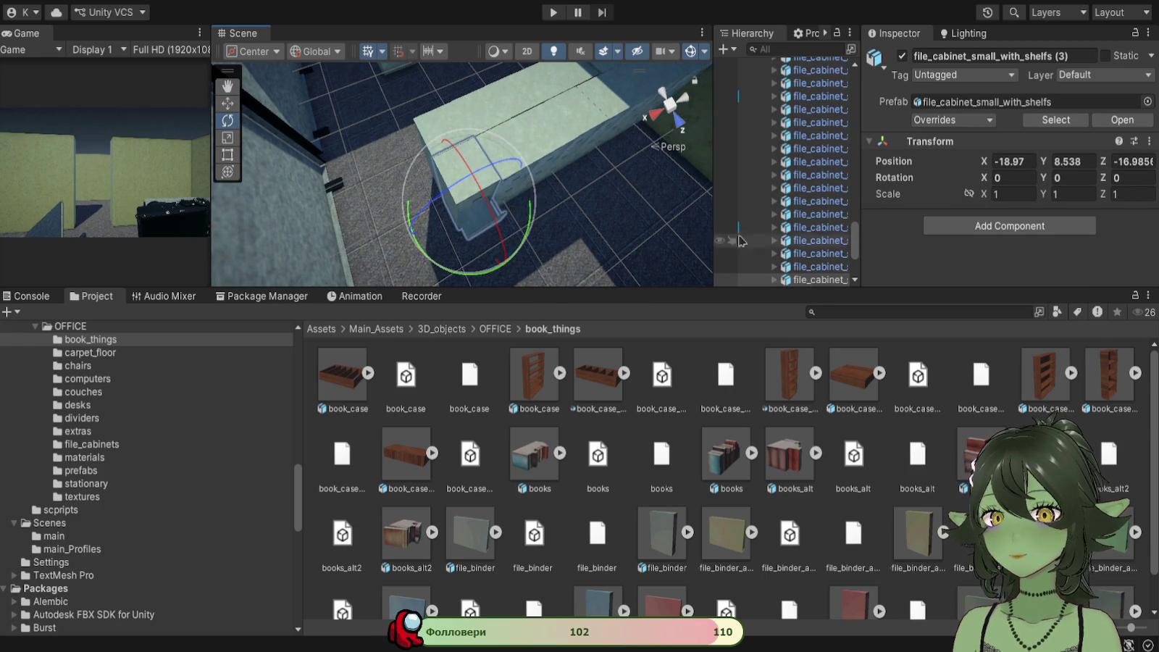
left_click(229, 103)
left_click_drag(495, 254, 518, 294)
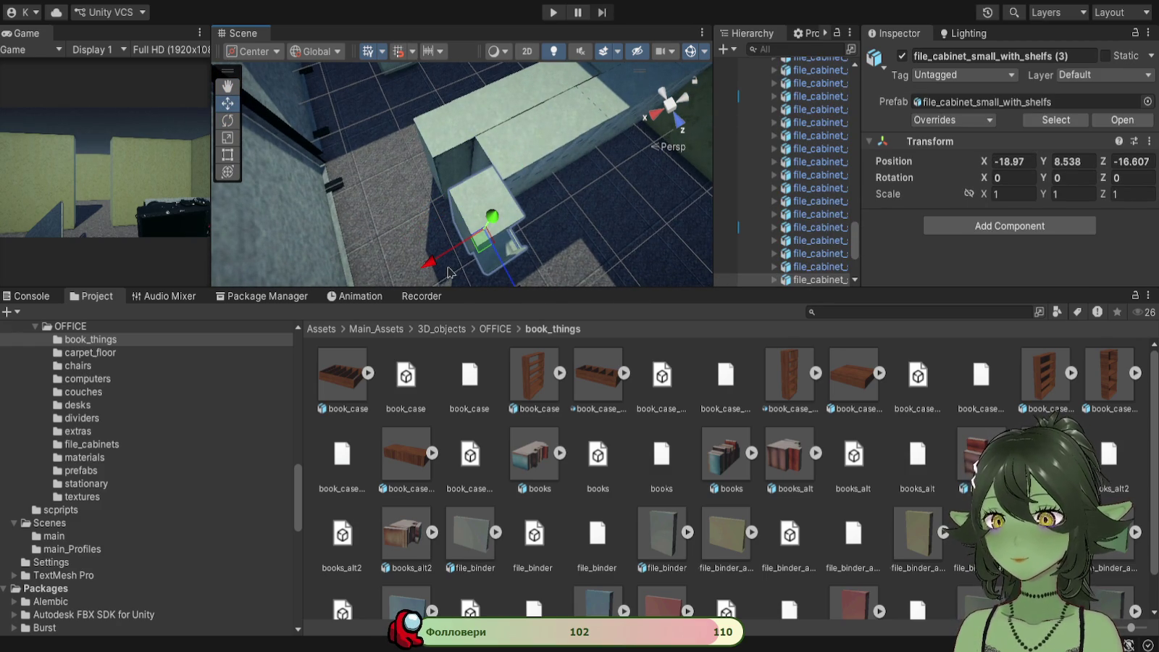
left_click(516, 181)
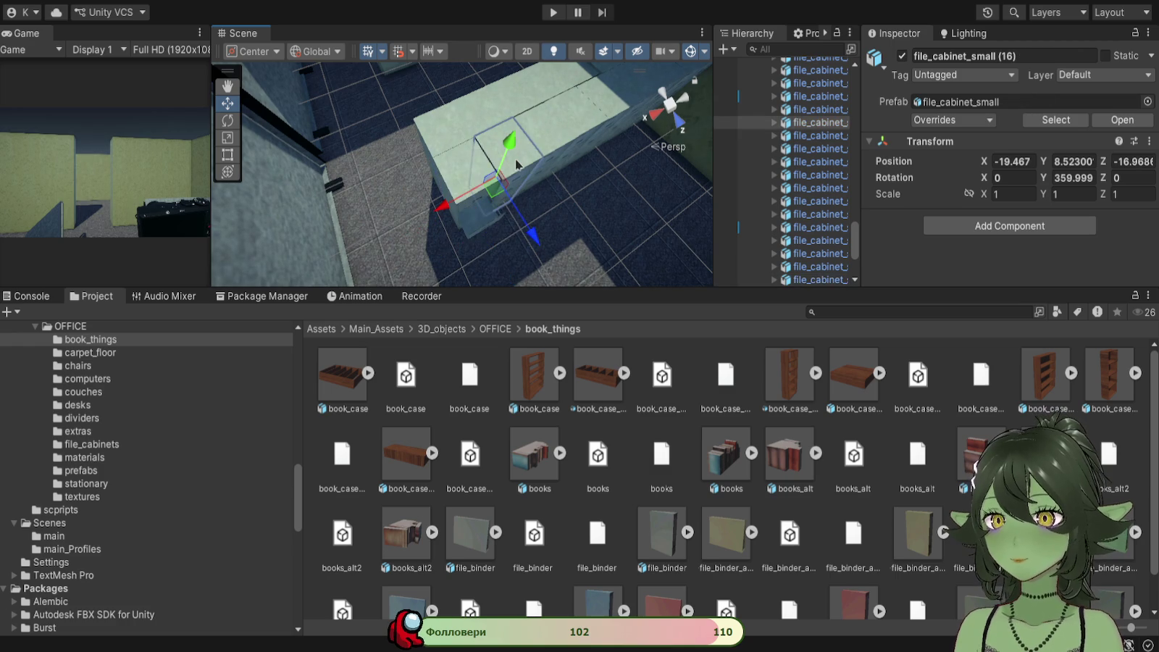
left_click(802, 124)
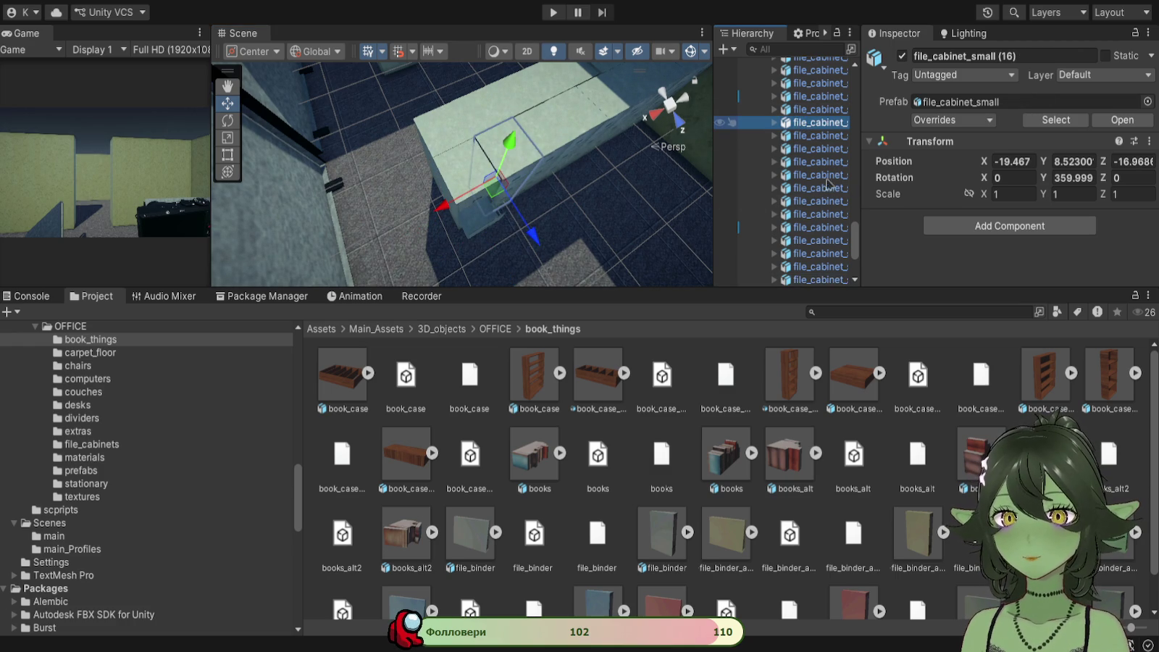
left_click(474, 170)
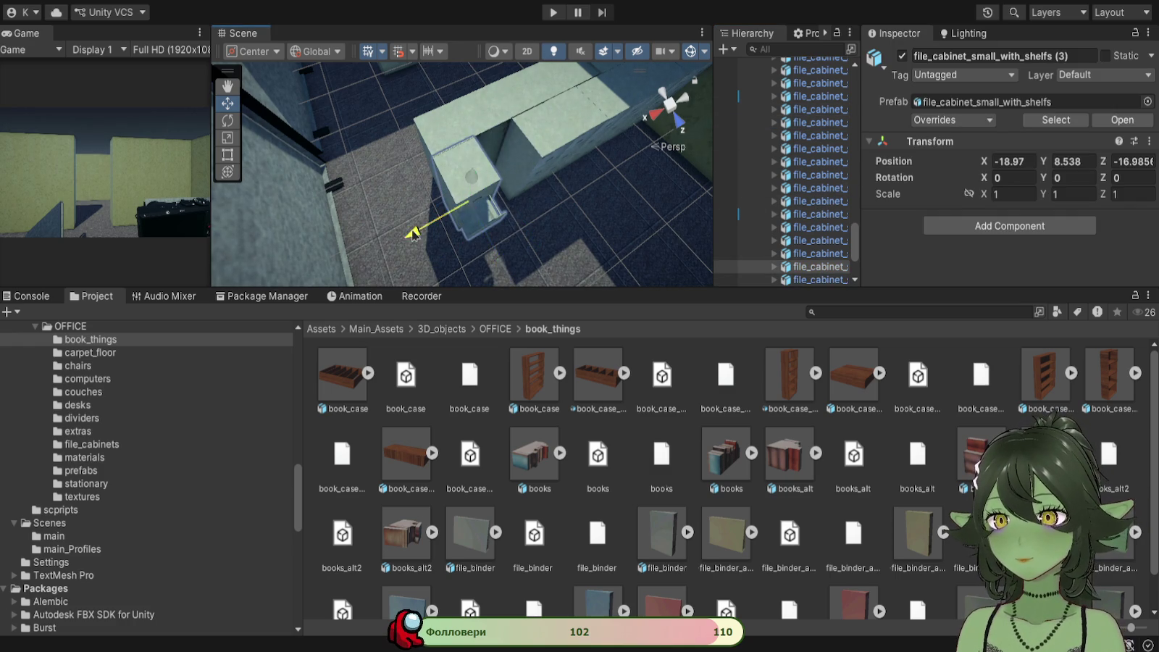
left_click_drag(441, 226, 532, 177)
key("q")
Step: Select and deselect the neighbouring small cabinets to check their alignment
key("w")
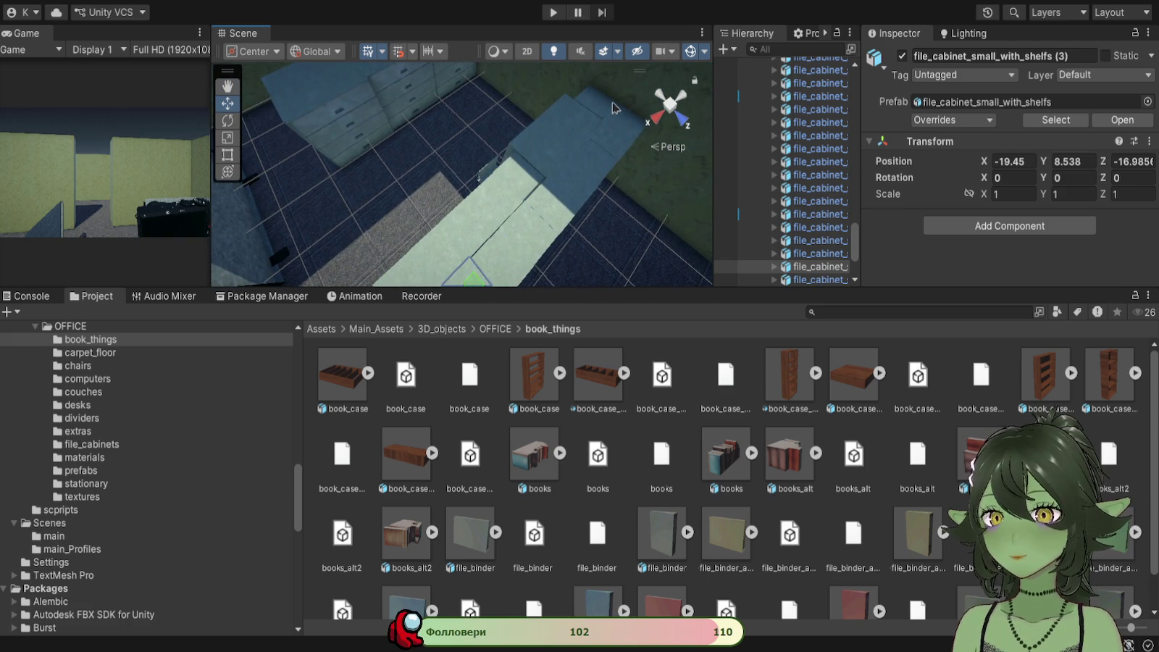
left_click(610, 110)
left_click(645, 128, "shift")
key("f")
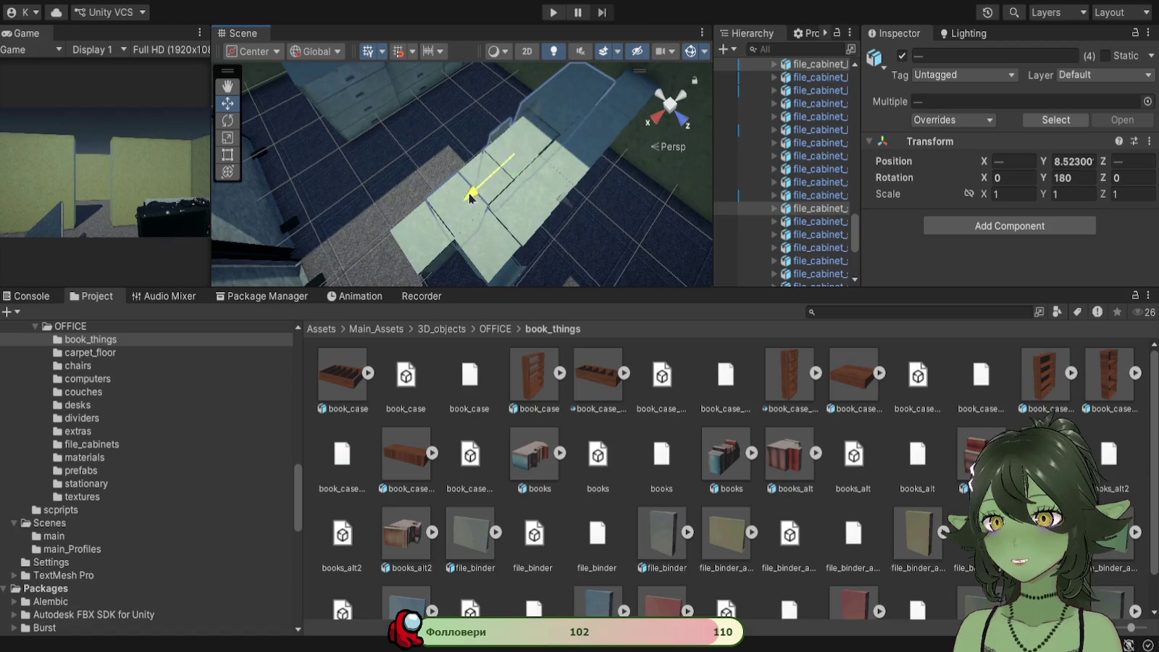
left_click(481, 190, "shift")
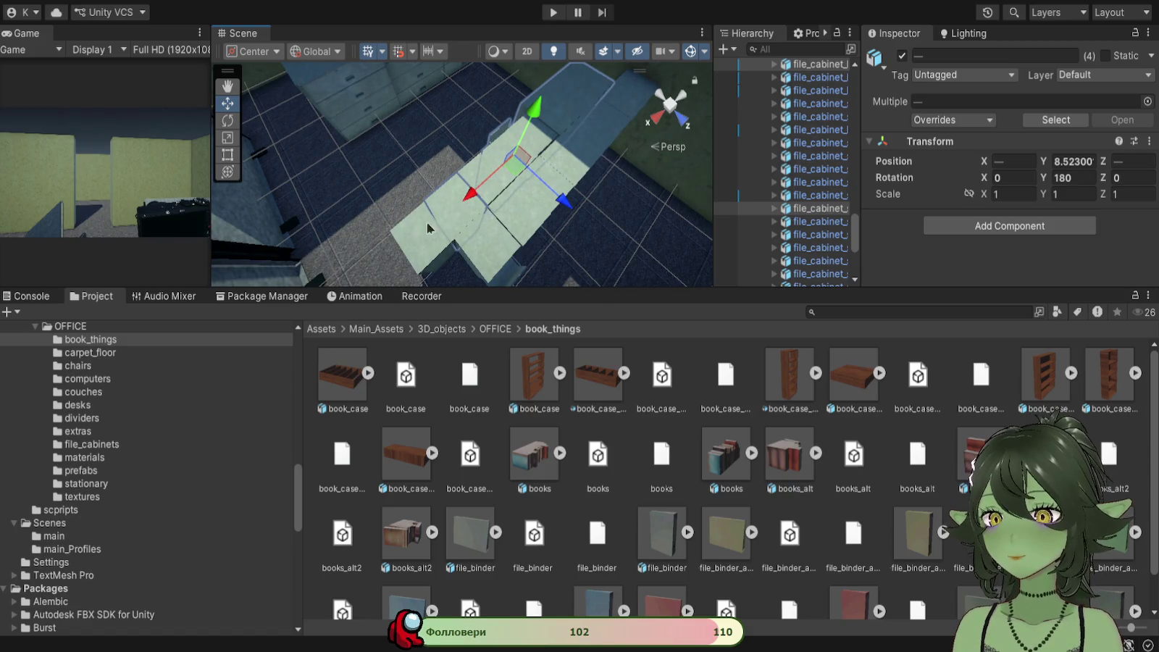
left_click(471, 205, "shift")
left_click(472, 203, "shift")
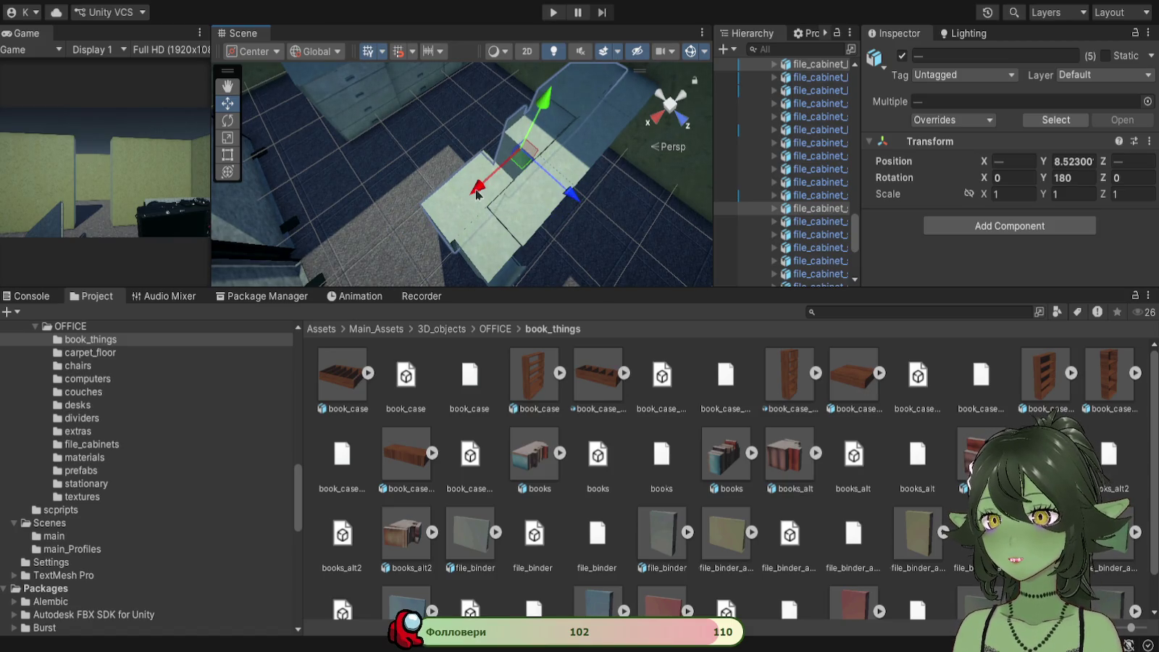
left_click(473, 201, "shift")
left_click(474, 199, "shift")
left_click(474, 197, "shift")
left_click(474, 197, "shift")
left_click(474, 197, "shift")
left_click(474, 197)
left_click(430, 237)
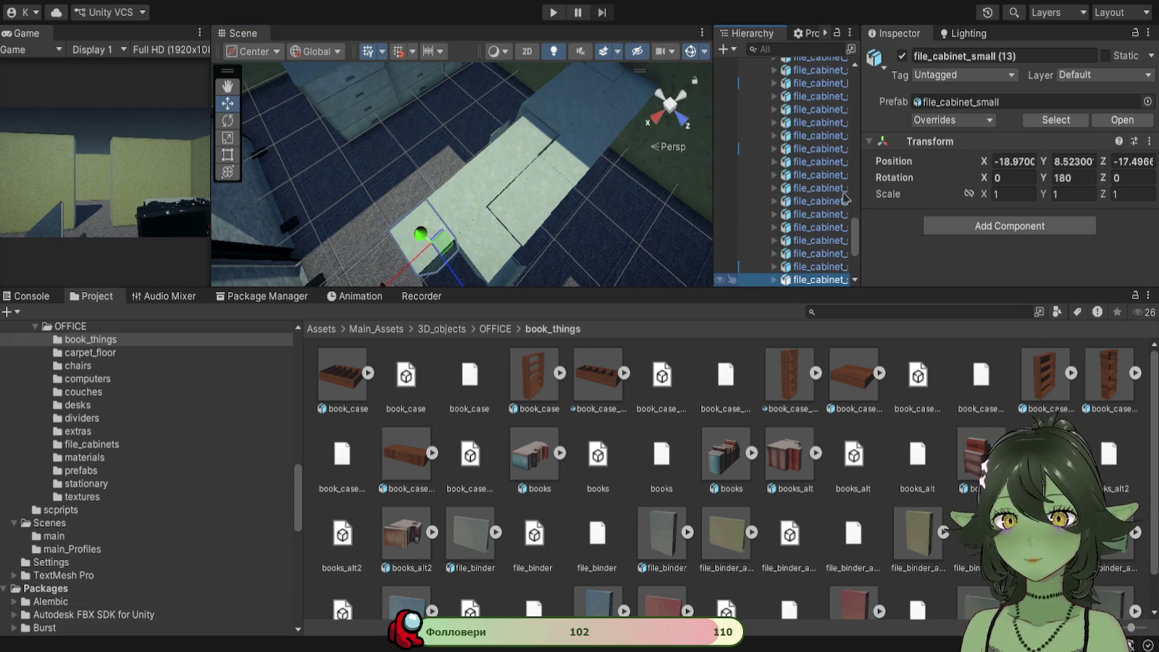
left_click(522, 239)
mouse_move(522, 239)
left_mouse_down()
mouse_move(557, 176)
mouse_move(377, 99)
mouse_move(530, 152)
mouse_move(509, 207)
mouse_move(467, 246)
left_mouse_up()
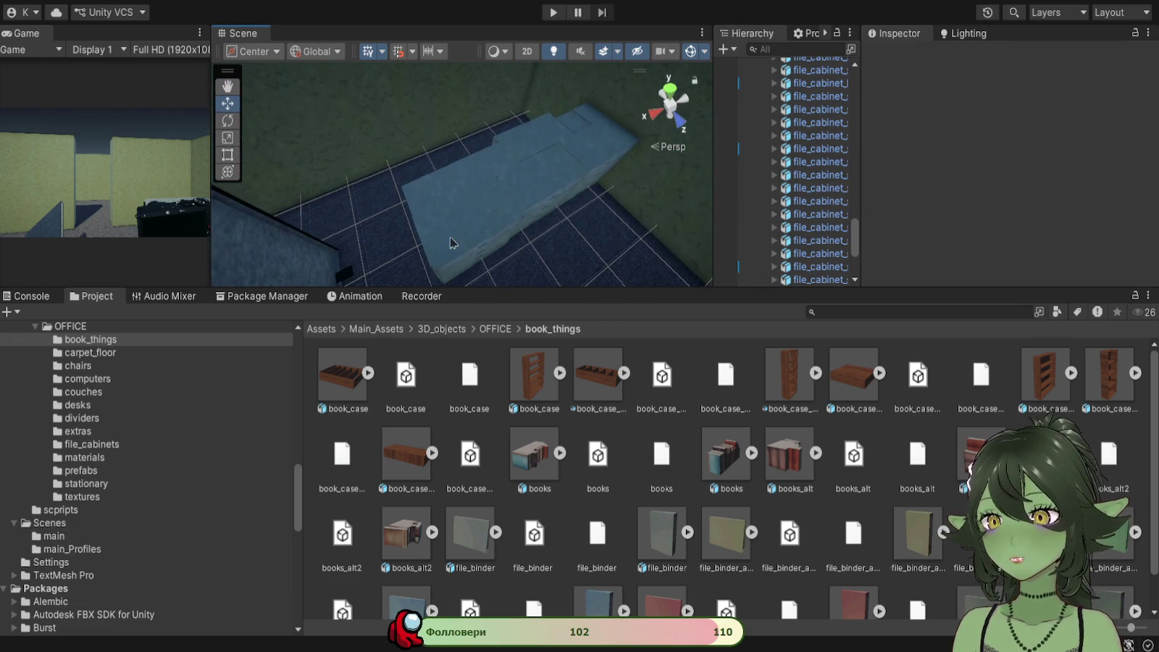
Step: Inspect the large cabinets, then delete a surplus small file cabinet
left_click(467, 247)
left_click(808, 86)
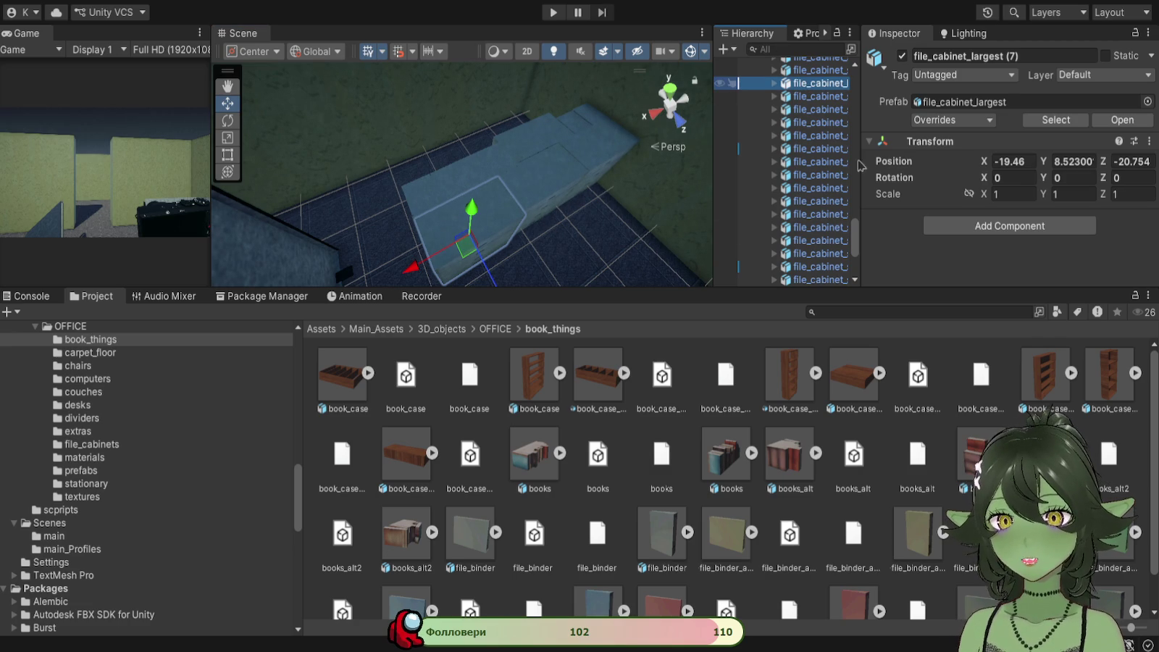
left_click(484, 203)
left_click(805, 66)
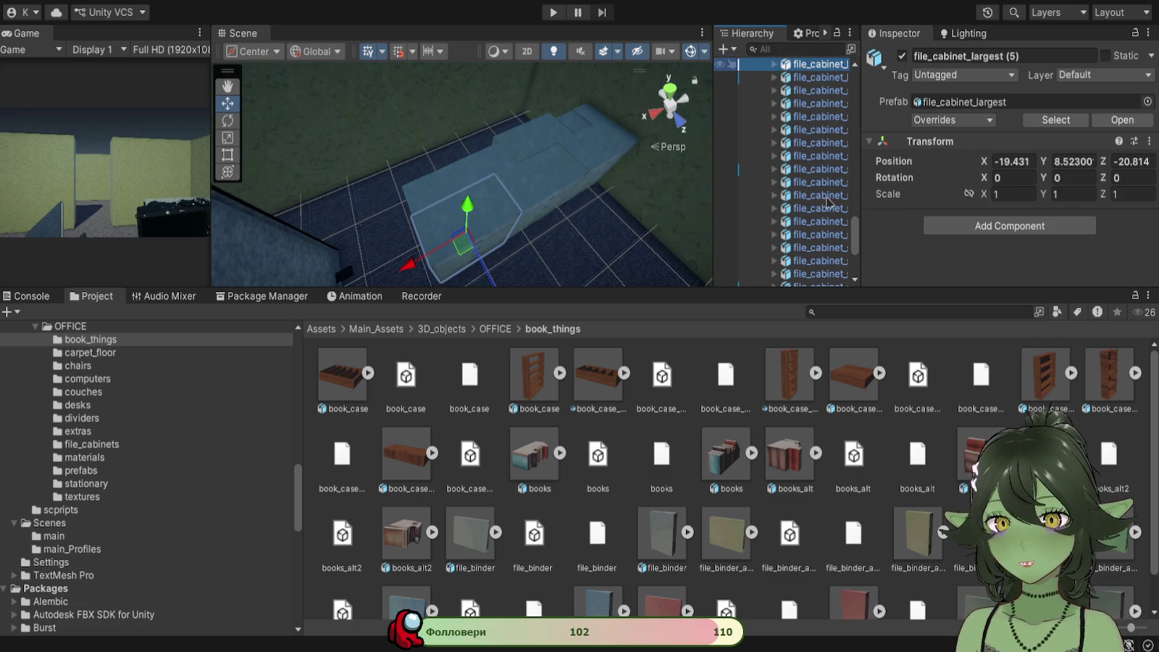
left_click_drag(441, 202, 506, 265)
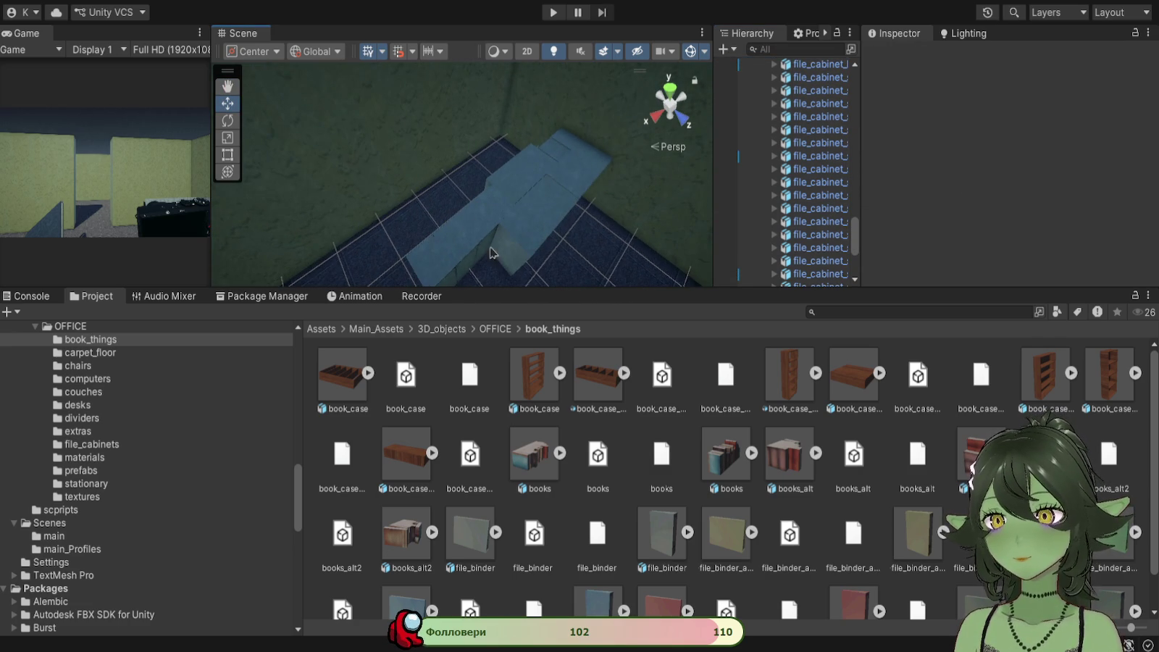
mouse_move(558, 160)
left_mouse_down()
mouse_move(483, 171)
mouse_move(488, 235)
left_mouse_up()
left_click(490, 235)
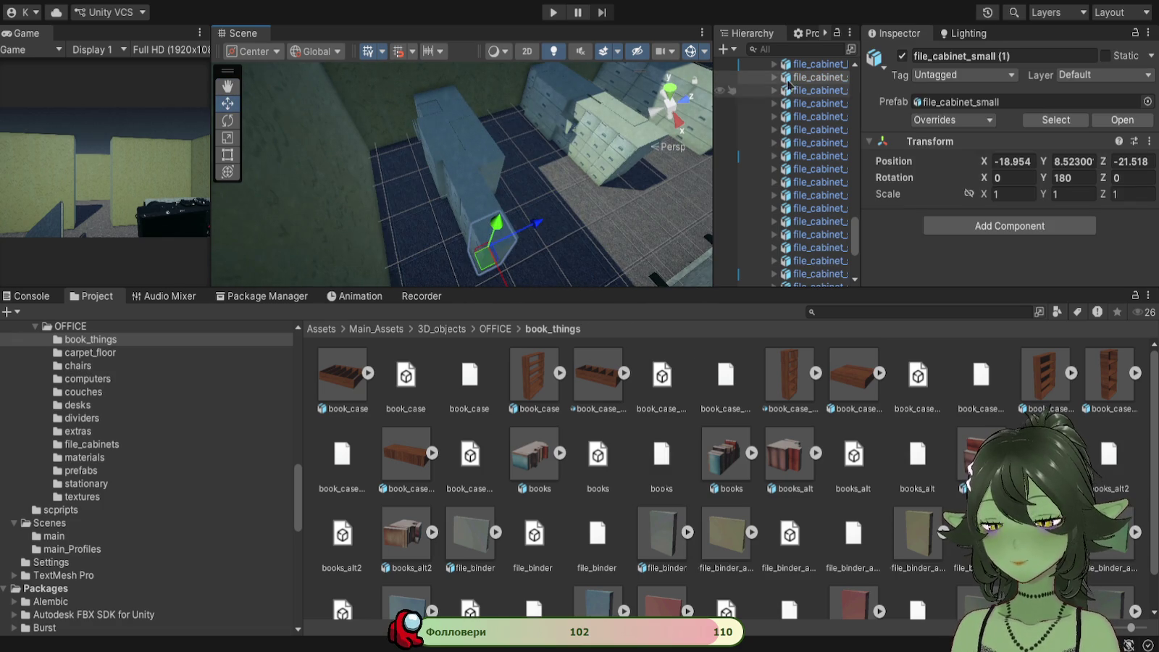
left_click(818, 77)
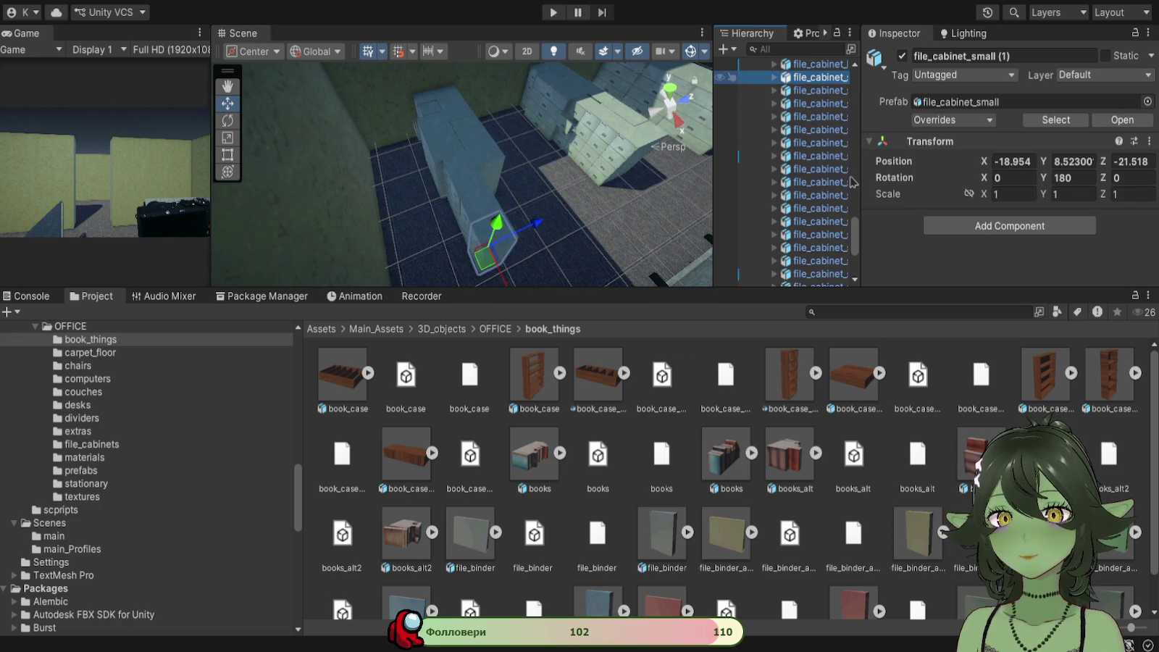
key("Delete")
key("ctrl+z")
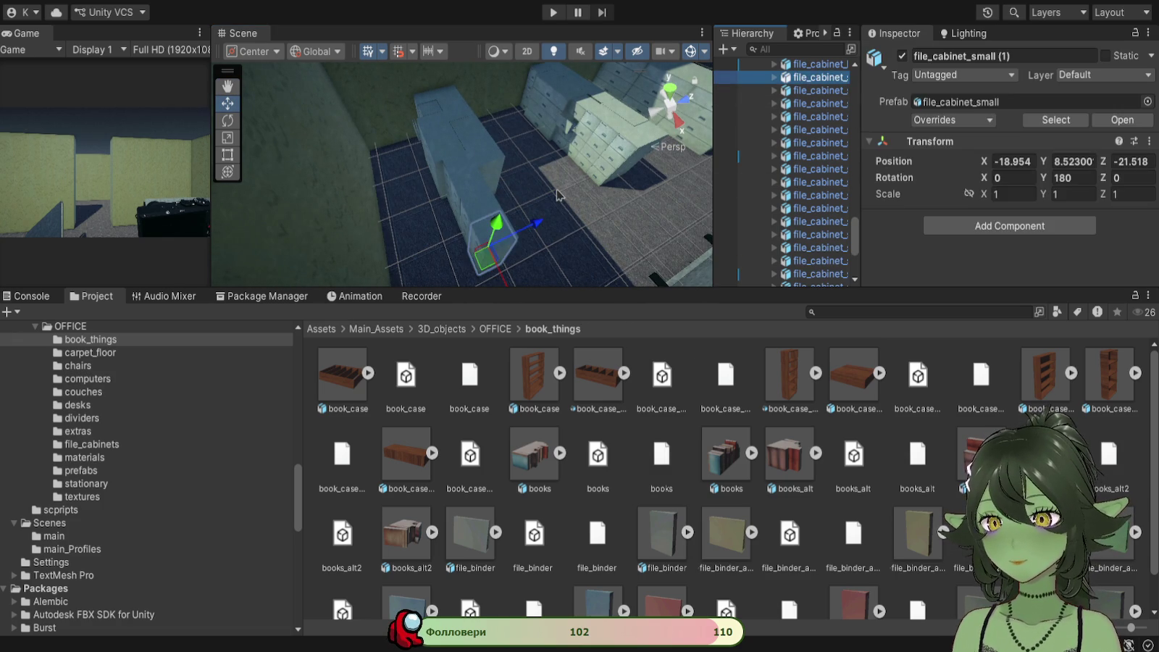
key("Delete")
key("ctrl+z")
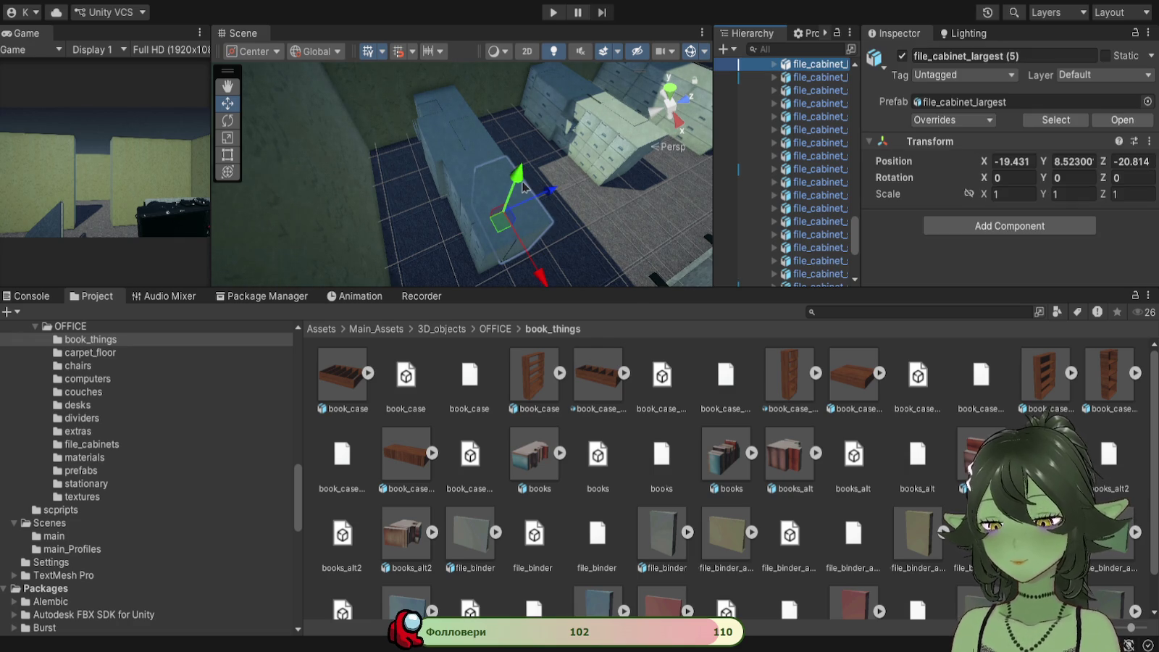
key("Delete")
Step: Delete two more small file cabinets from the row
left_click(503, 253)
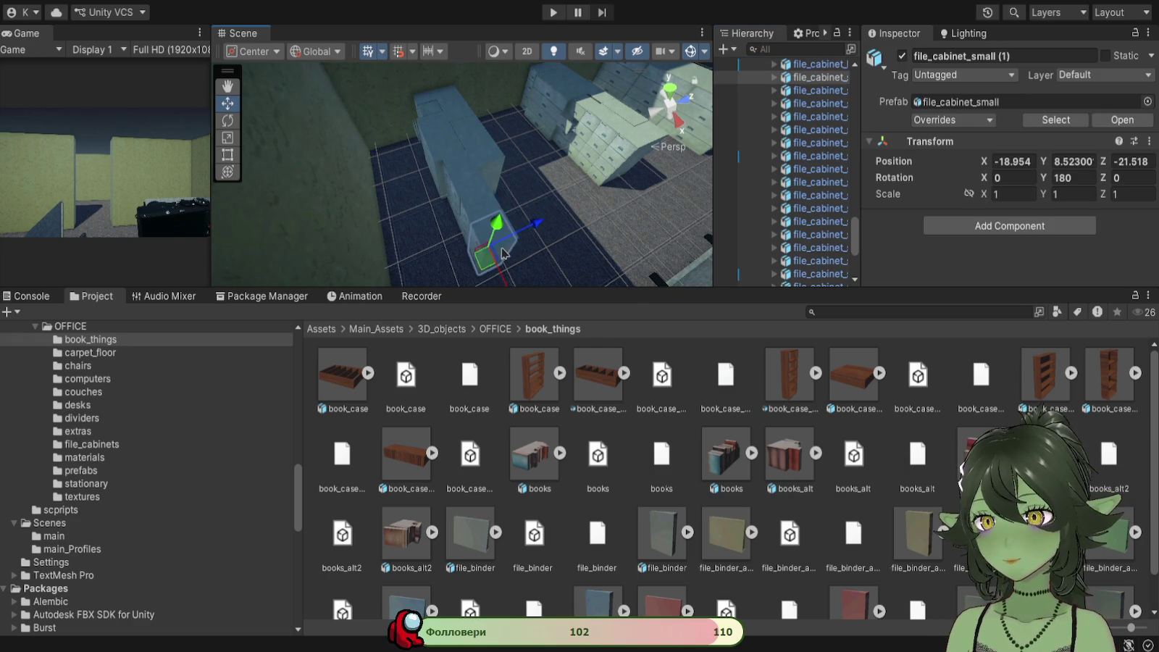
left_click_drag(540, 228, 605, 194)
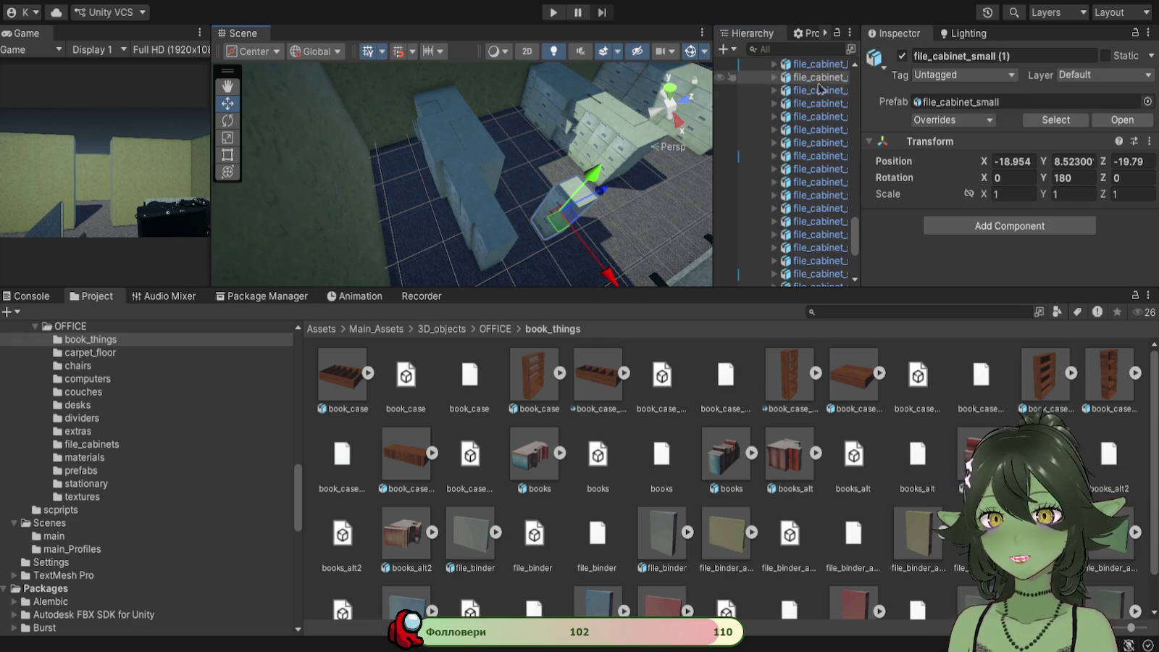
key("Delete")
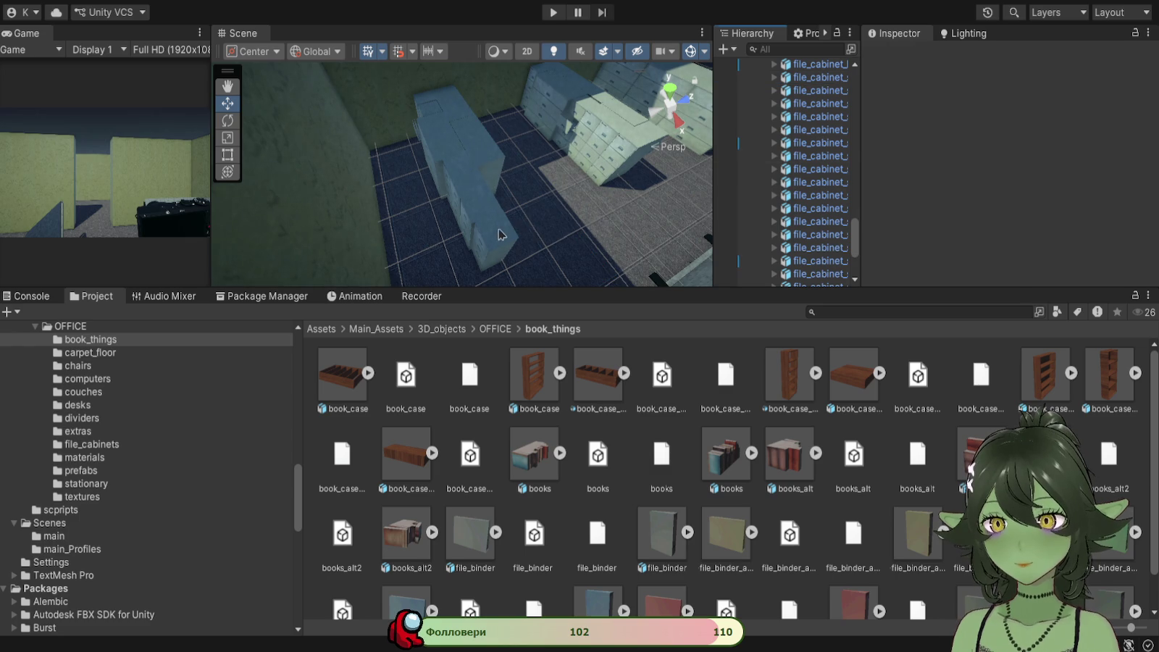
left_click(499, 234)
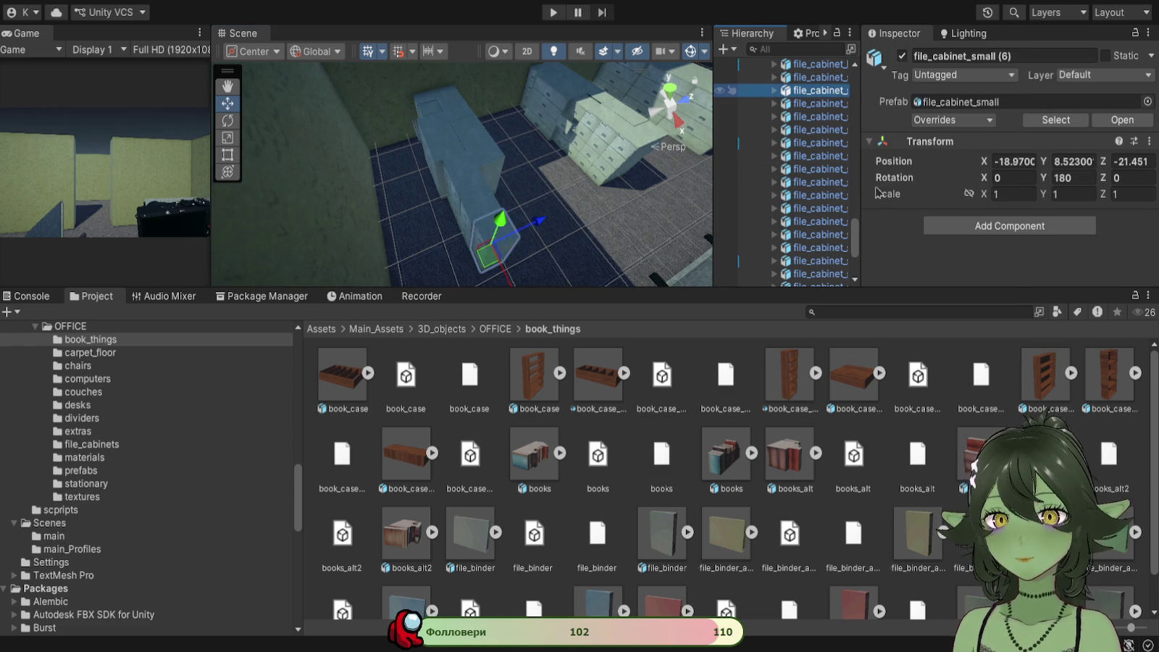
key("Delete")
left_click_drag(530, 217, 602, 209)
mouse_move(405, 194)
left_mouse_down()
mouse_move(488, 232)
mouse_move(429, 230)
mouse_move(460, 181)
left_mouse_up()
Step: Select two small cabinets, lower them, and rotate them 180° around Y
key("w")
left_click(488, 168)
left_click(458, 168)
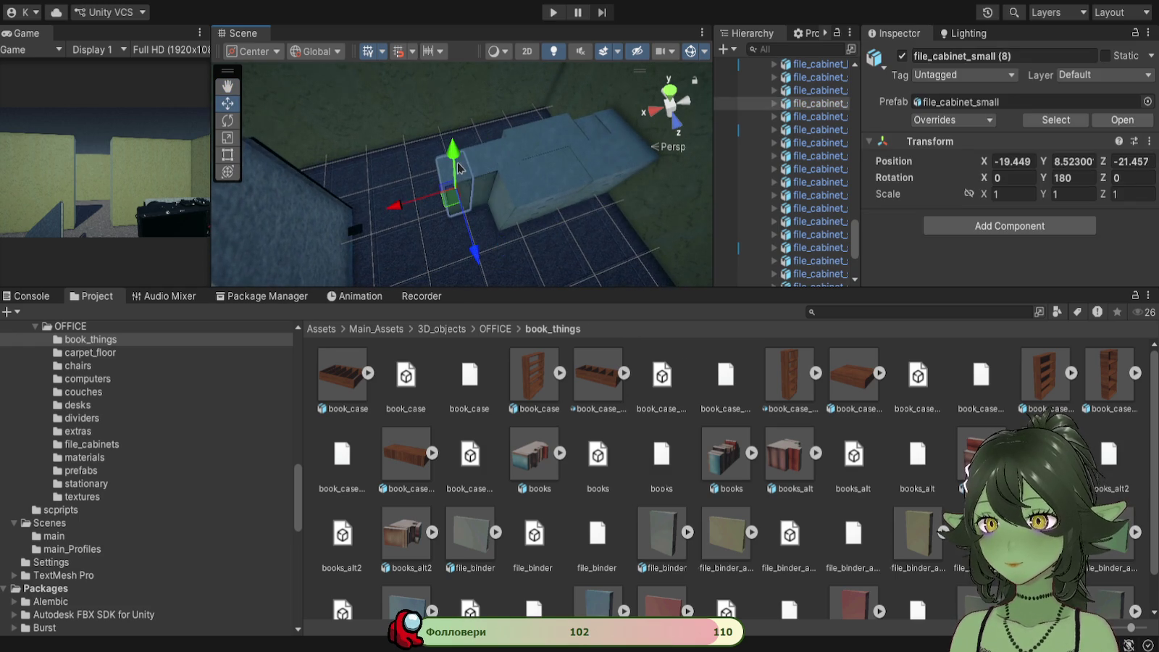
left_click(470, 169, "shift")
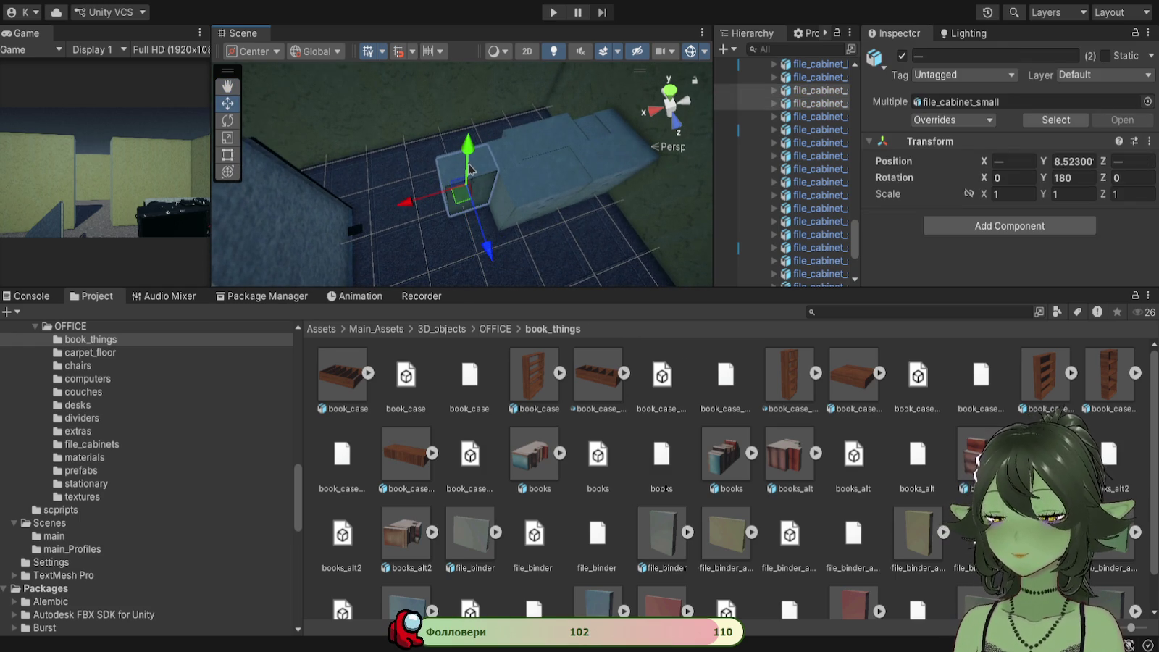
left_click_drag(469, 168, 514, 296)
left_click(229, 121)
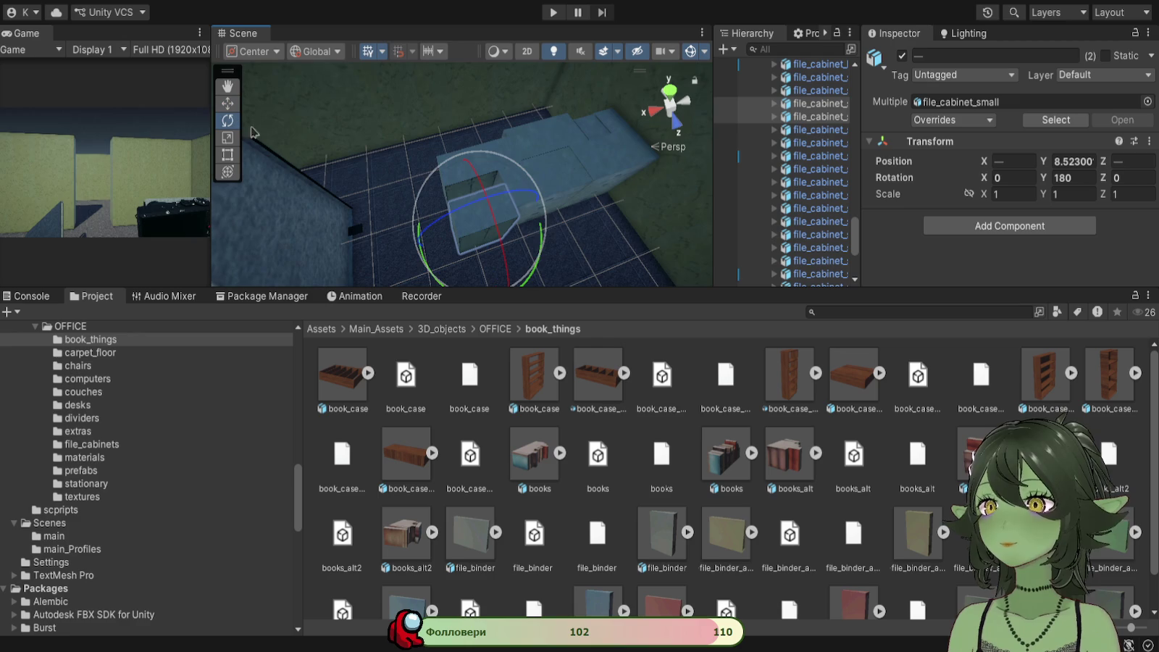
key("f")
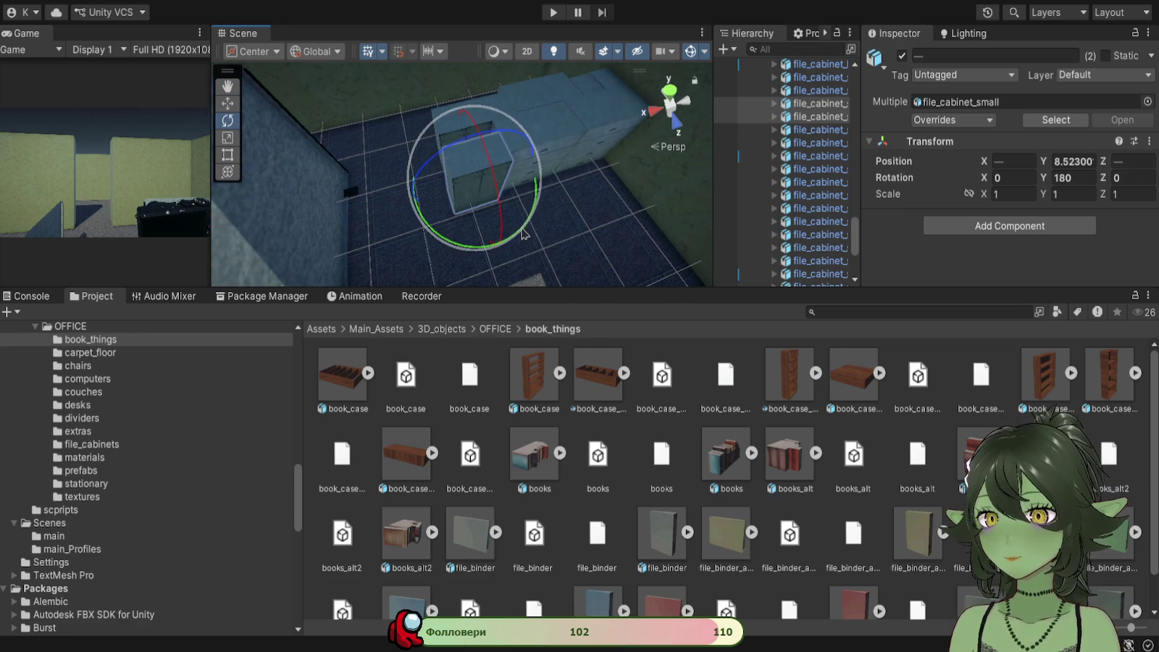
mouse_move(514, 234)
left_mouse_down()
mouse_move(499, 218)
mouse_move(540, 188)
mouse_move(1081, 60)
mouse_move(1131, 73)
left_mouse_up()
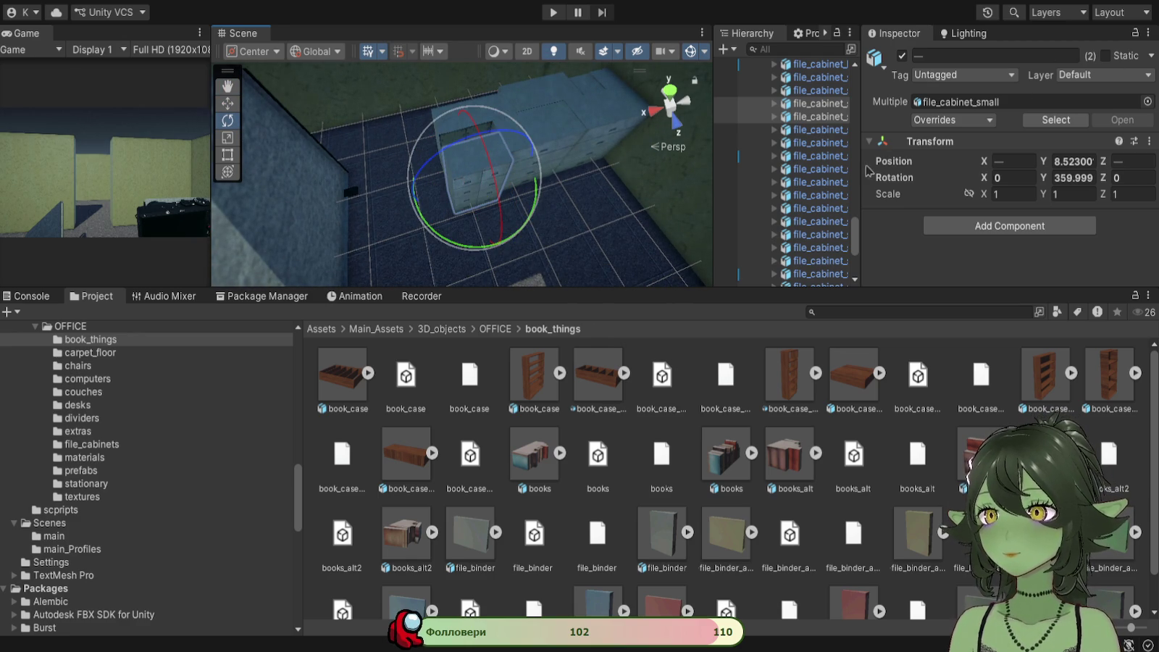
left_click(227, 103)
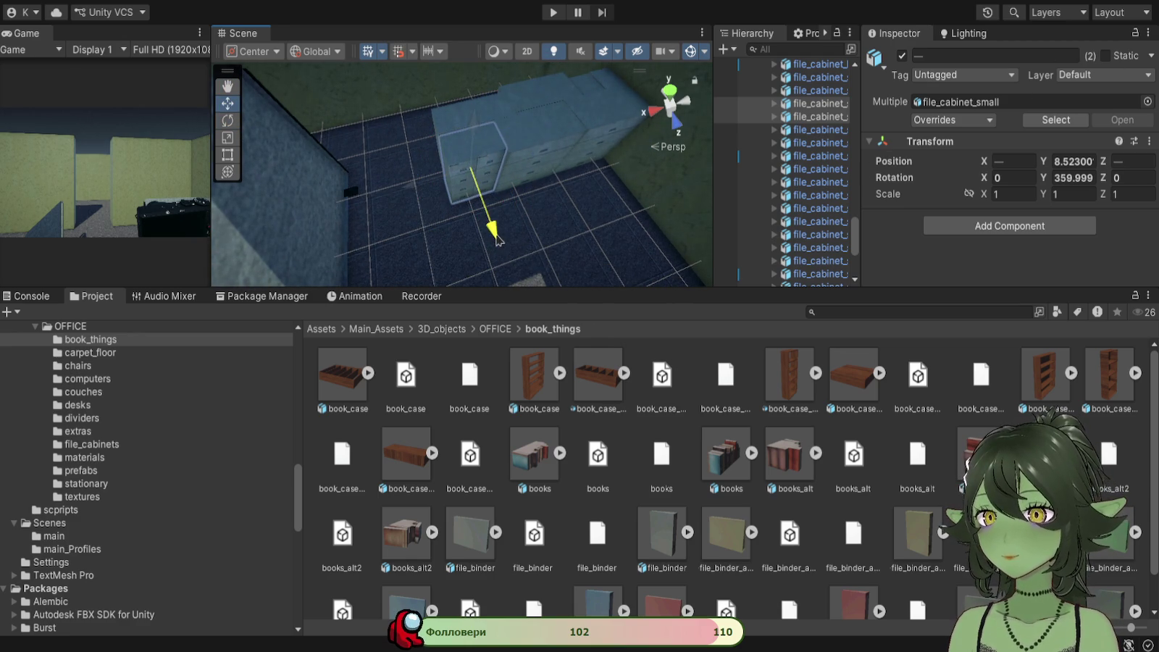
mouse_move(563, 215)
left_mouse_down()
mouse_move(606, 207)
mouse_move(345, 198)
mouse_move(404, 160)
mouse_move(578, 194)
mouse_move(507, 152)
mouse_move(461, 197)
left_mouse_up()
Step: Delete another file cabinet through the Hierarchy list
left_click(500, 145)
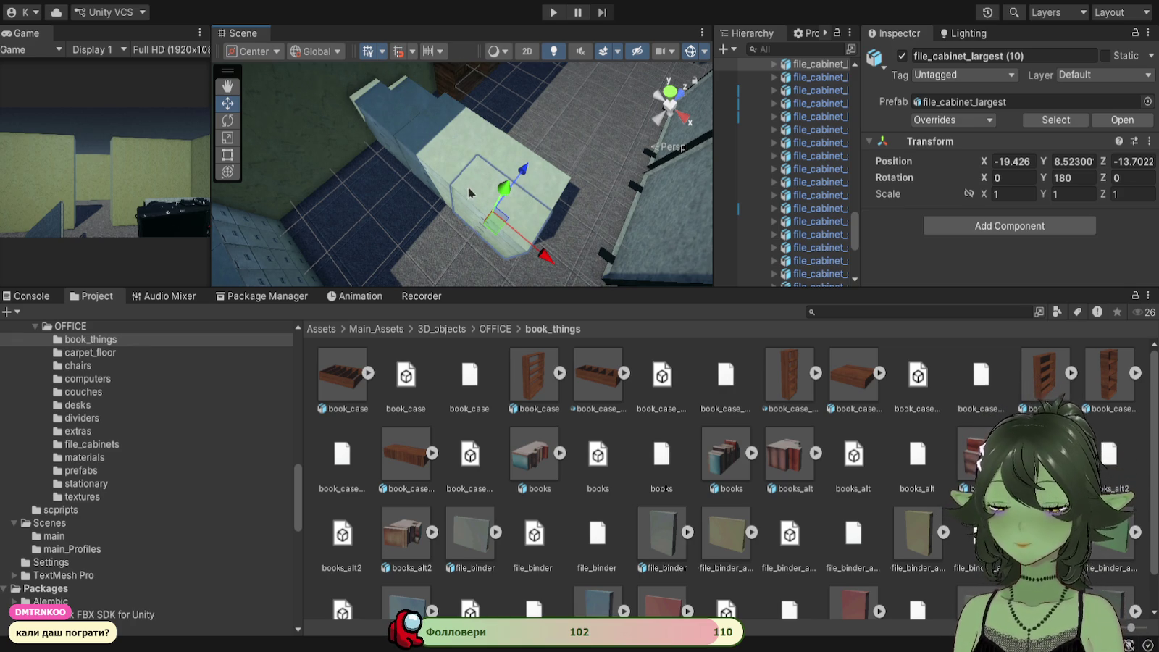
mouse_move(410, 203)
left_mouse_down()
mouse_move(457, 181)
mouse_move(536, 175)
left_mouse_up()
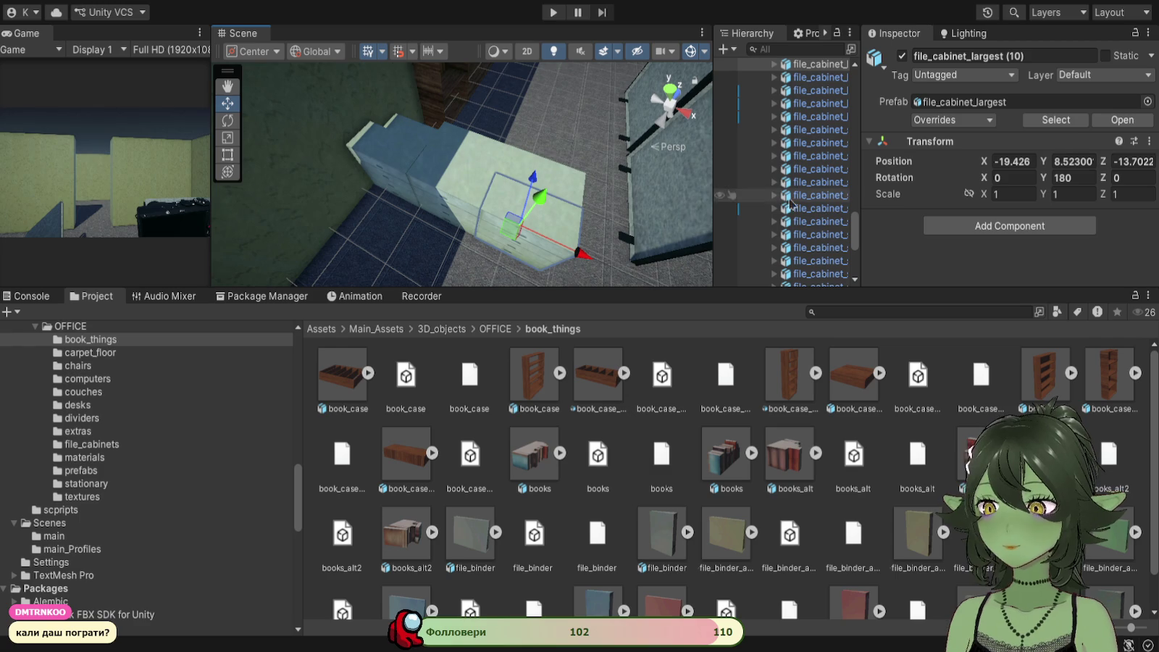
left_click(794, 164)
key("Delete")
left_click_drag(595, 223, 360, 181)
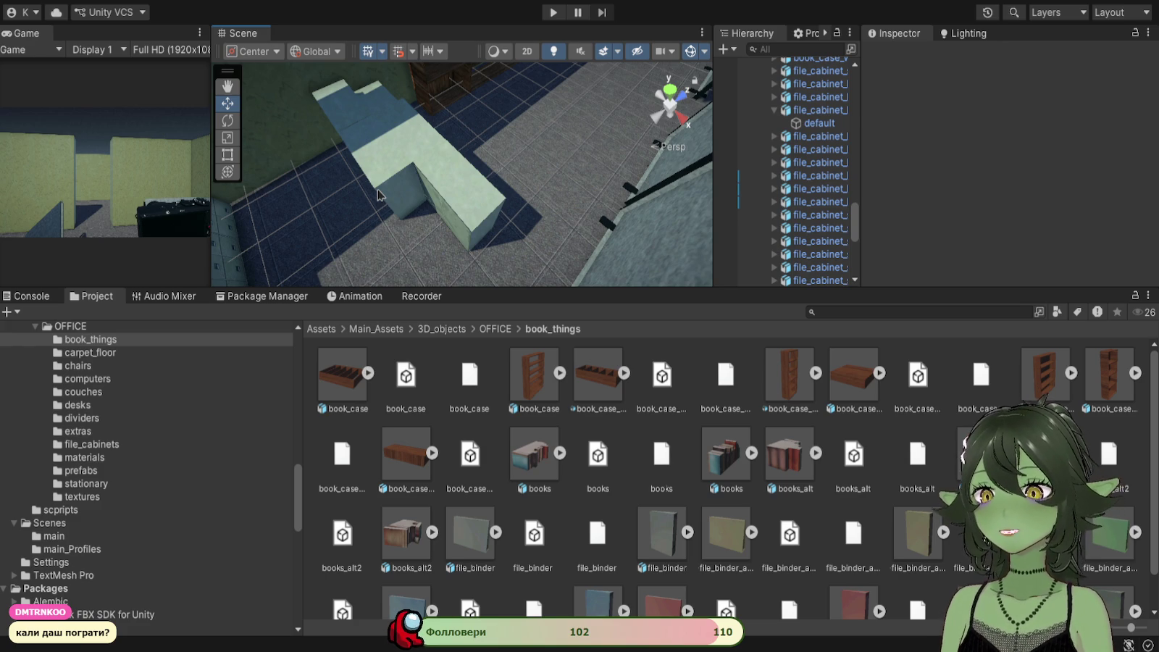
Step: Delete file_cabinet_largest (11) from the scene
left_click(464, 184)
left_click(796, 164)
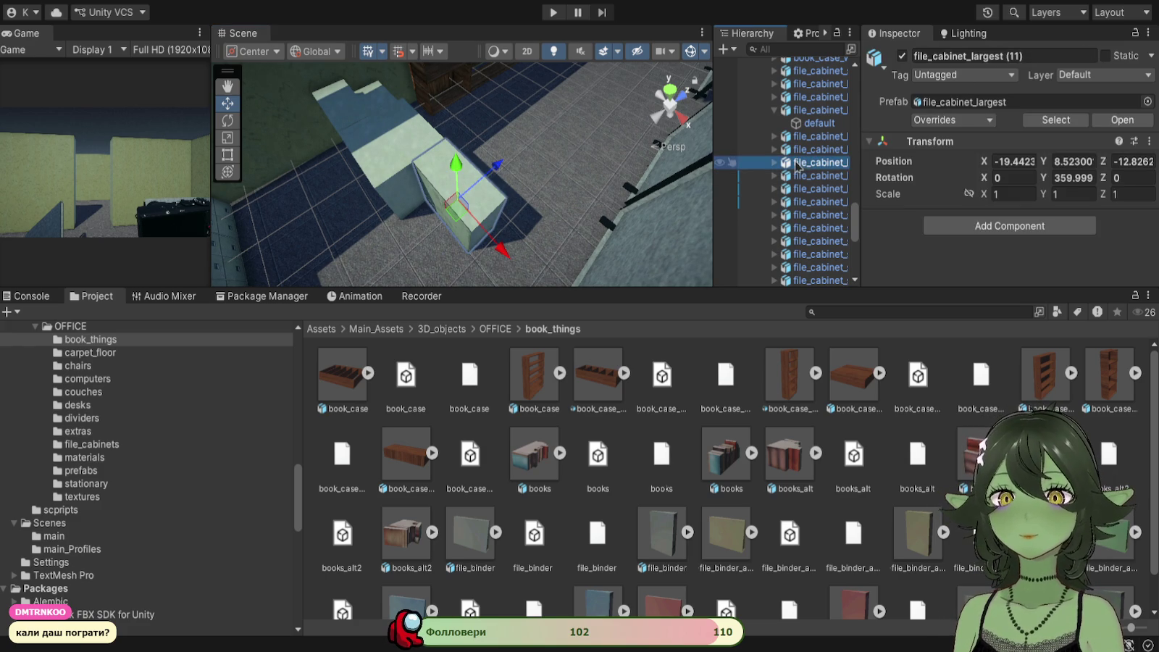
key("Delete")
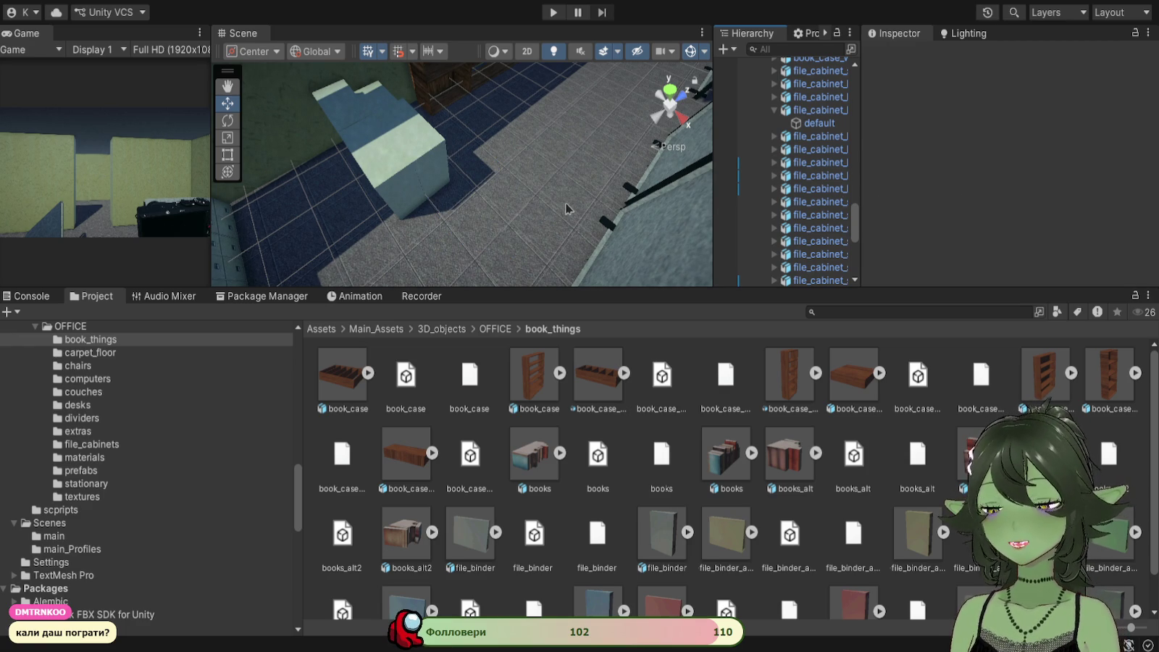
mouse_move(508, 224)
left_mouse_down()
mouse_move(580, 178)
mouse_move(512, 241)
mouse_move(544, 230)
mouse_move(413, 206)
left_mouse_up()
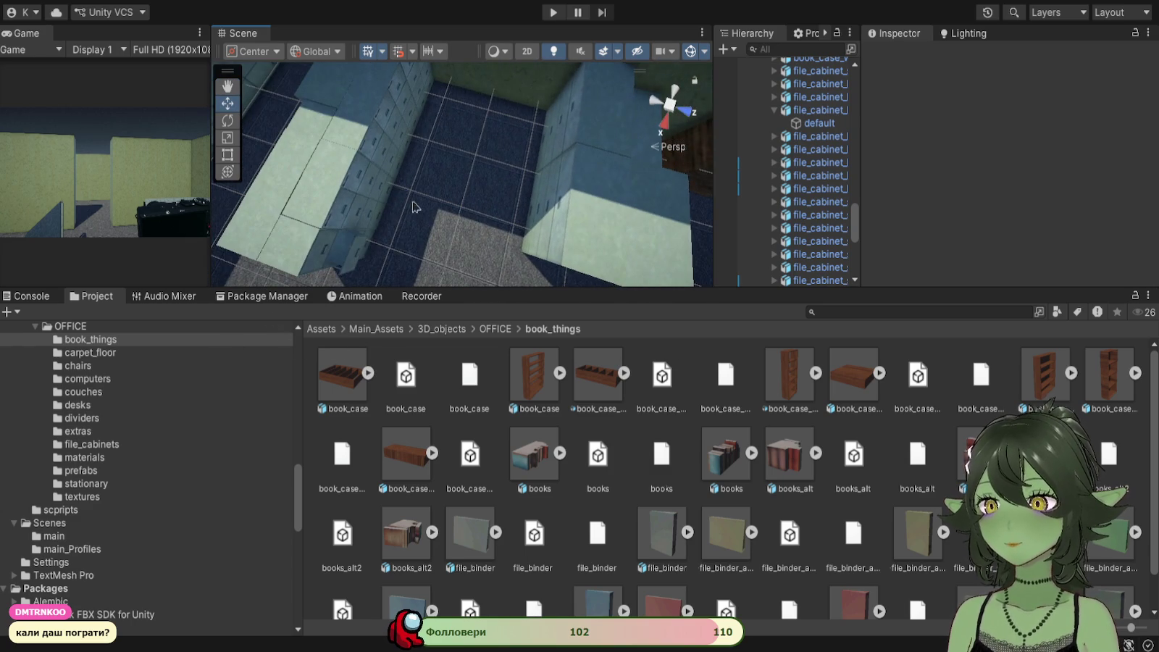
Step: Frame two small cabinets, then slide a large file cabinet down into place
left_click(352, 178)
mouse_move(414, 228)
left_mouse_down()
mouse_move(434, 239)
mouse_move(403, 217)
left_mouse_up()
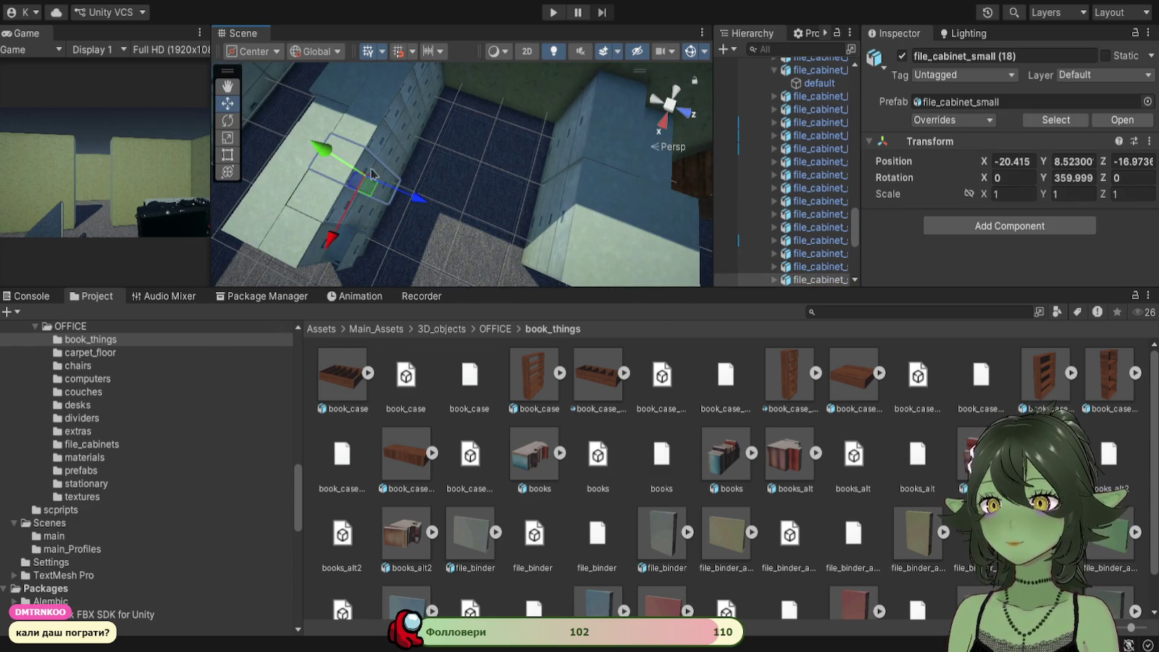
left_click(337, 203)
left_click(375, 145)
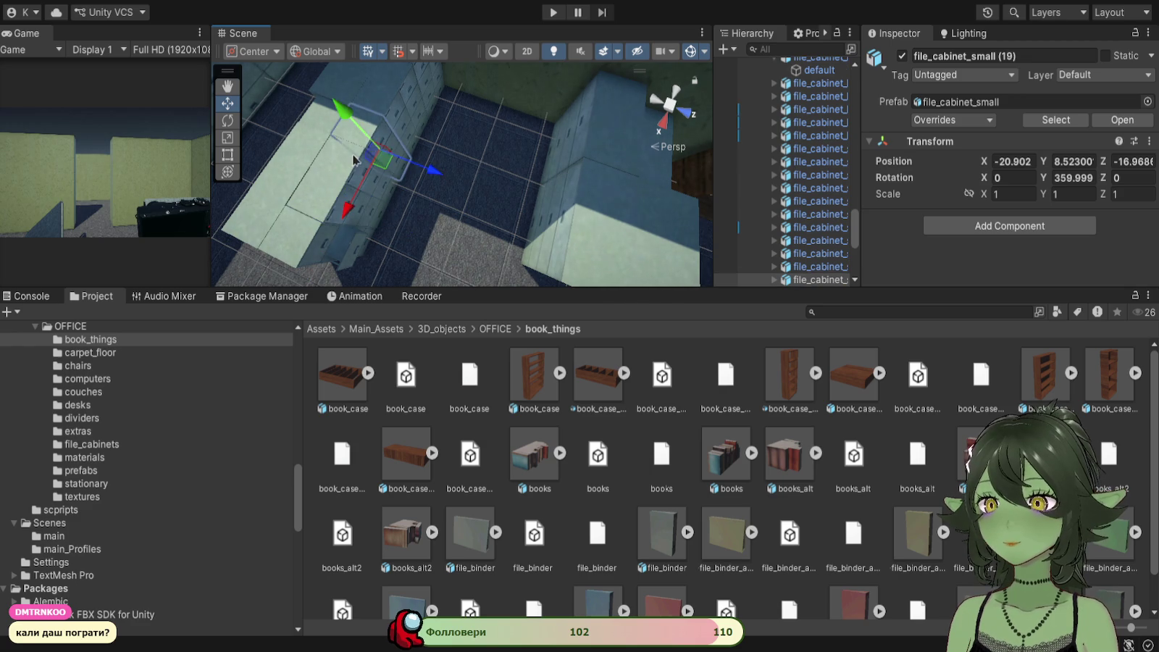
left_click(354, 160, "shift")
key("f")
mouse_move(637, 210)
left_mouse_down()
mouse_move(670, 226)
mouse_move(633, 161)
left_mouse_up()
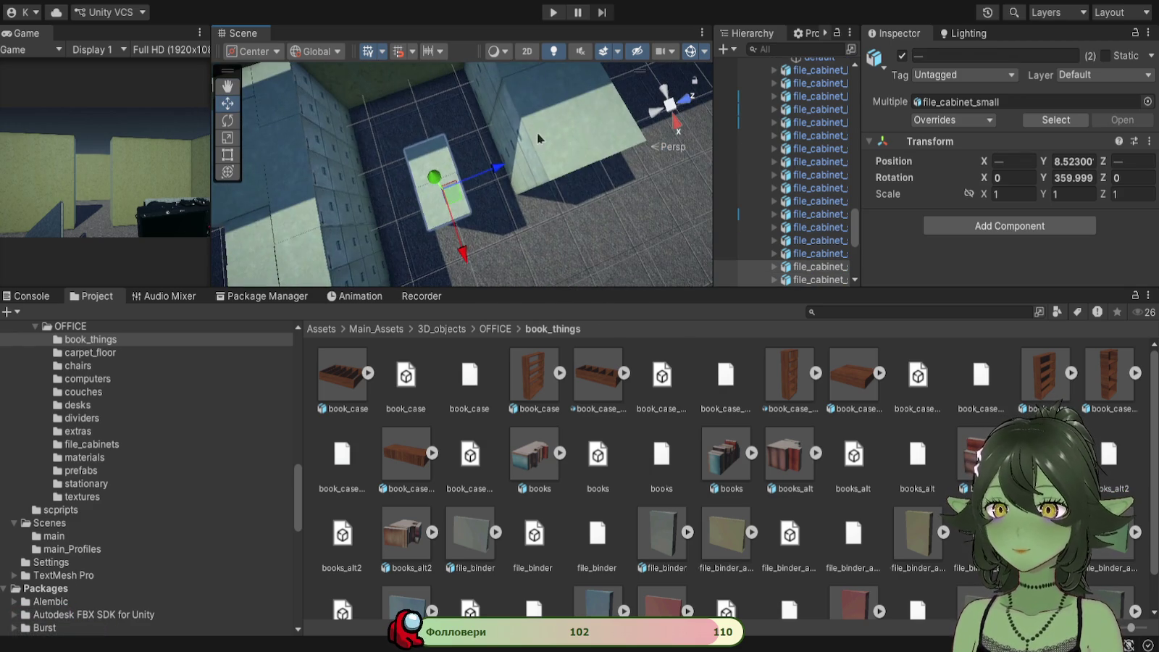
left_click(543, 148)
left_click_drag(546, 156, 548, 232)
Step: Rotate the pair of small cabinets 180° to face the opposite way
left_click(423, 171)
left_click(459, 208, "shift")
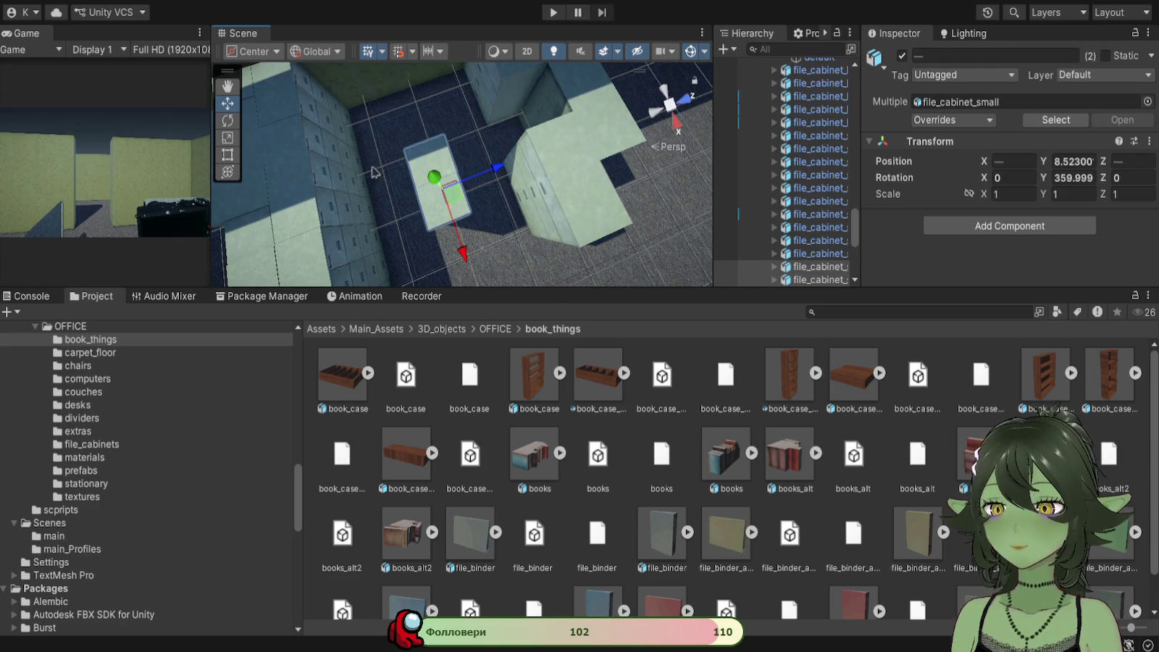
left_click(227, 120)
mouse_move(493, 236)
left_mouse_down()
mouse_move(379, 239)
mouse_move(281, 189)
mouse_move(1066, 84)
mouse_move(992, 87)
left_mouse_up()
mouse_move(518, 223)
left_mouse_down()
mouse_move(448, 237)
mouse_move(340, 228)
left_mouse_up()
left_click(227, 103)
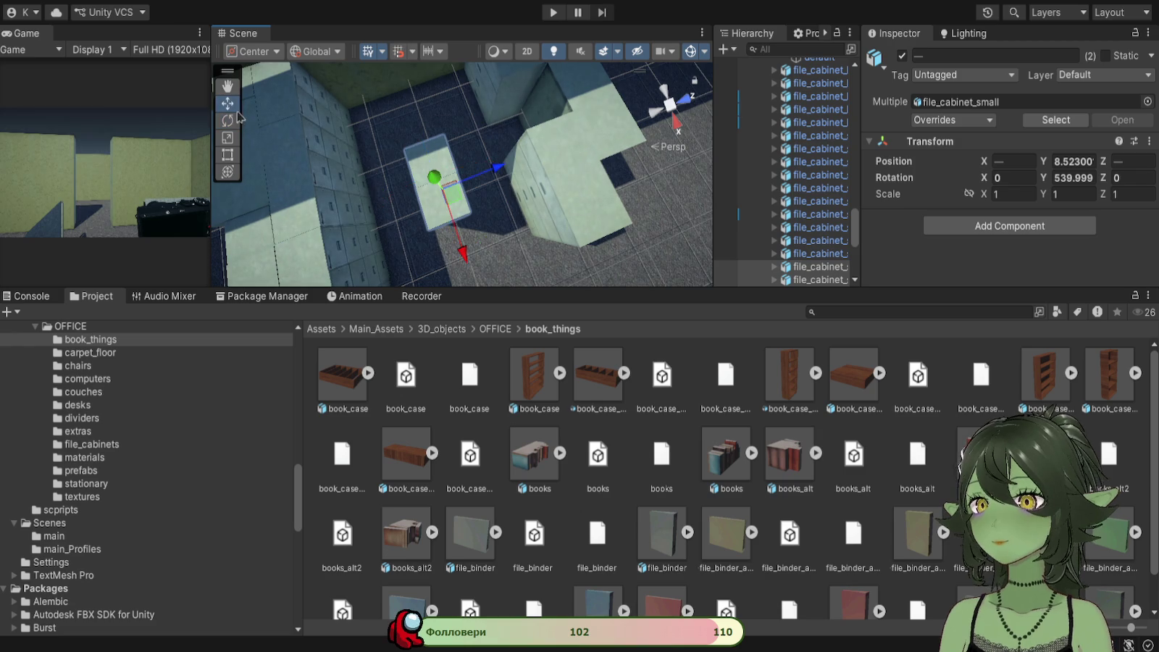
Step: Slide the two small cabinets and file_cabinet_largest (9) along X, to X -19.88
mouse_move(464, 188)
left_mouse_down()
mouse_move(611, 149)
mouse_move(572, 152)
left_mouse_up()
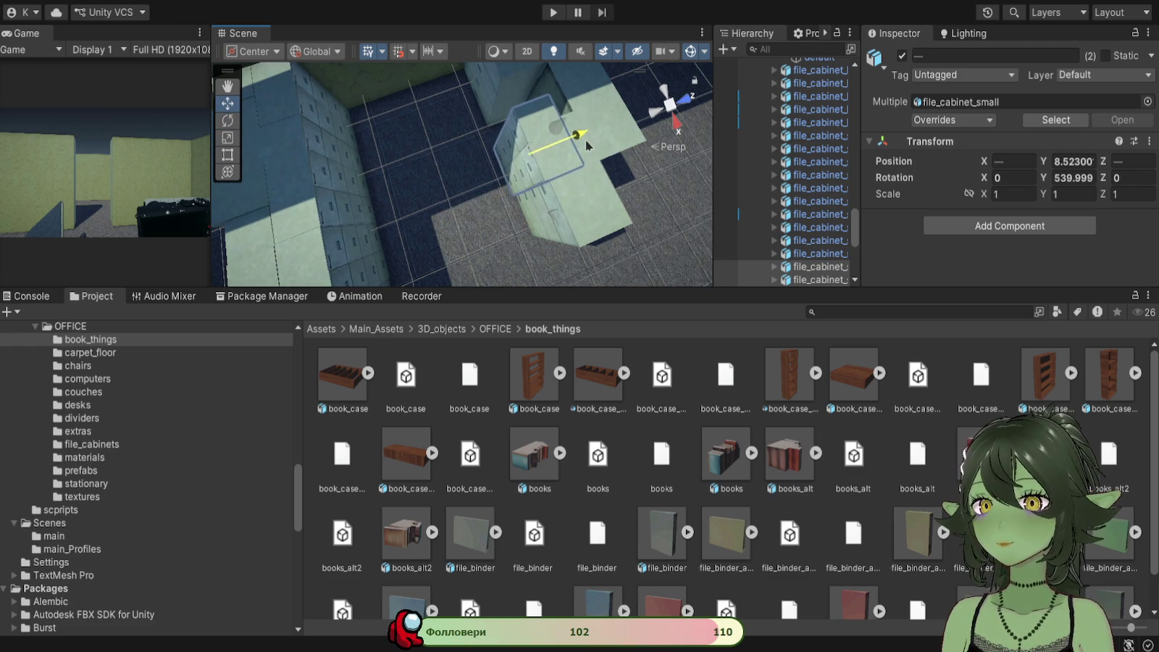
left_click(550, 199)
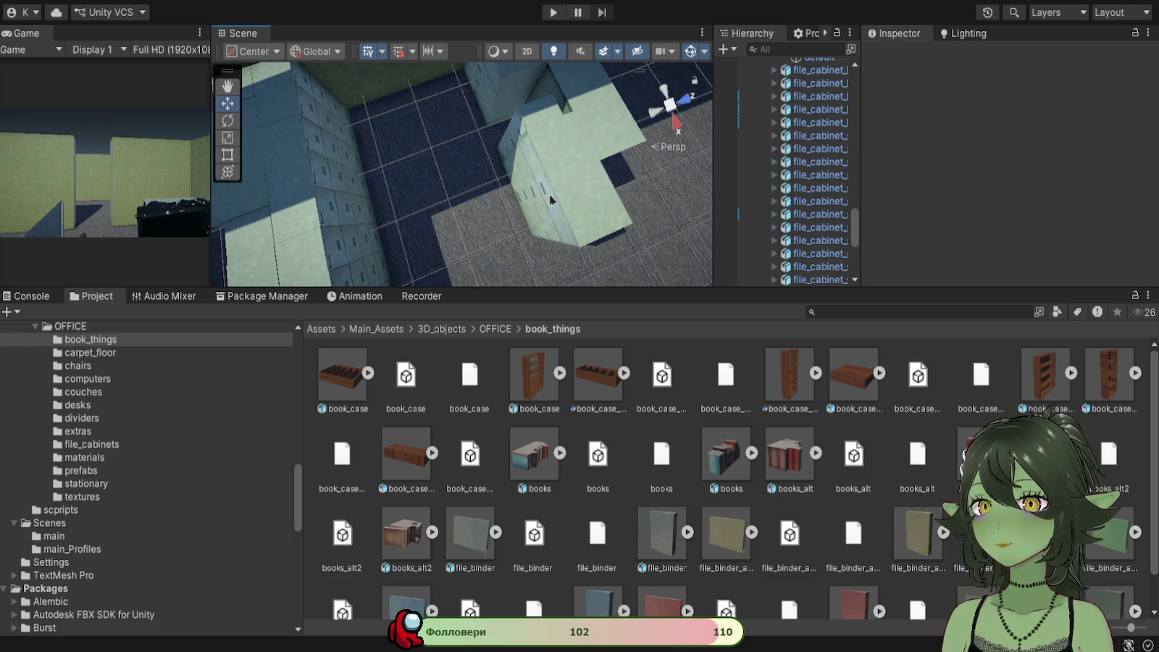
left_click(527, 115)
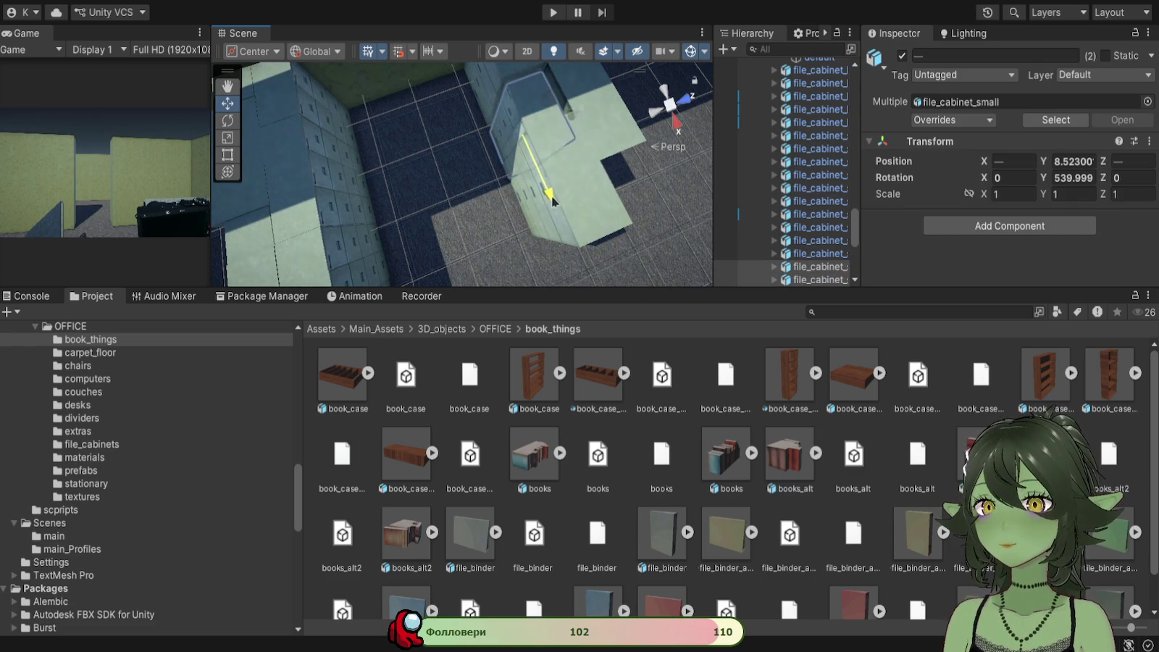
left_click_drag(550, 194, 578, 108)
left_click(600, 206)
mouse_move(580, 261)
left_mouse_down()
mouse_move(602, 291)
mouse_move(589, 258)
mouse_move(385, 174)
mouse_move(485, 162)
mouse_move(461, 203)
mouse_move(534, 196)
left_mouse_up()
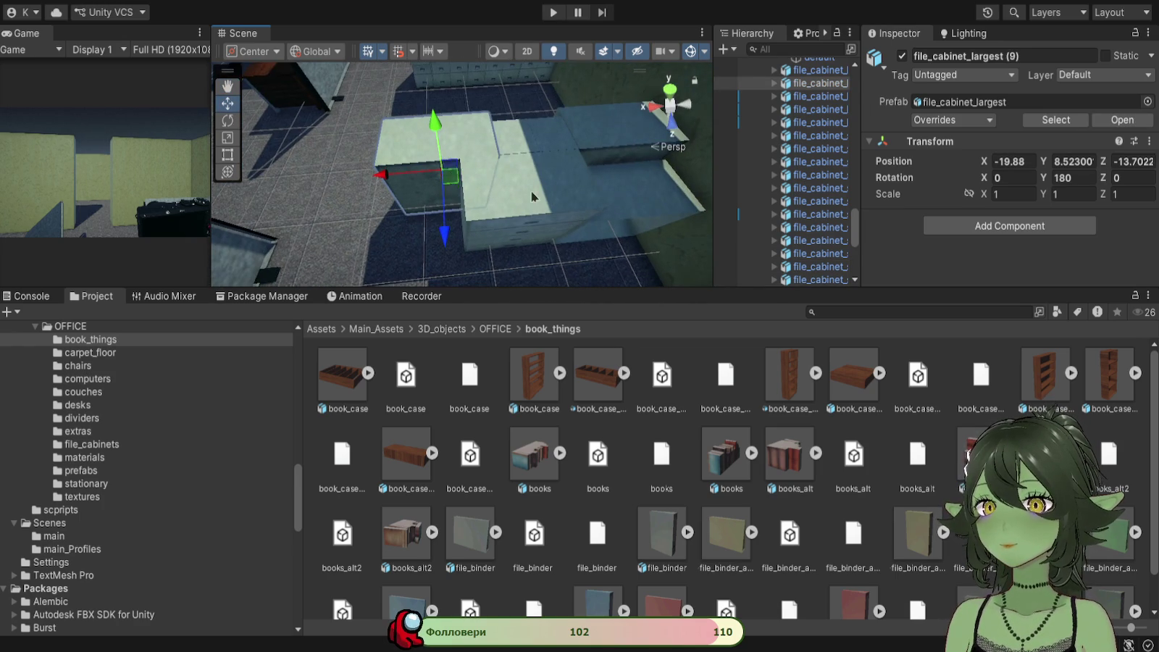
Step: Move file_cabinet_largest (2) along X to -19.92 and return the Project window to Assets
left_click(545, 202)
mouse_move(454, 227)
left_mouse_down()
mouse_move(389, 233)
mouse_move(413, 143)
left_mouse_up()
scroll(673, 434, "down", 2)
scroll(665, 459, "up", 2)
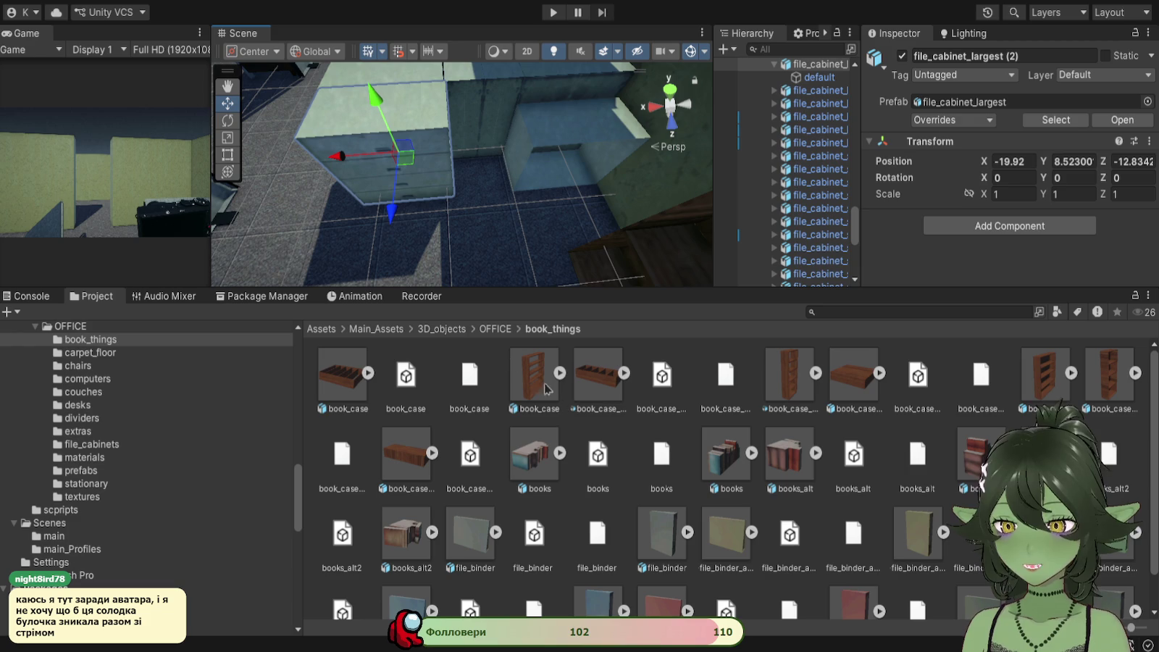
left_click(323, 329)
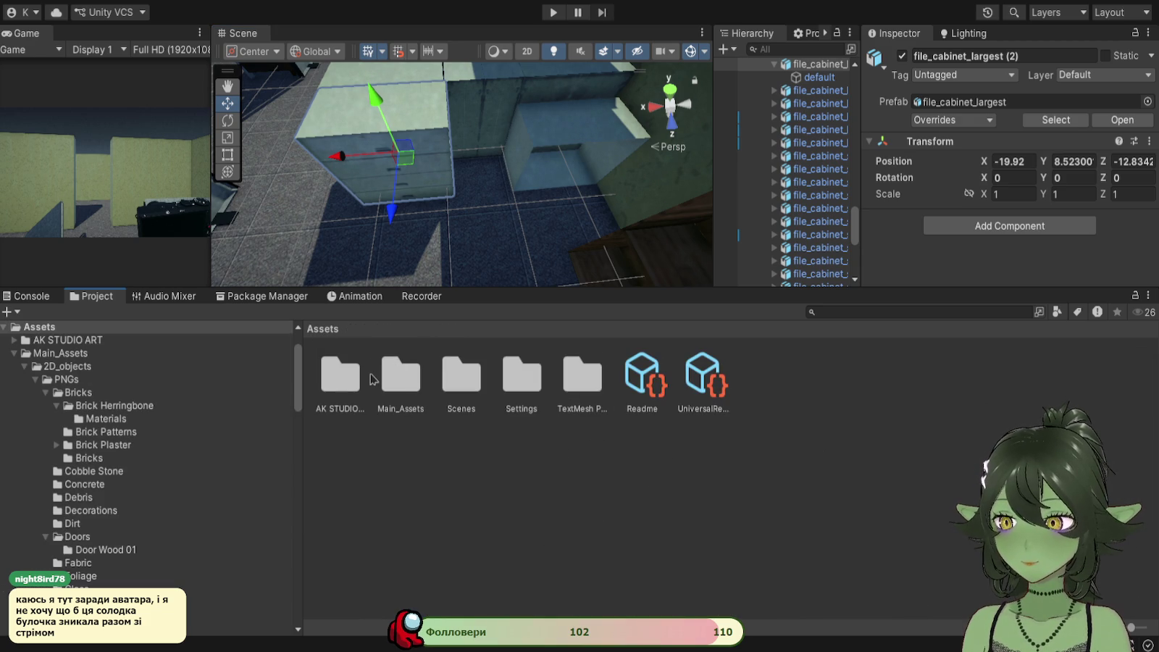
Step: Browse Main_Assets > 3D_objects > OFFICE, checking the book_things, couches and dividers folders
double_click(400, 384)
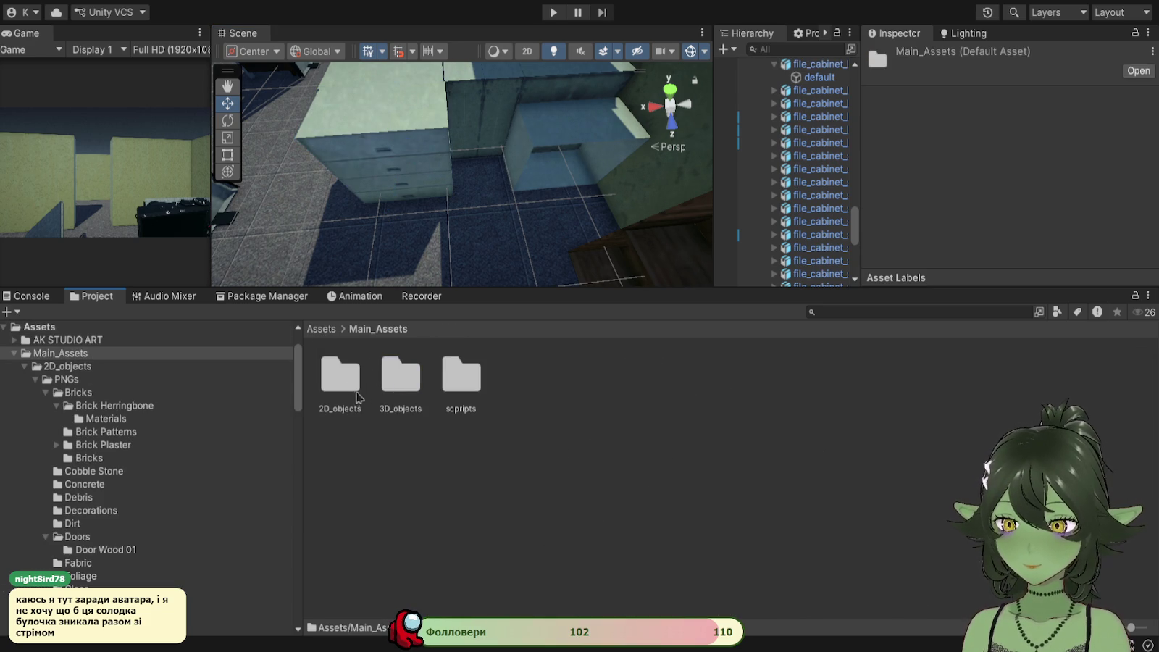
double_click(391, 380)
double_click(391, 384)
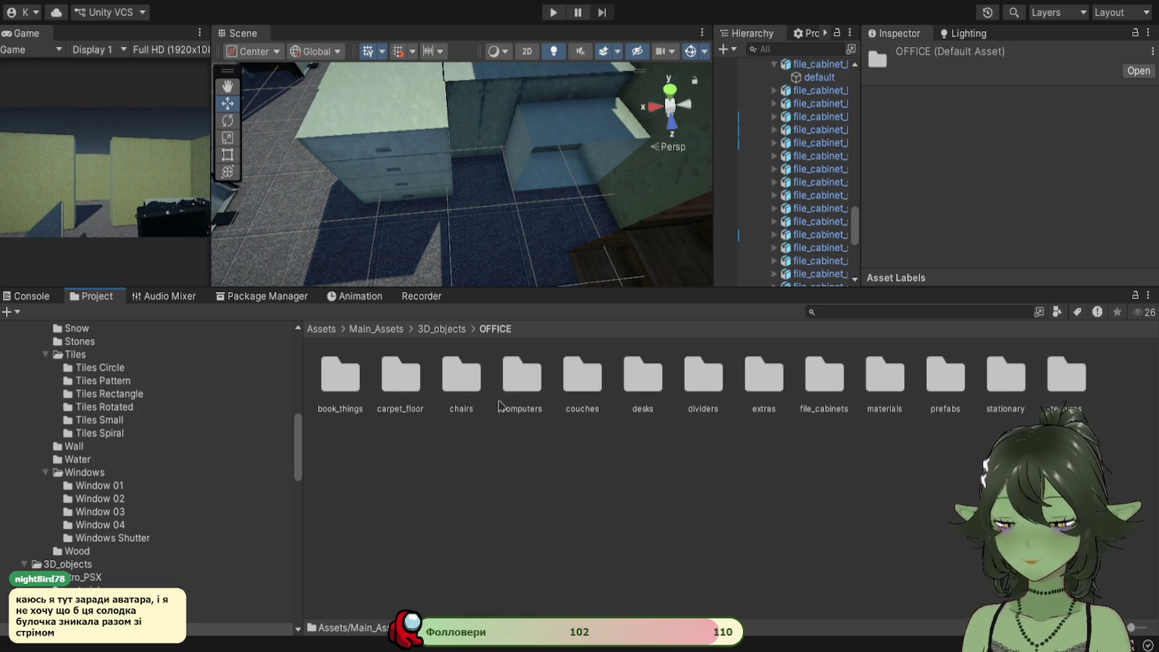
double_click(340, 381)
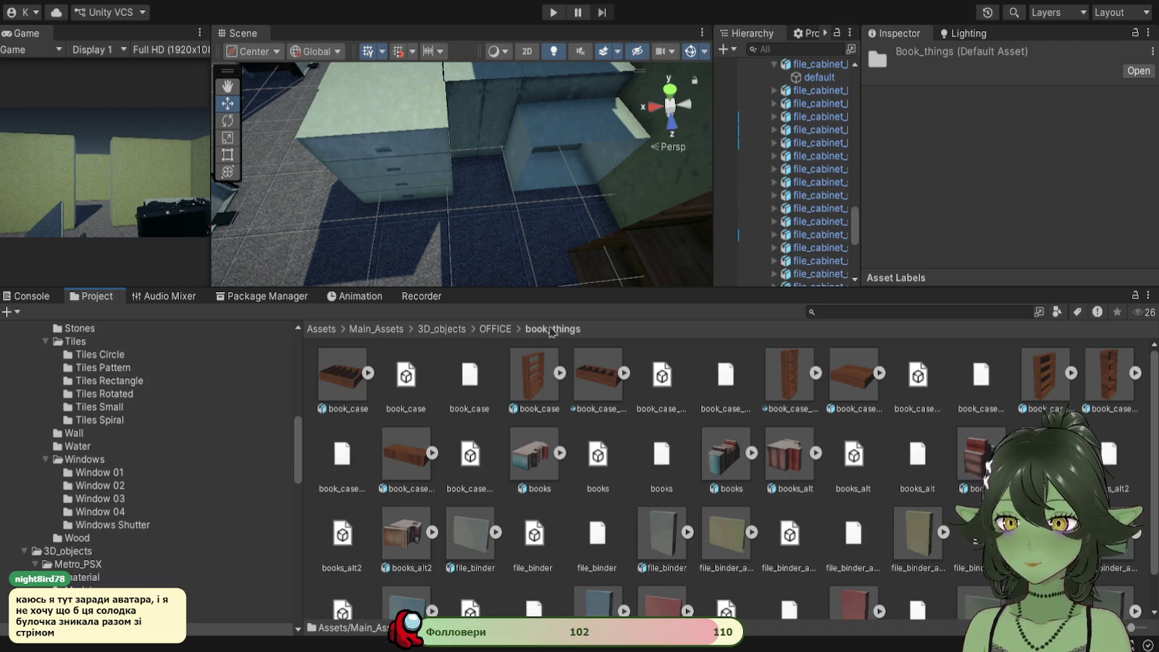
left_click(488, 329)
double_click(583, 377)
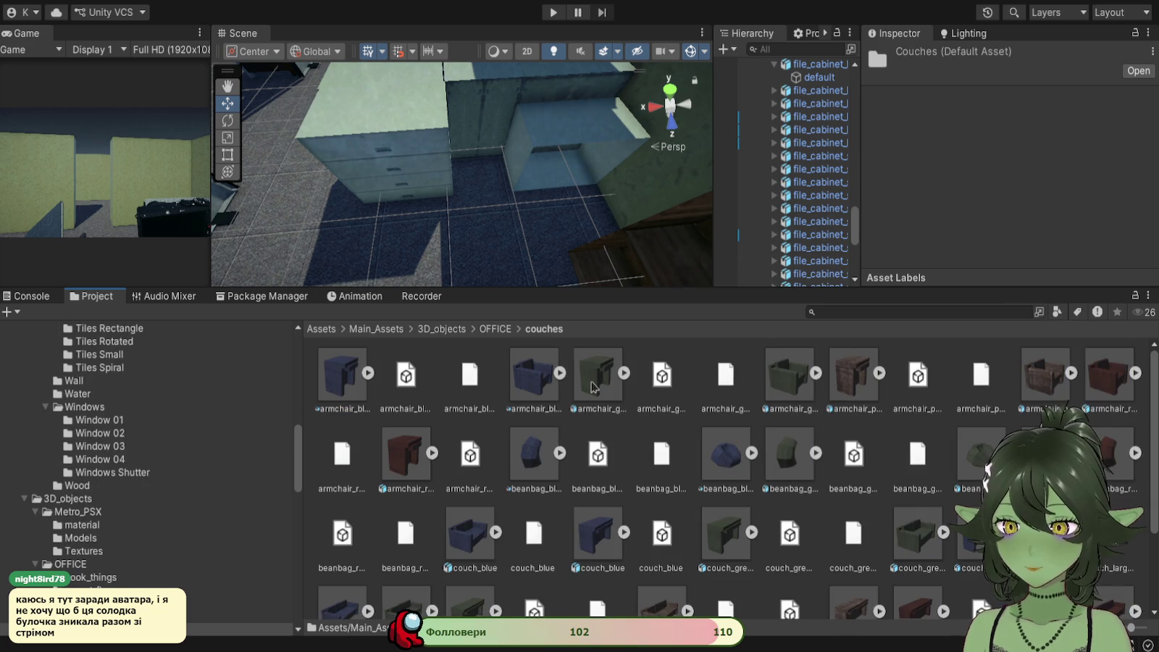
left_click(499, 333)
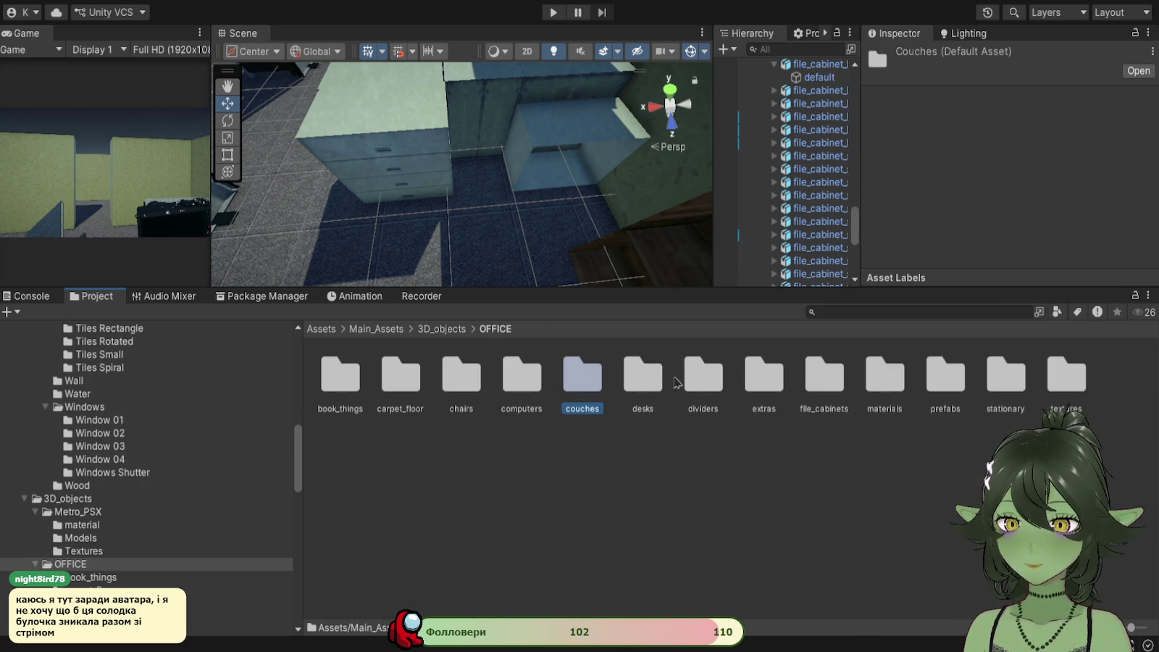
mouse_move(512, 239)
left_mouse_down()
mouse_move(530, 187)
mouse_move(533, 312)
left_mouse_up()
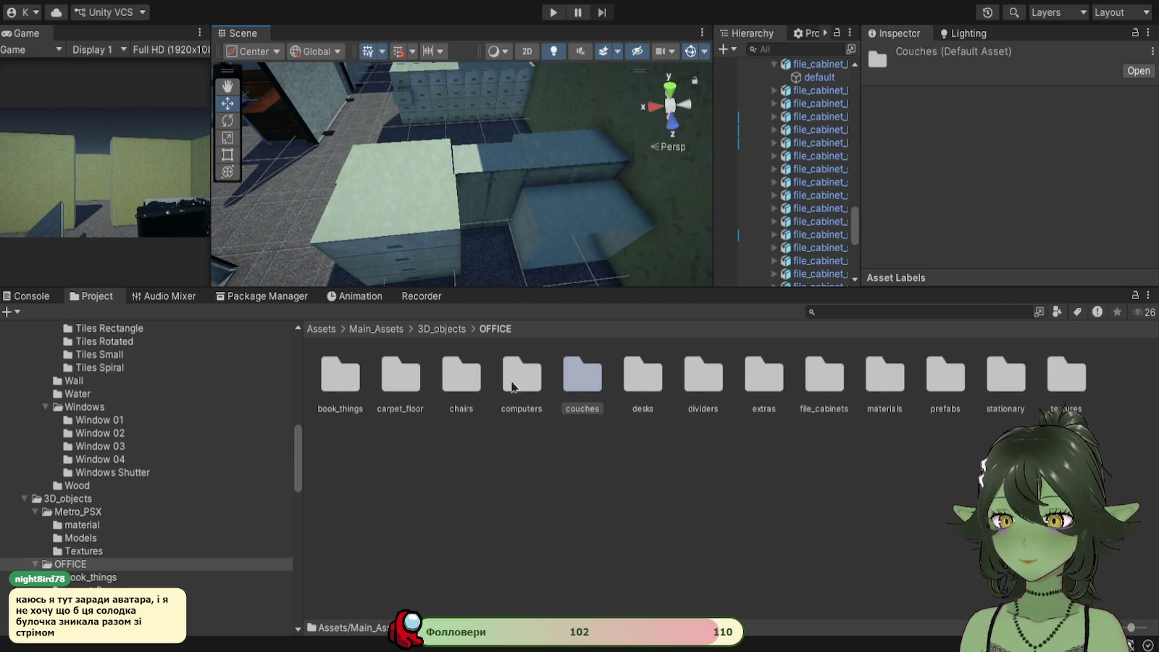
double_click(693, 378)
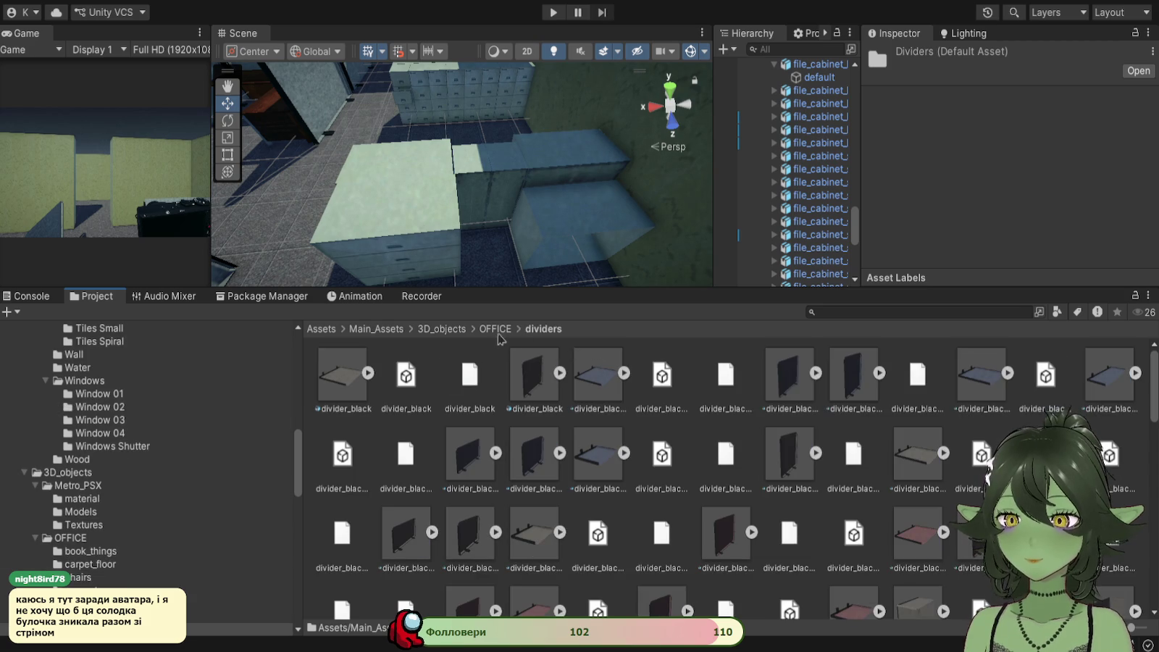
left_click(498, 331)
Step: Drag file_cabinet_large_open from the file_cabinets folder into the scene beside the cabinets
double_click(838, 388)
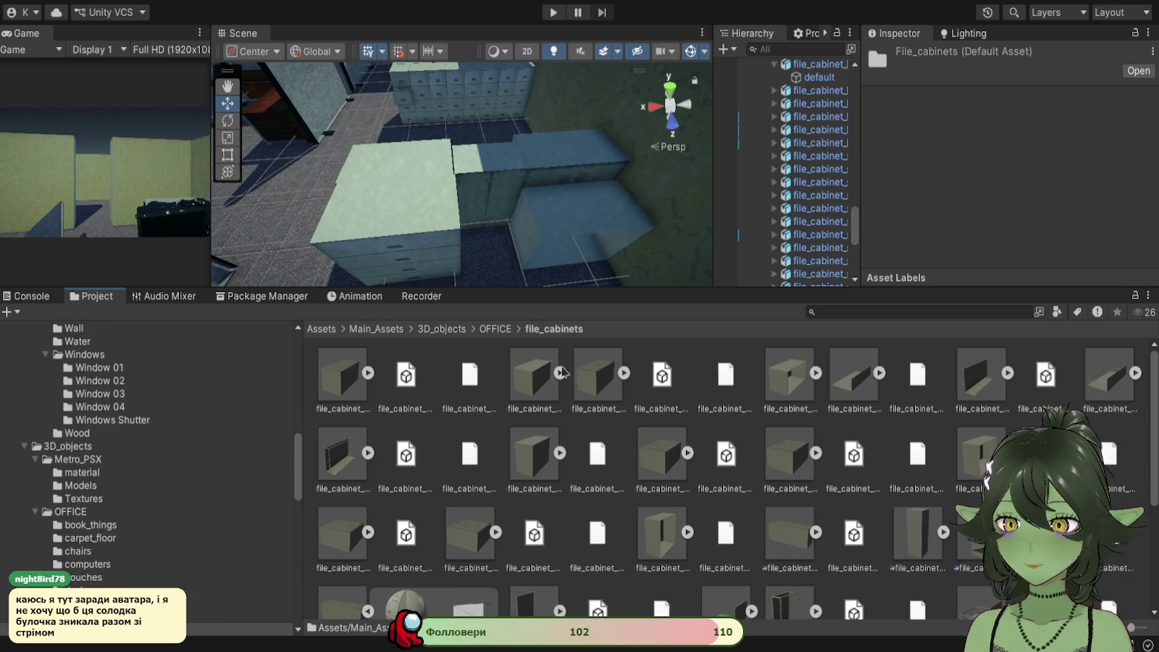
scroll(703, 437, "down", 1)
scroll(704, 437, "up", 1)
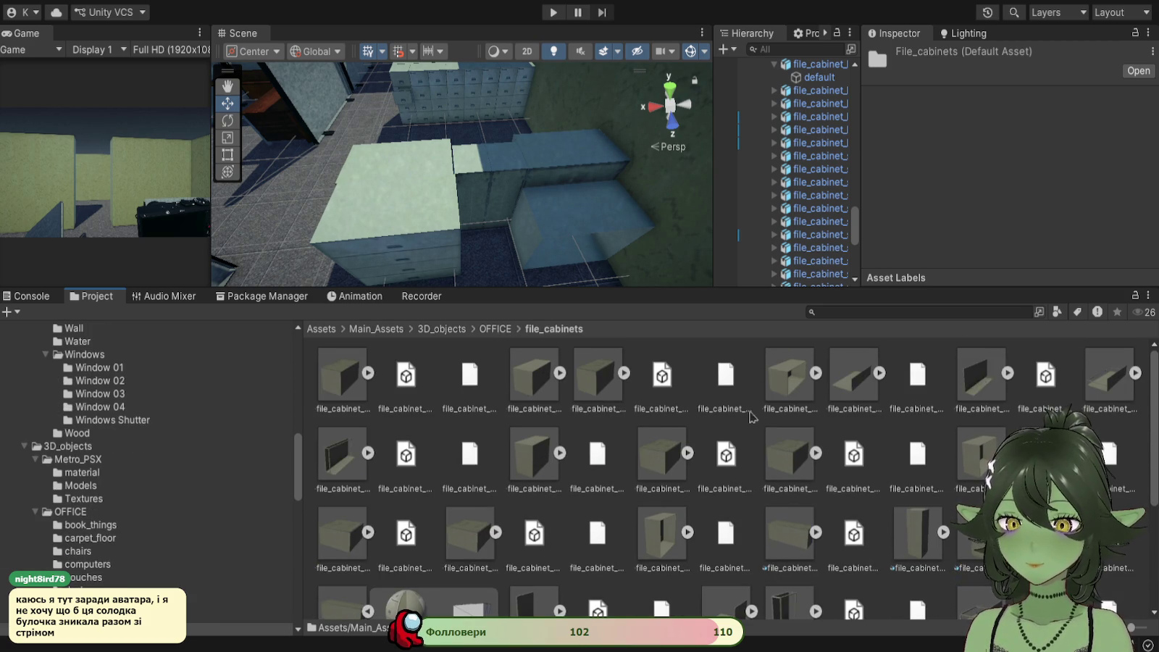
mouse_move(789, 375)
left_mouse_down()
mouse_move(767, 347)
mouse_move(492, 257)
mouse_move(492, 246)
mouse_move(482, 257)
left_mouse_up()
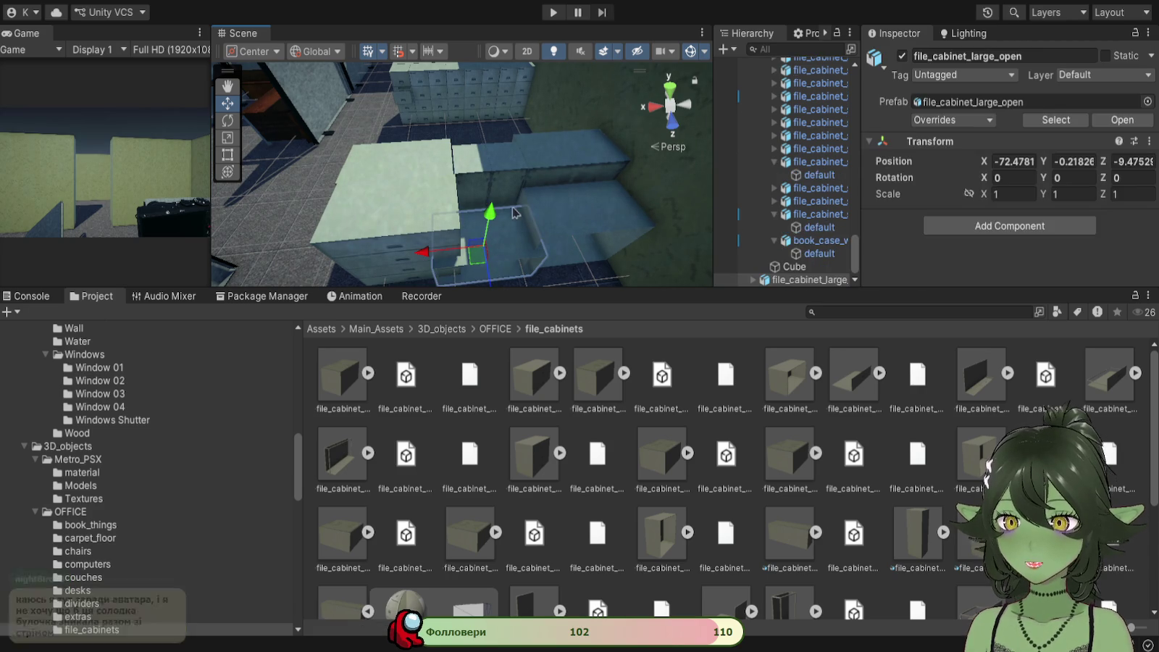
Step: Rotate the open large file cabinet to 90 degrees on Z
left_click(228, 120)
left_click_drag(454, 222, 638, 233)
scroll(449, 181, "up", 1)
Step: Raise the rotated cabinet to Y 0.53 and slide it sideways along X
left_click(229, 105)
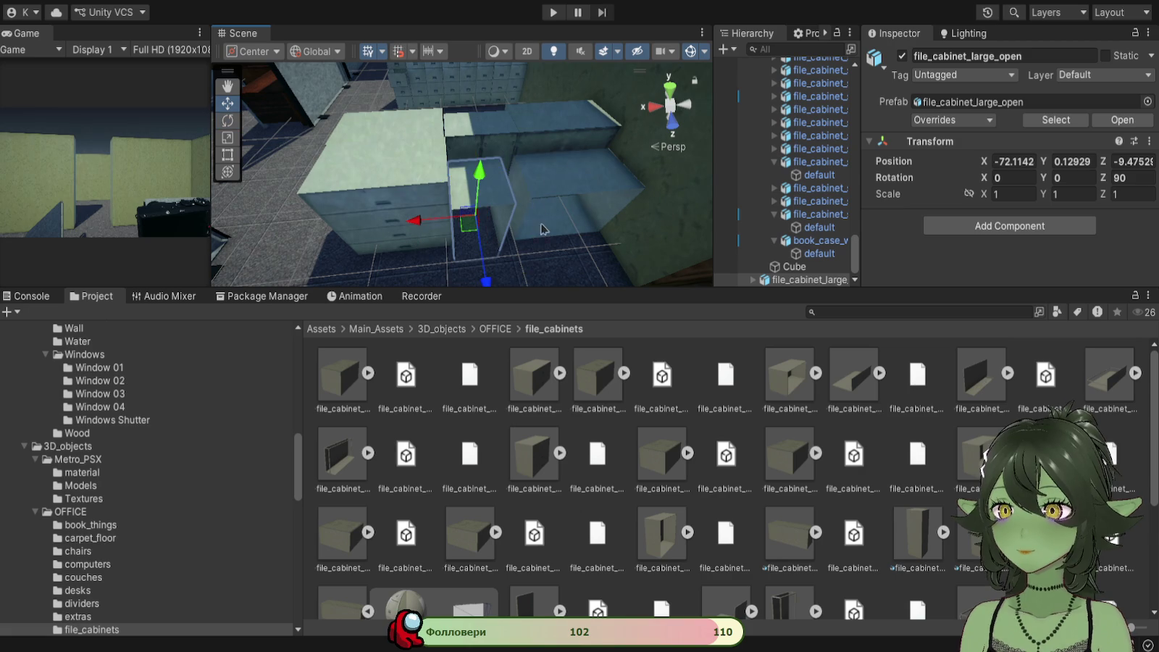
left_click_drag(479, 181, 481, 149)
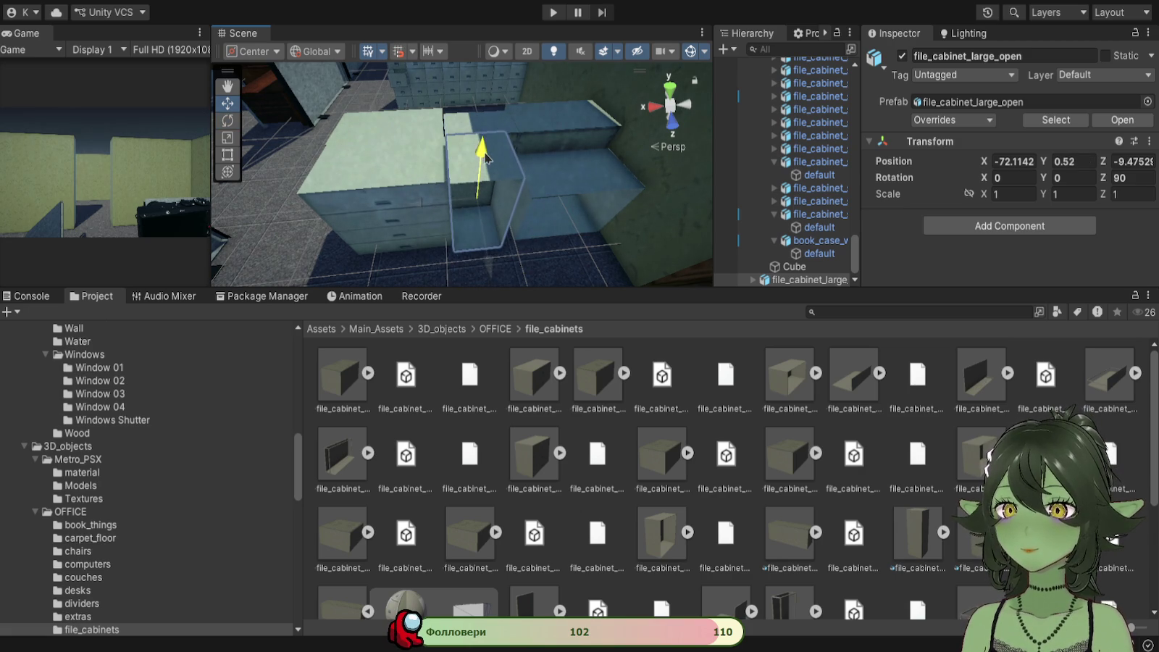
key("f")
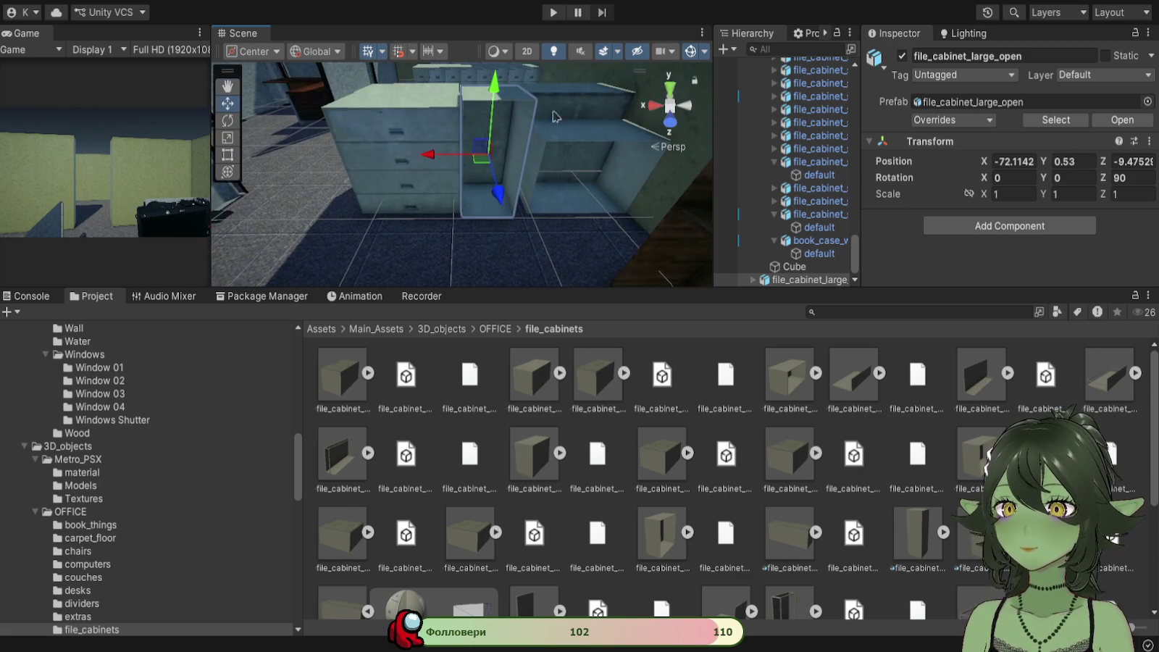
mouse_move(423, 157)
left_mouse_down()
mouse_move(587, 219)
mouse_move(478, 229)
left_mouse_up()
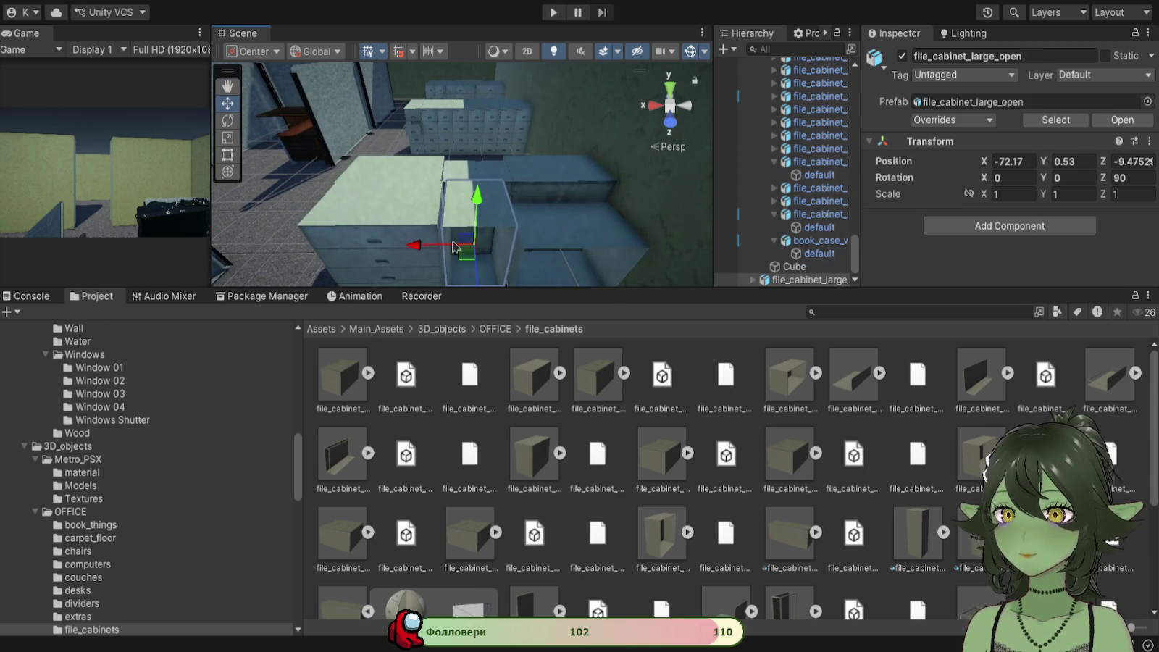
Step: Nudge the open cabinet along X to line it up with the neighbouring larger cabinet
left_click(577, 239)
mouse_move(577, 239)
left_mouse_down()
mouse_move(464, 257)
mouse_move(449, 275)
left_mouse_up()
mouse_move(364, 226)
left_mouse_down()
mouse_move(540, 209)
mouse_move(461, 217)
left_mouse_up()
left_click(459, 218)
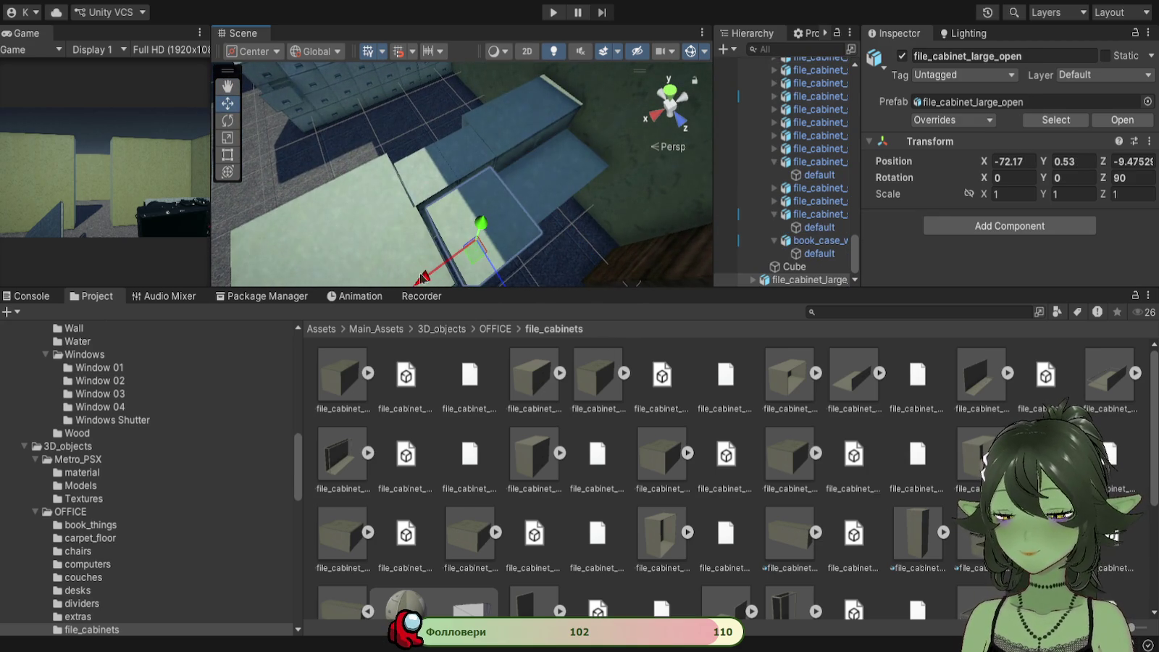
left_click_drag(422, 283, 425, 279)
mouse_move(442, 231)
left_mouse_down()
mouse_move(455, 197)
mouse_move(372, 241)
left_mouse_up()
Step: Slide the open cabinet along Z to -9.56, closing the gap against its neighbours
left_click(378, 250)
left_click(512, 168)
mouse_move(512, 168)
left_mouse_down()
mouse_move(447, 263)
mouse_move(470, 244)
mouse_move(415, 172)
mouse_move(581, 184)
left_mouse_up()
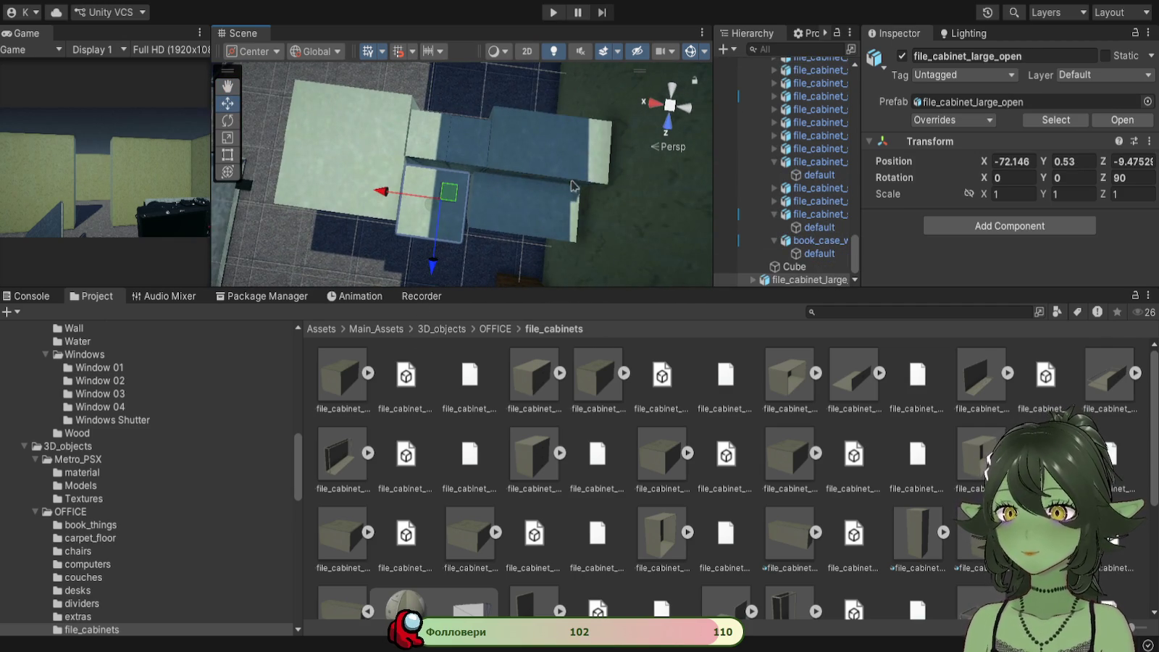
left_click_drag(432, 270, 434, 267)
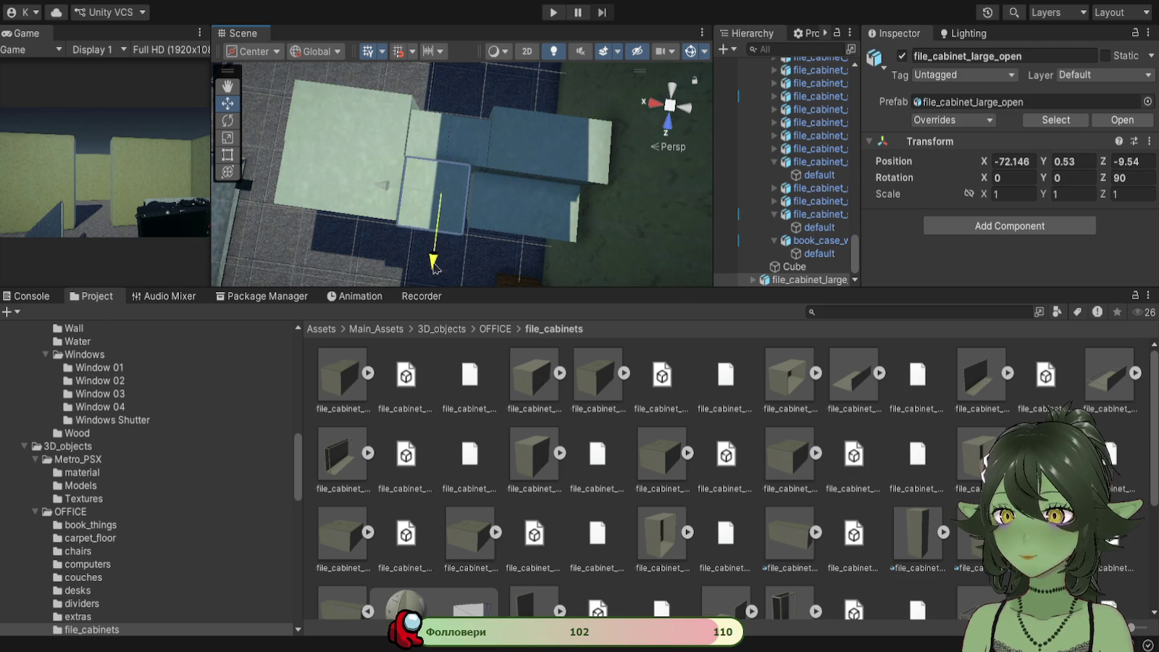
mouse_move(526, 232)
left_mouse_down()
mouse_move(471, 226)
mouse_move(358, 145)
mouse_move(667, 239)
mouse_move(613, 176)
mouse_move(595, 181)
left_mouse_up()
left_click(471, 228)
left_click(592, 181)
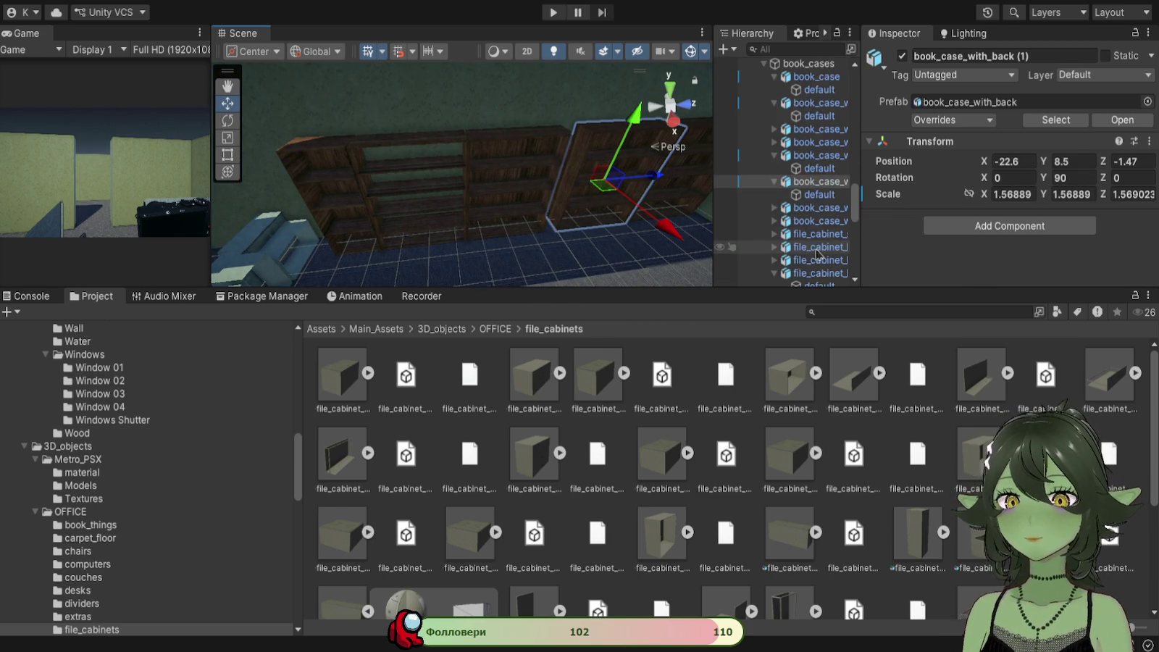
Step: Select the three bookcase sections and slide them right along the wall
left_click(564, 211)
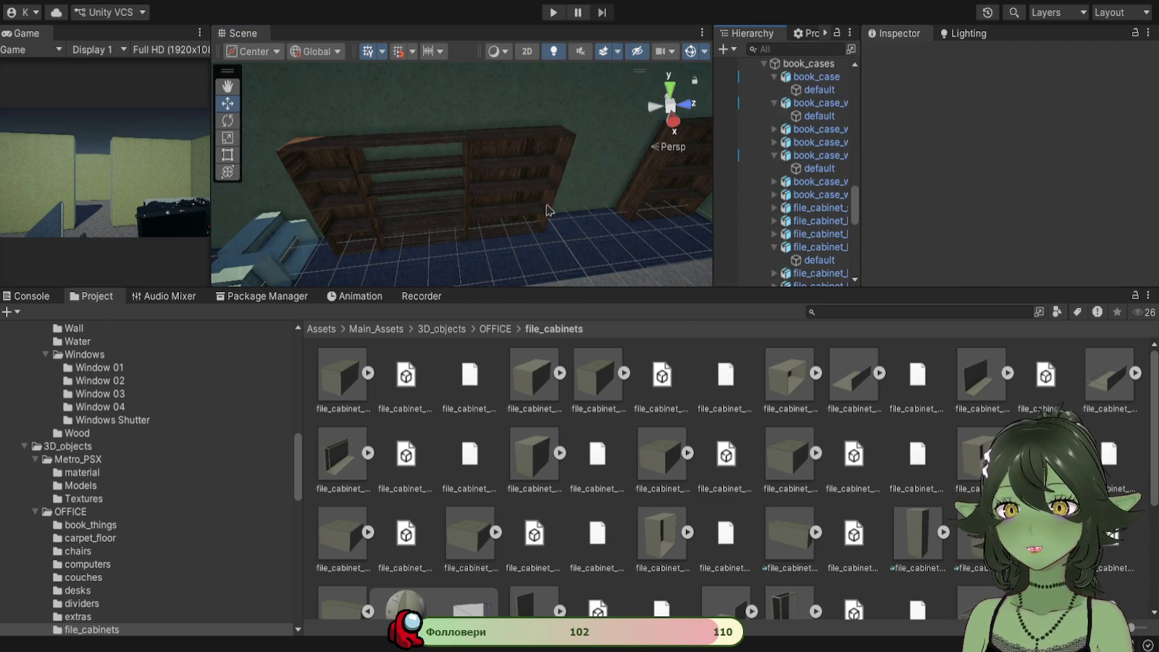
left_click(360, 193)
left_click(518, 190, "shift")
mouse_move(505, 194)
left_mouse_down()
mouse_move(540, 189)
mouse_move(522, 264)
mouse_move(435, 228)
mouse_move(453, 225)
mouse_move(452, 200)
mouse_move(521, 201)
left_mouse_up()
Step: Select two small file cabinets and shift them together into position
scroll(539, 190, "down", 3)
key("q")
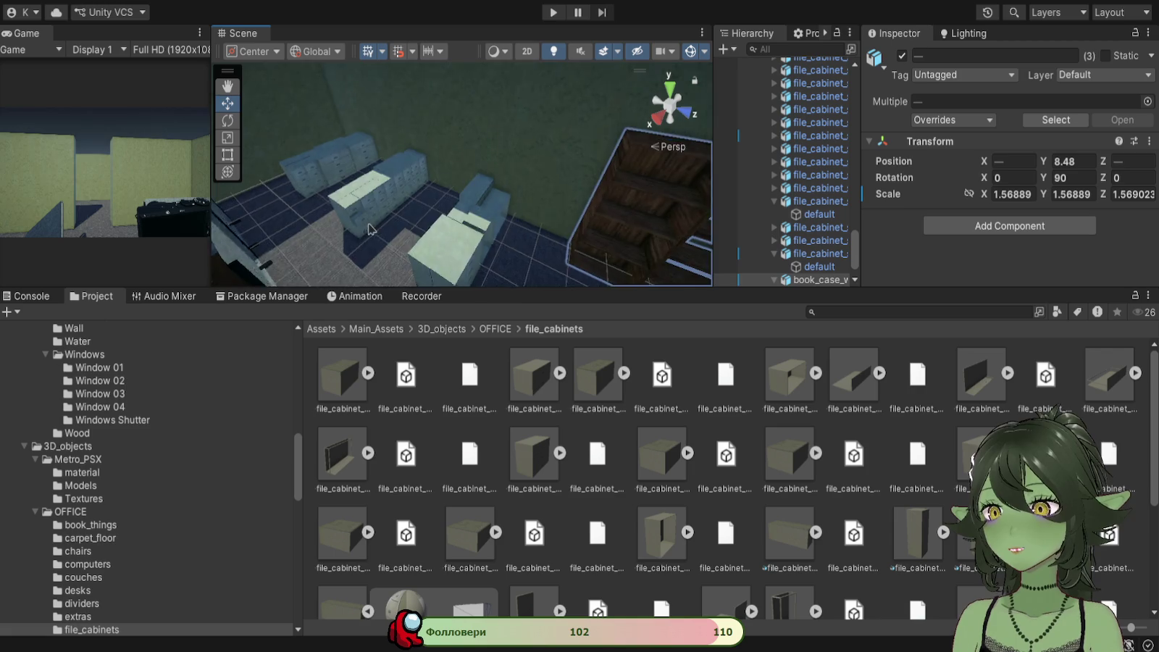
scroll(638, 230, "up", 3)
key("w")
left_click_drag(462, 179, 463, 134)
left_click_drag(488, 124, 456, 192)
left_click(447, 217)
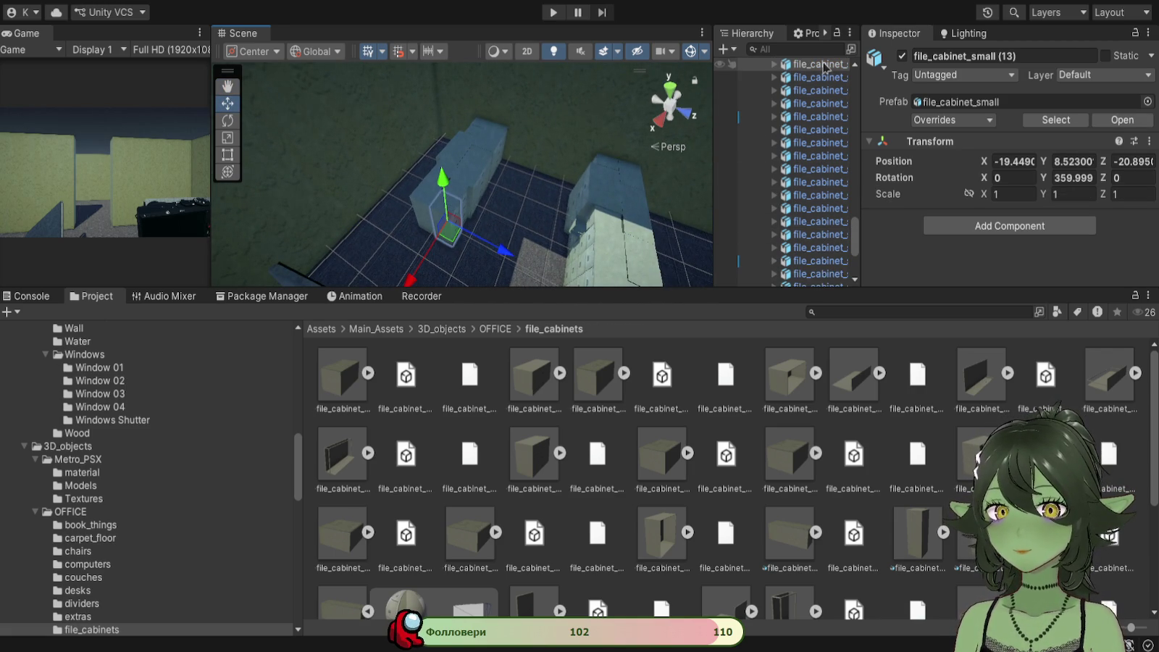
left_click_drag(558, 152, 544, 214)
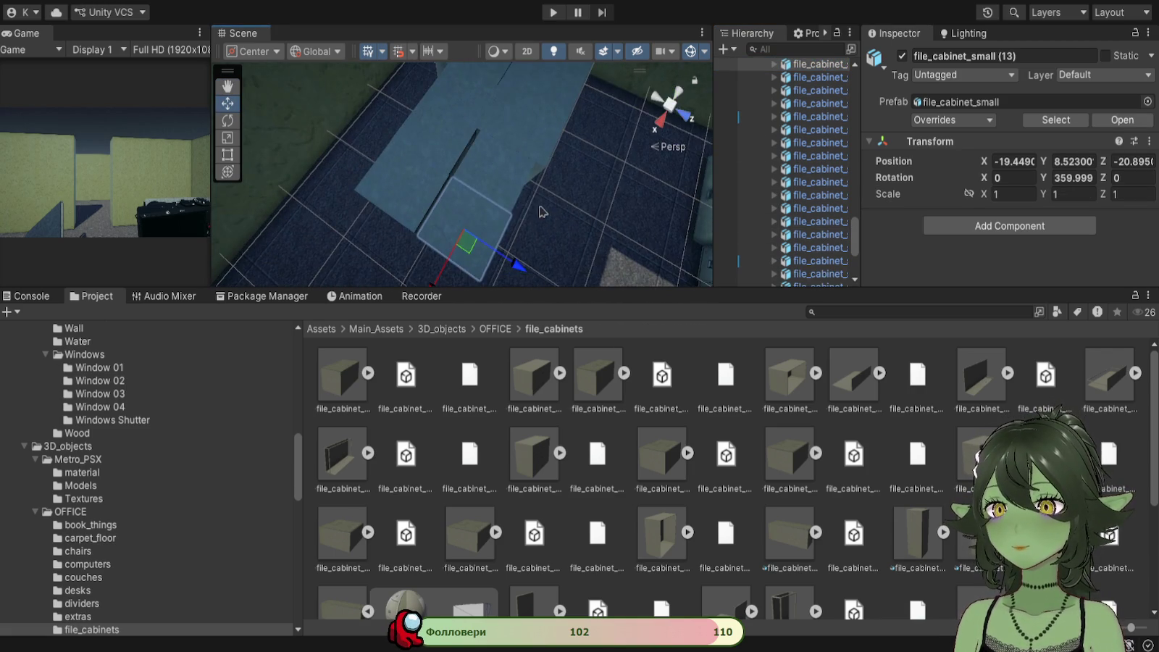
left_click(515, 187)
left_click(446, 223, "ctrl")
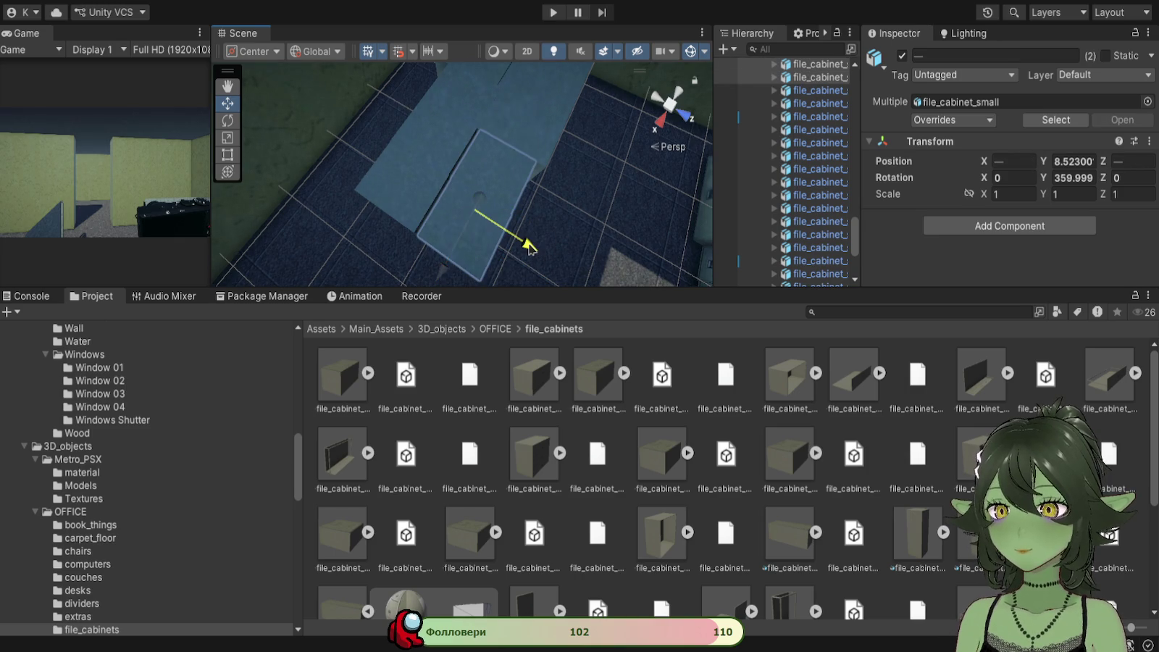
mouse_move(525, 246)
left_mouse_down()
mouse_move(519, 196)
mouse_move(504, 232)
mouse_move(483, 61)
mouse_move(500, 142)
left_mouse_up()
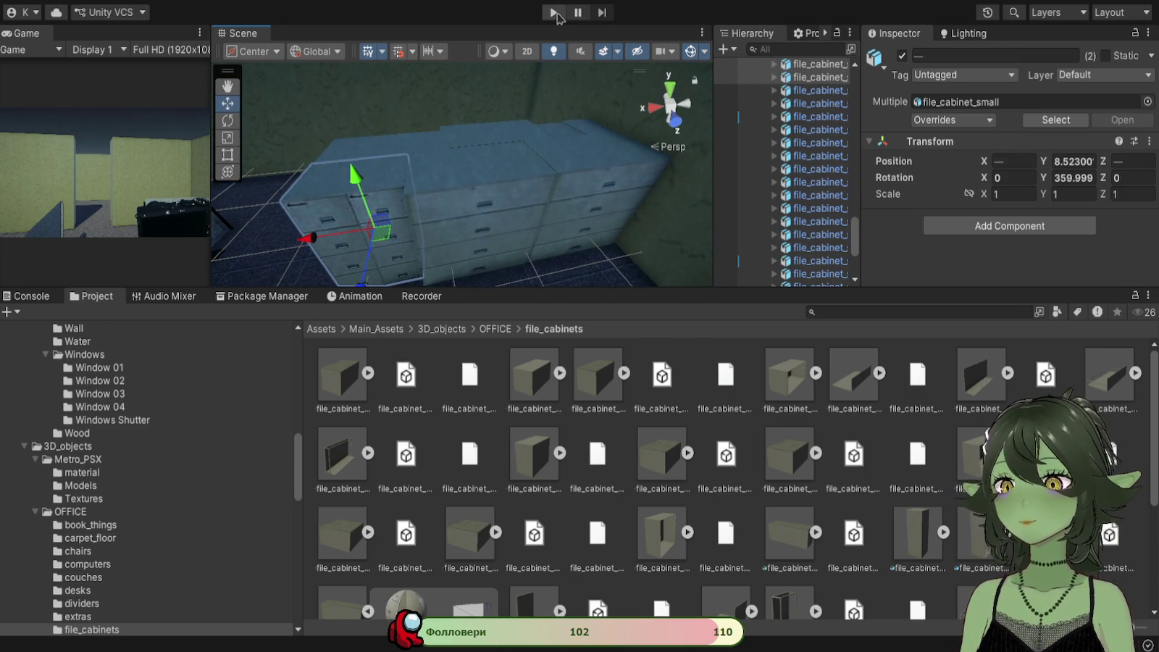
Step: Start the playtest and enlarge the Game view both wider and taller
left_click(555, 13)
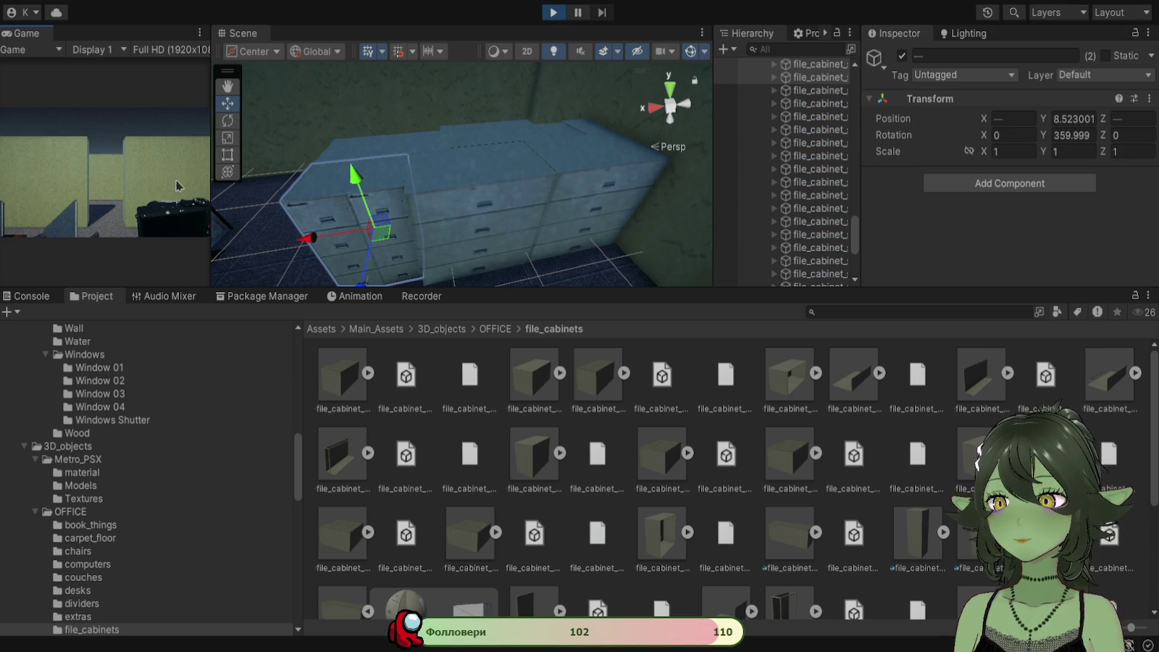
left_click_drag(210, 181, 644, 181)
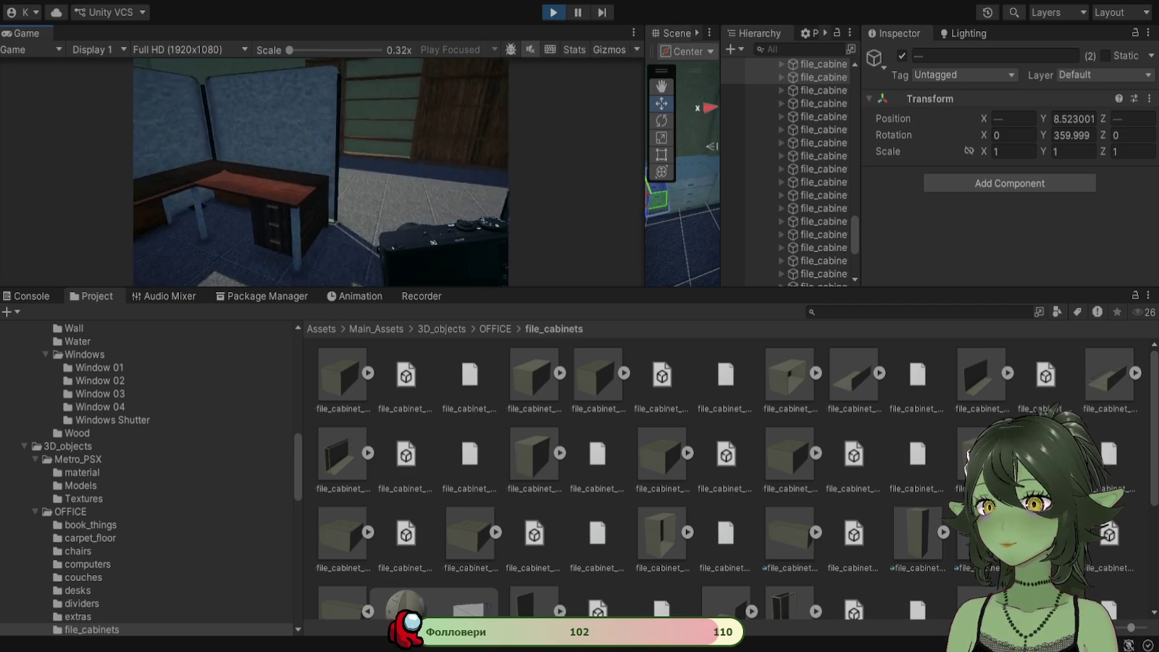
left_click_drag(551, 288, 551, 448)
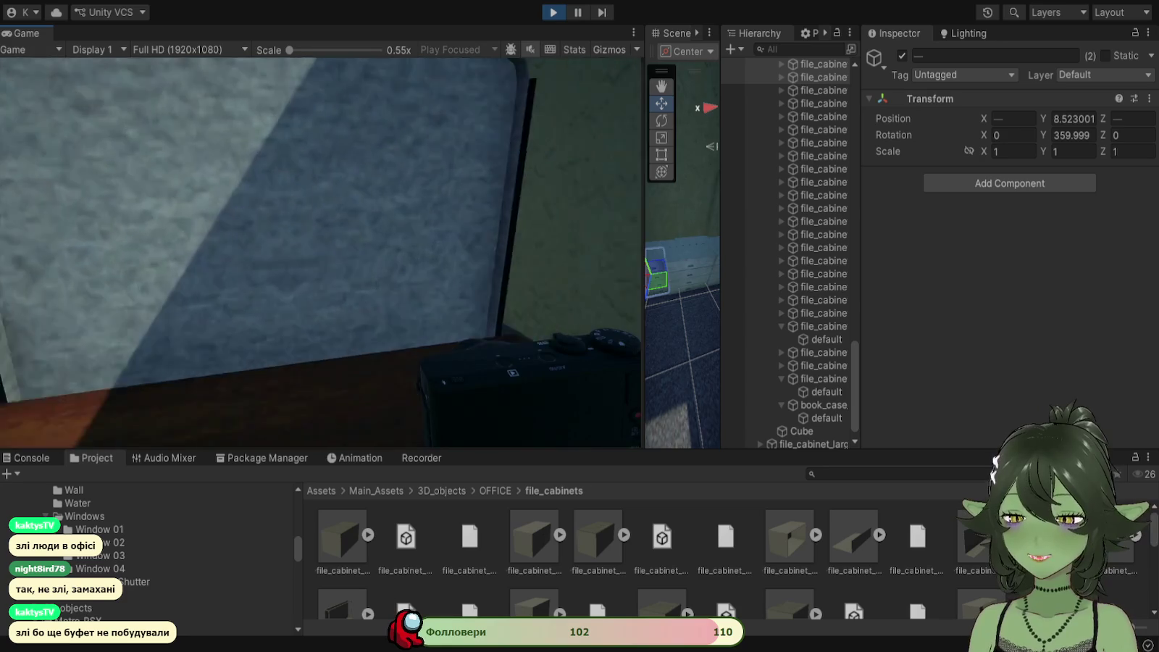
Step: Raise and lower the handheld camera viewfinder, then walk through the corridor opening into the room corner
right_click(317, 247)
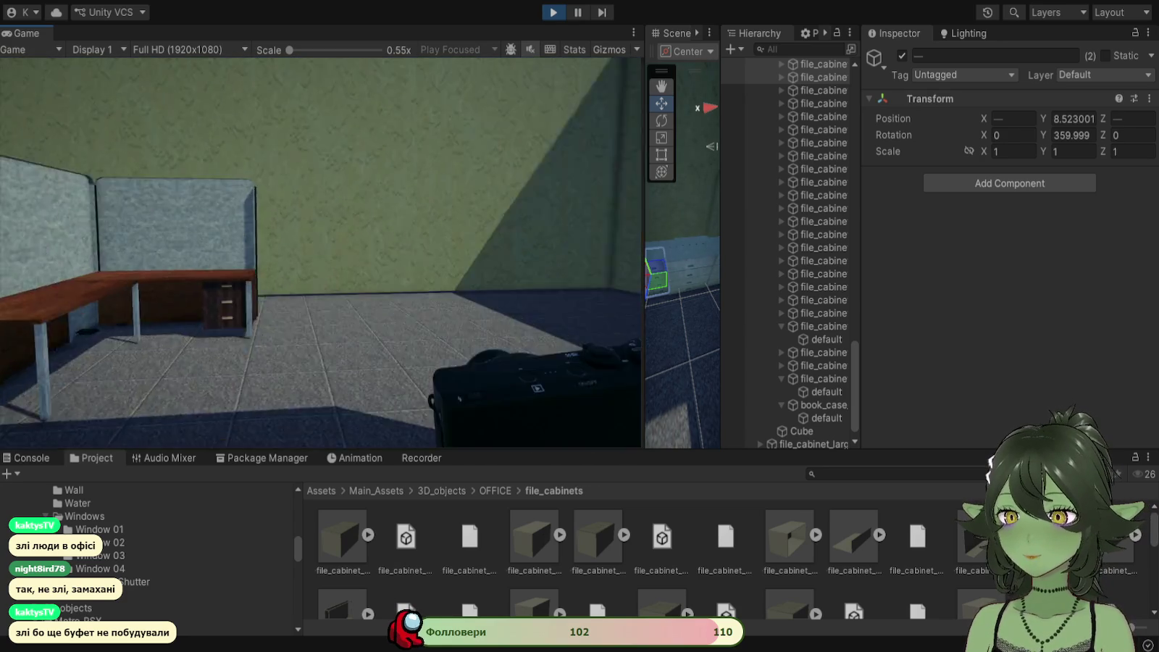
right_click(318, 247)
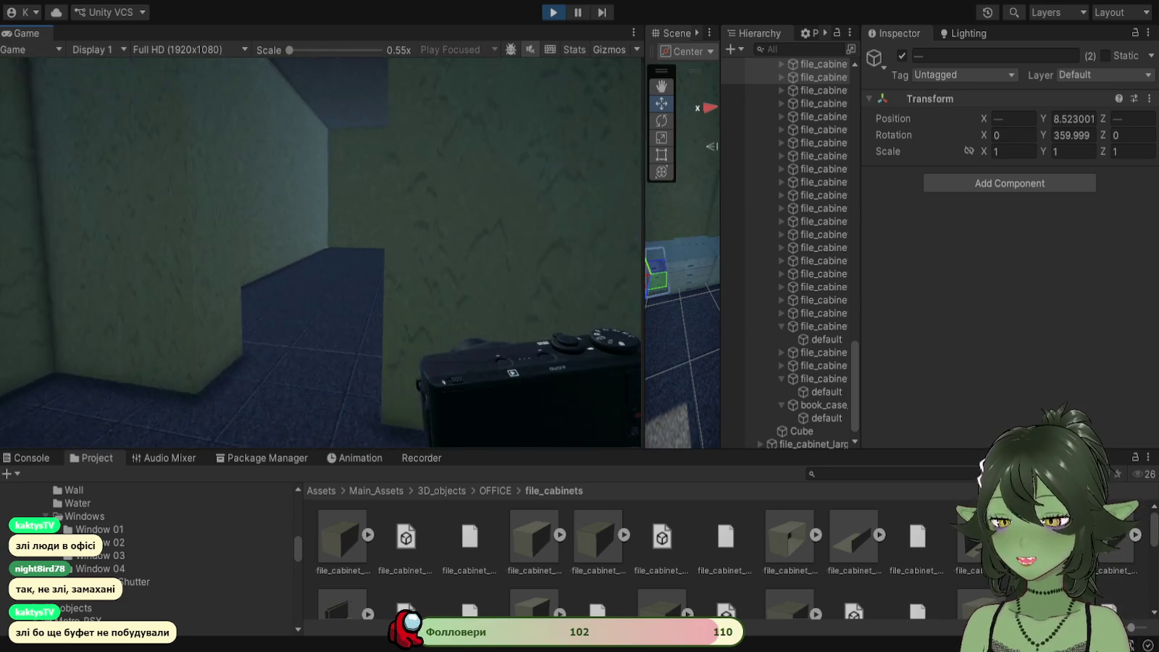
right_click(317, 247)
right_click(317, 247)
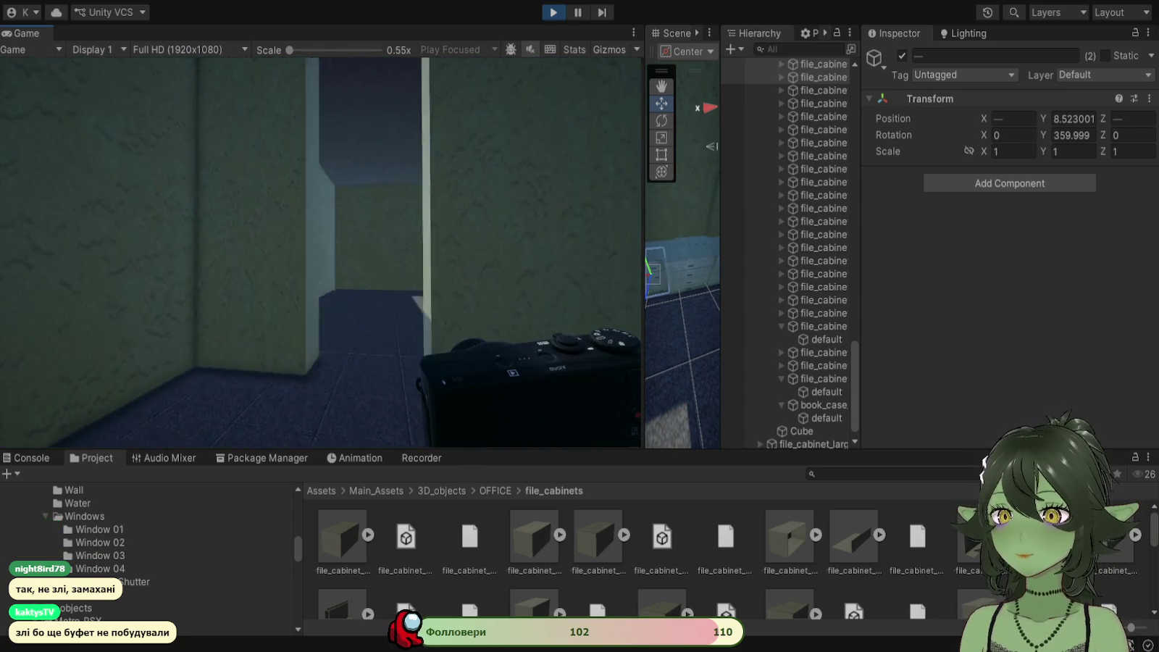
right_click(317, 247)
key("w")
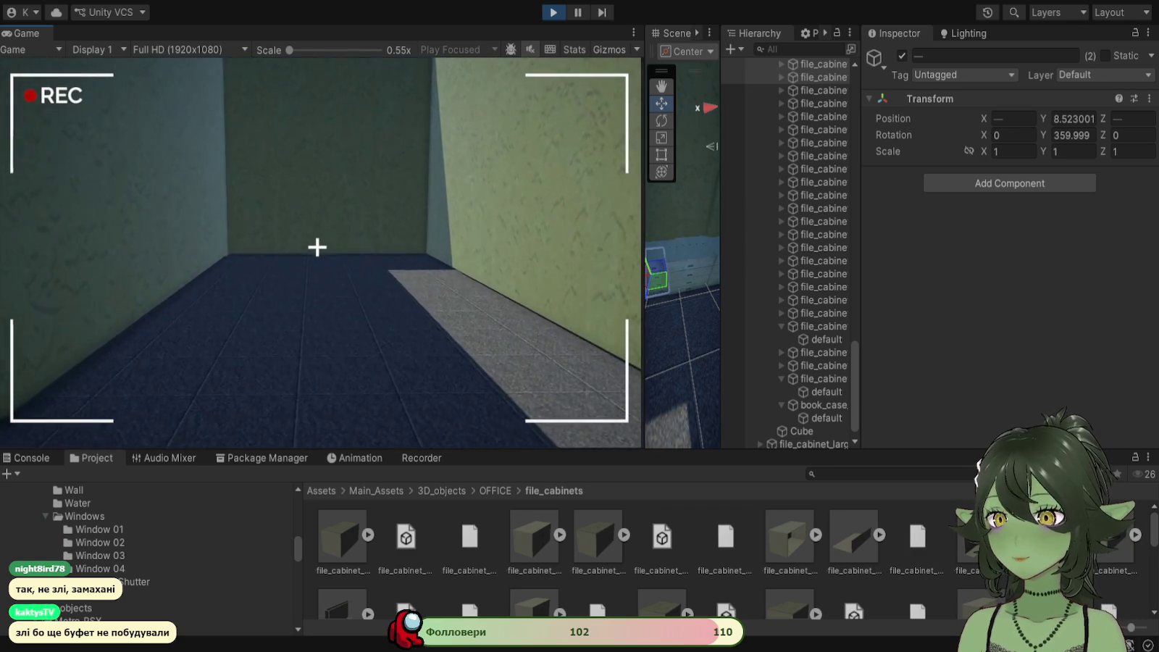
right_click(317, 247)
key("w")
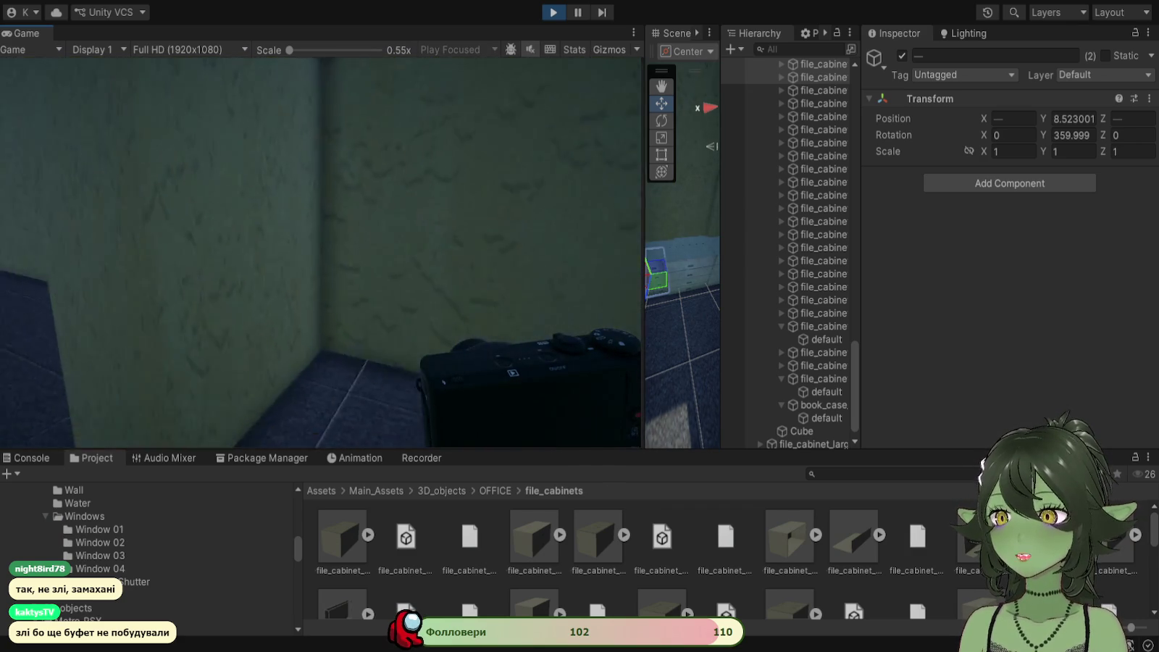
key("a")
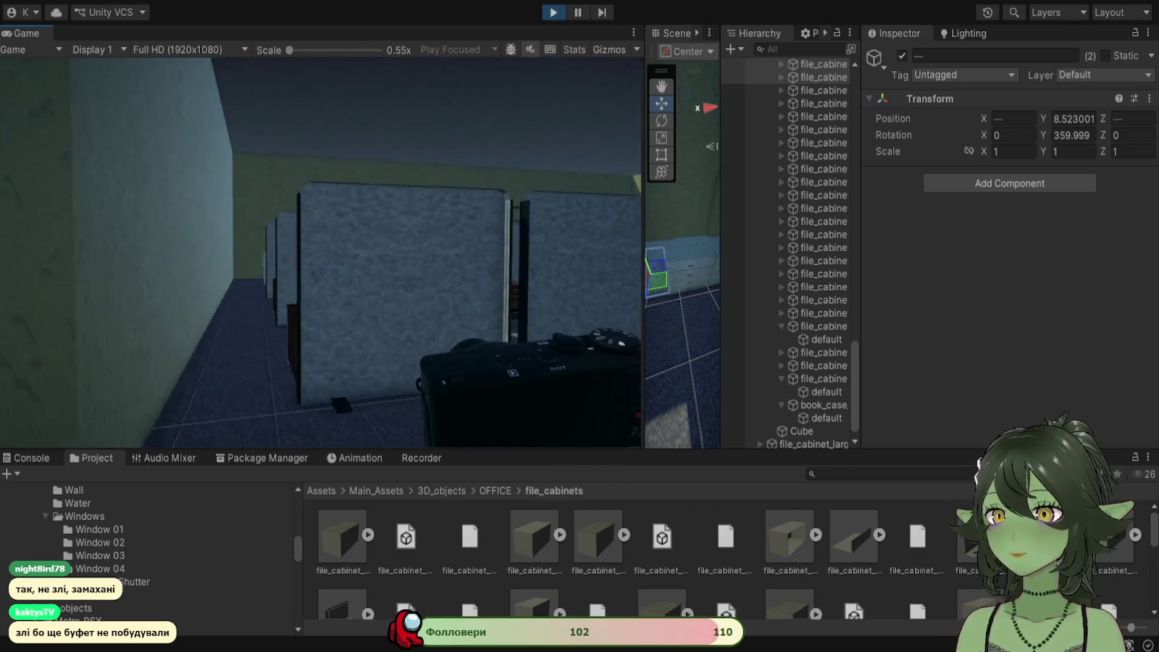
key("s")
Step: Walk down the corridor between the partitions past the file cabinets, raising and lowering the camera
right_click(316, 247)
key("w")
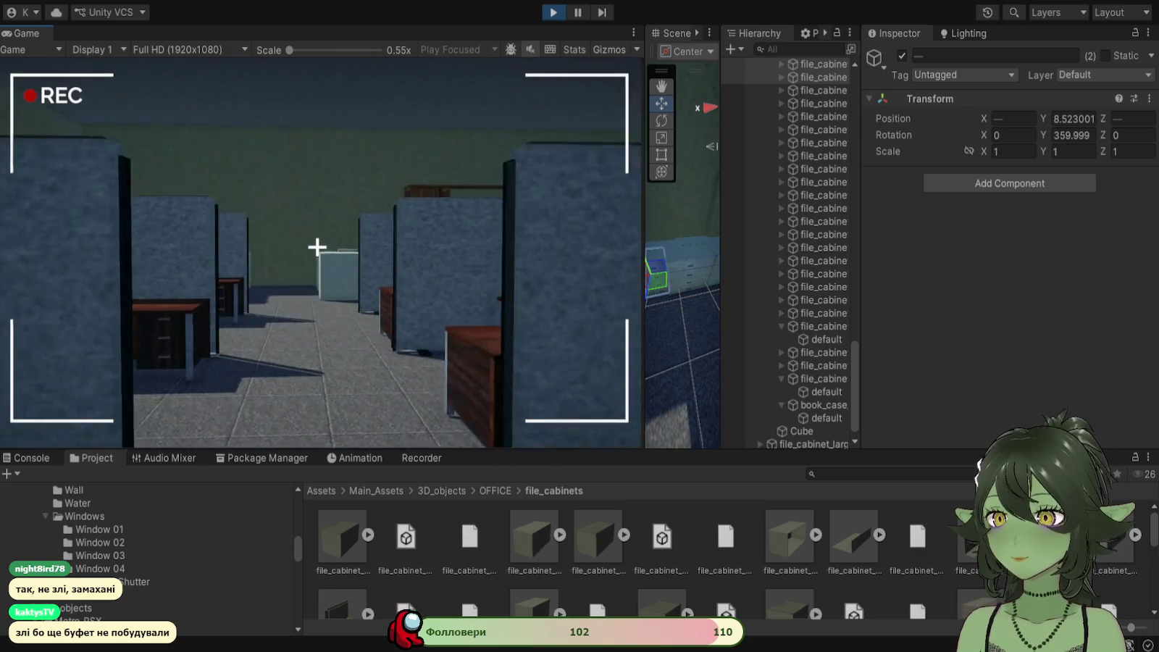
key("w")
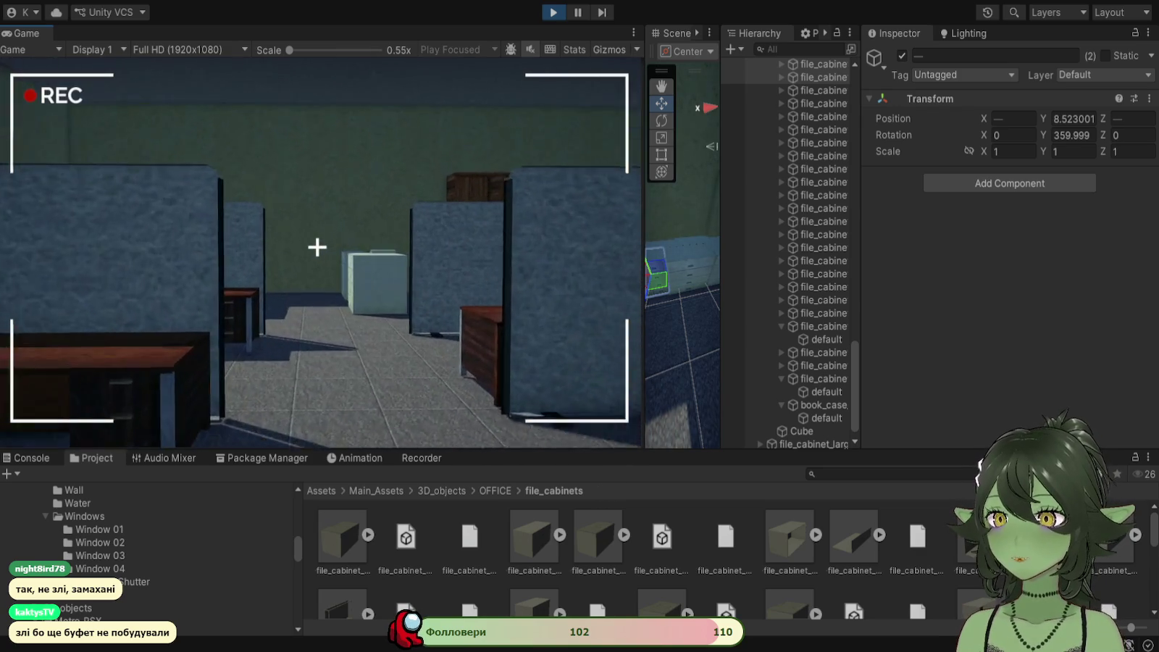
key("w")
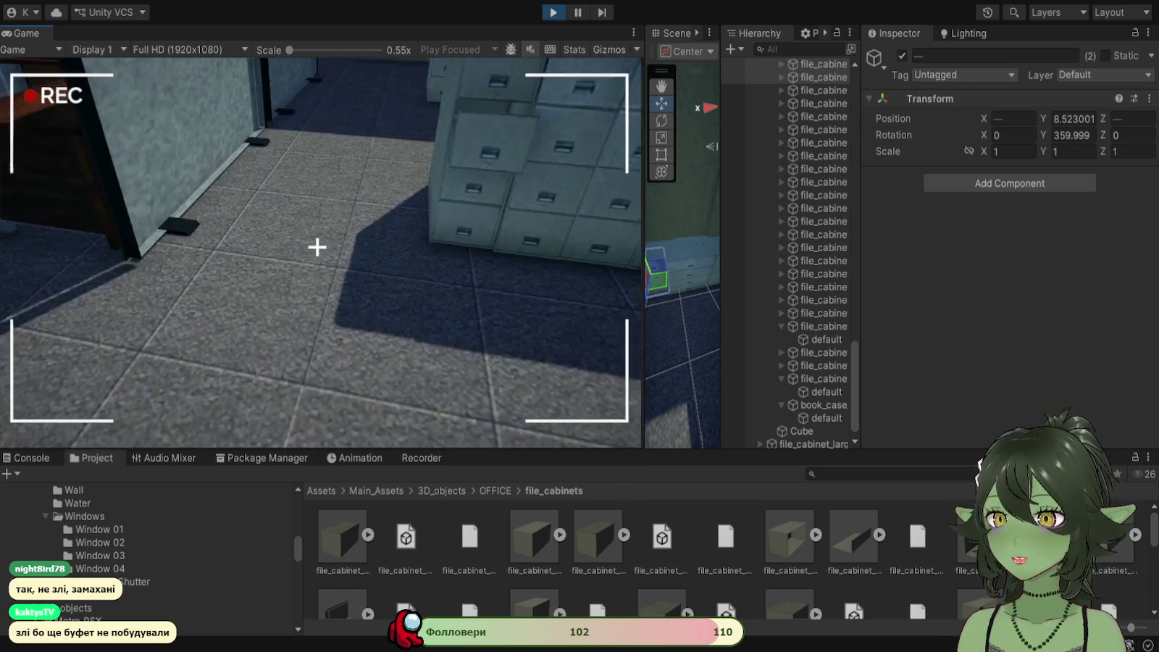
right_click(317, 247)
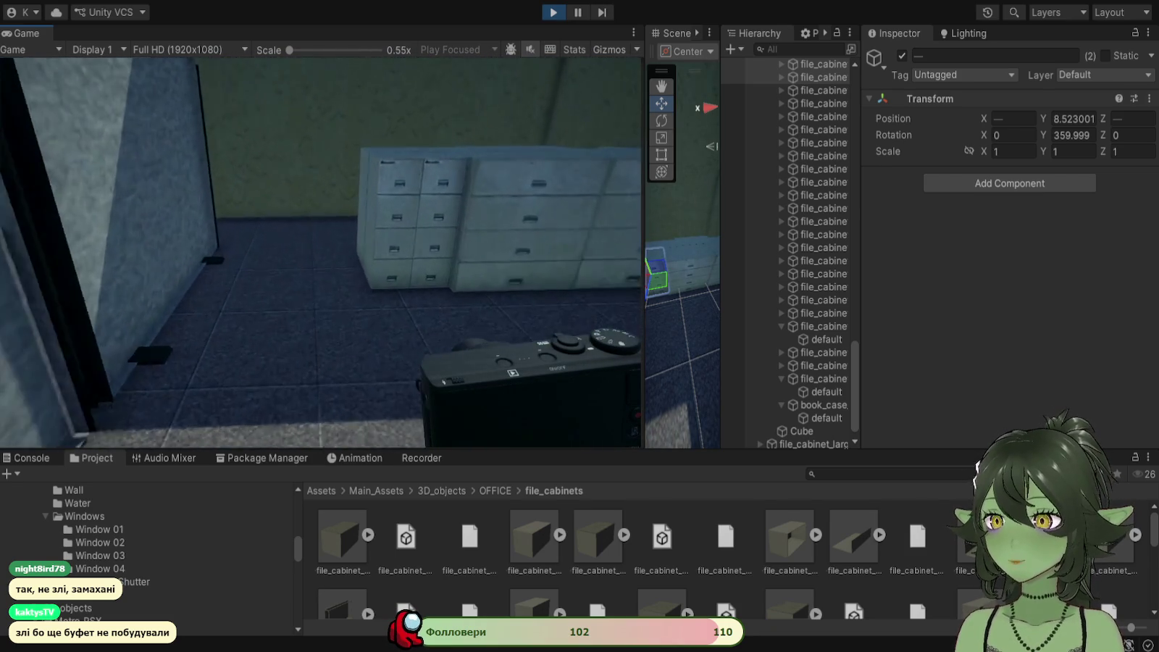
right_click(316, 247)
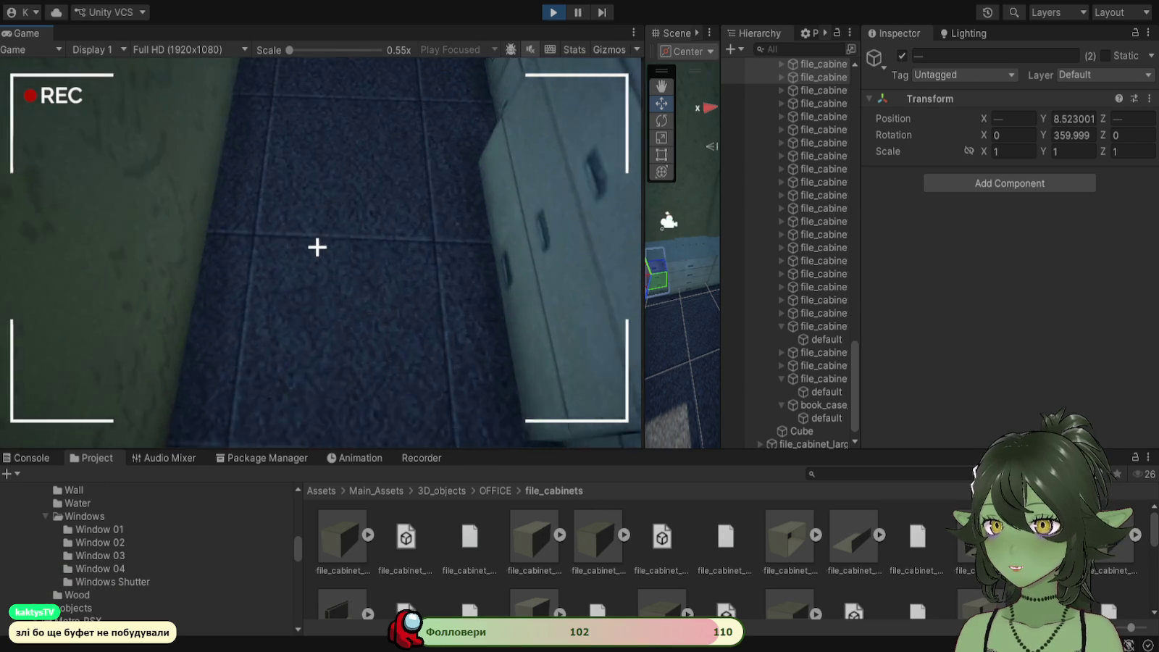
right_click(316, 247)
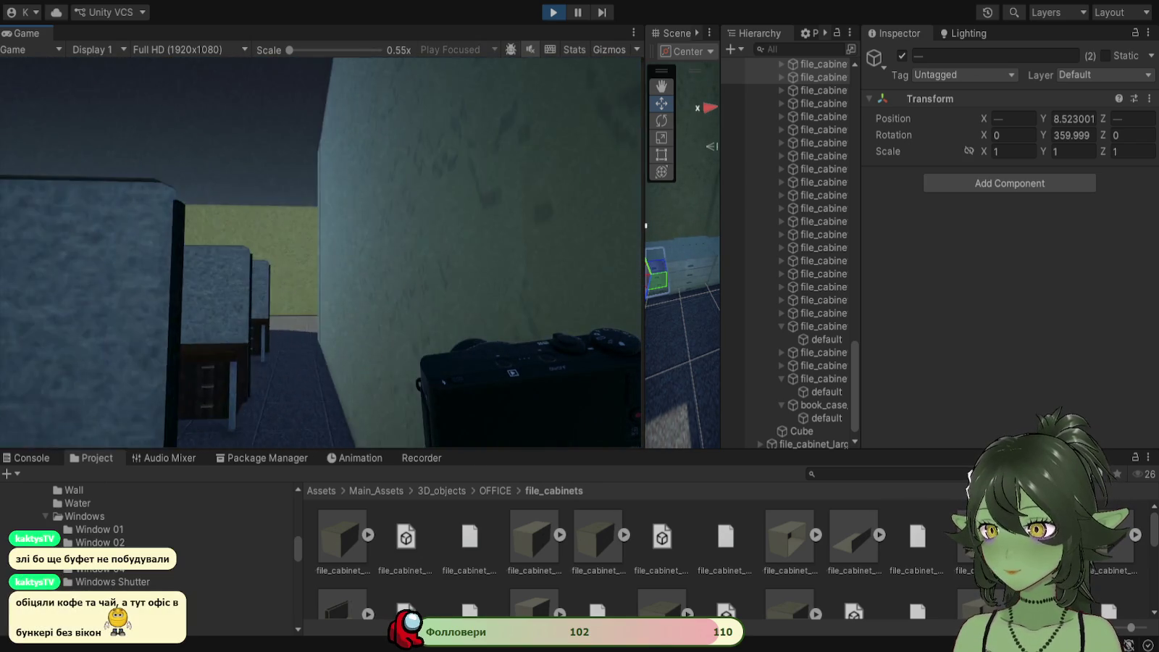
key("w")
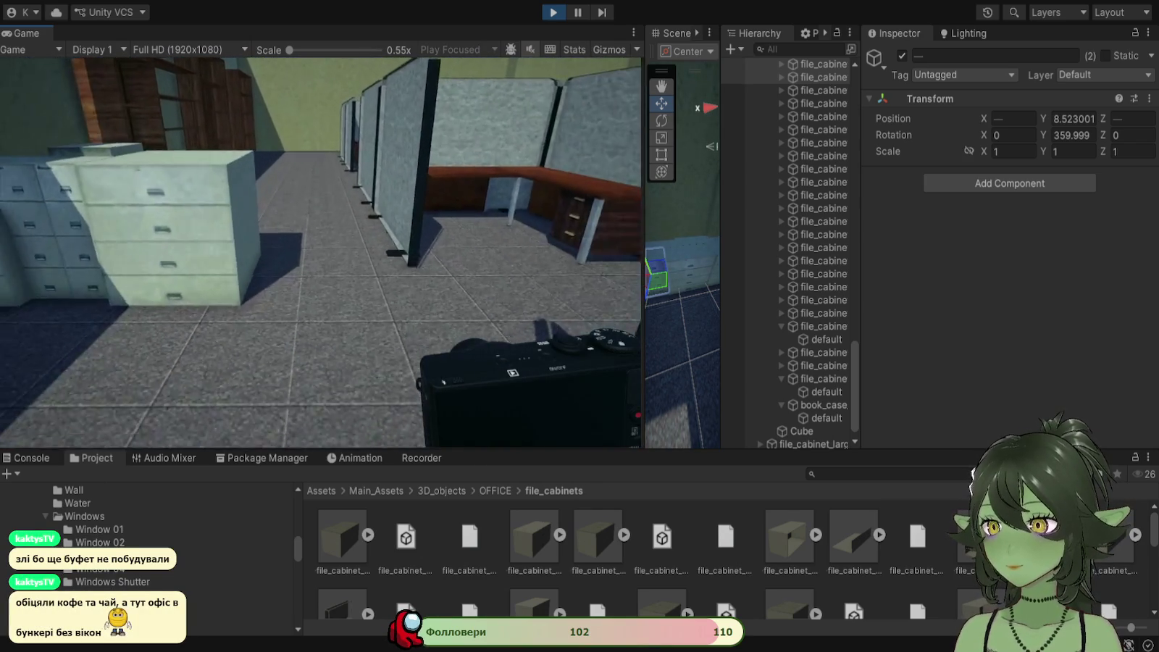
key("w")
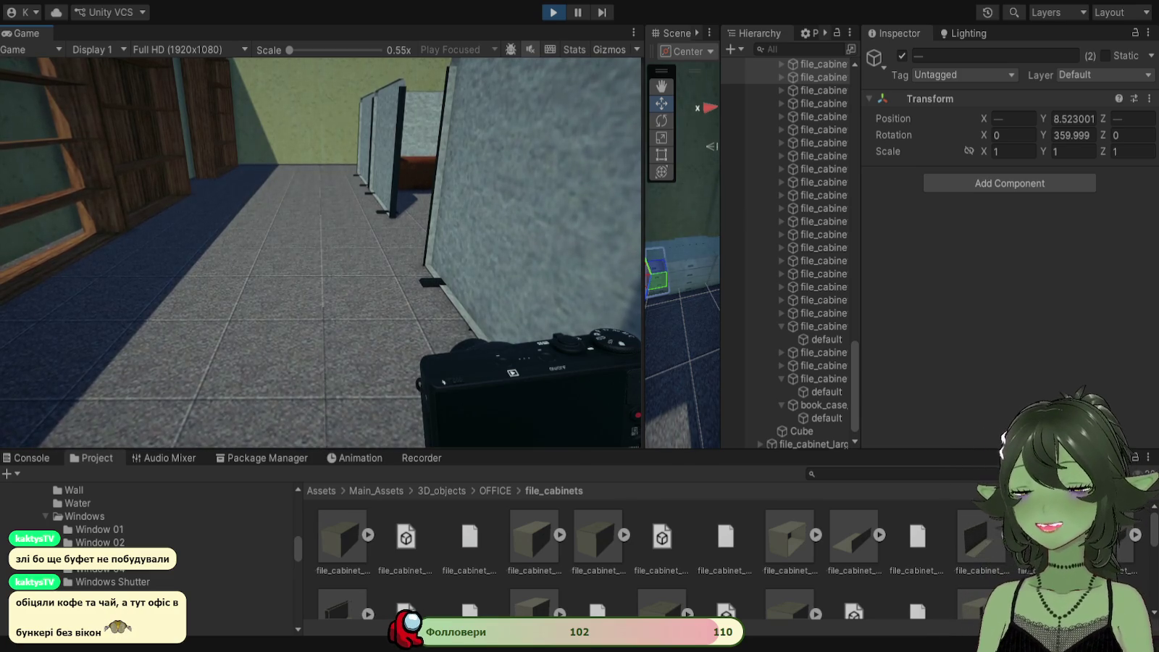
key("w")
key("w")
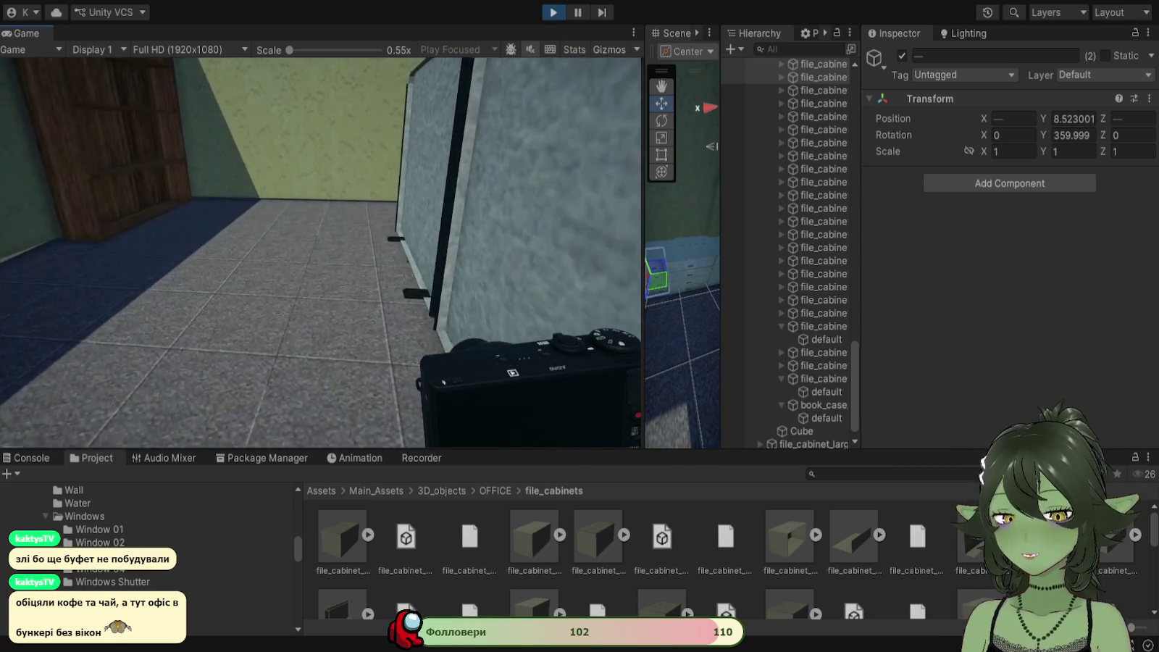
Step: Turn to face the partition walls, raising and lowering the camera at the corner
right_click(316, 245)
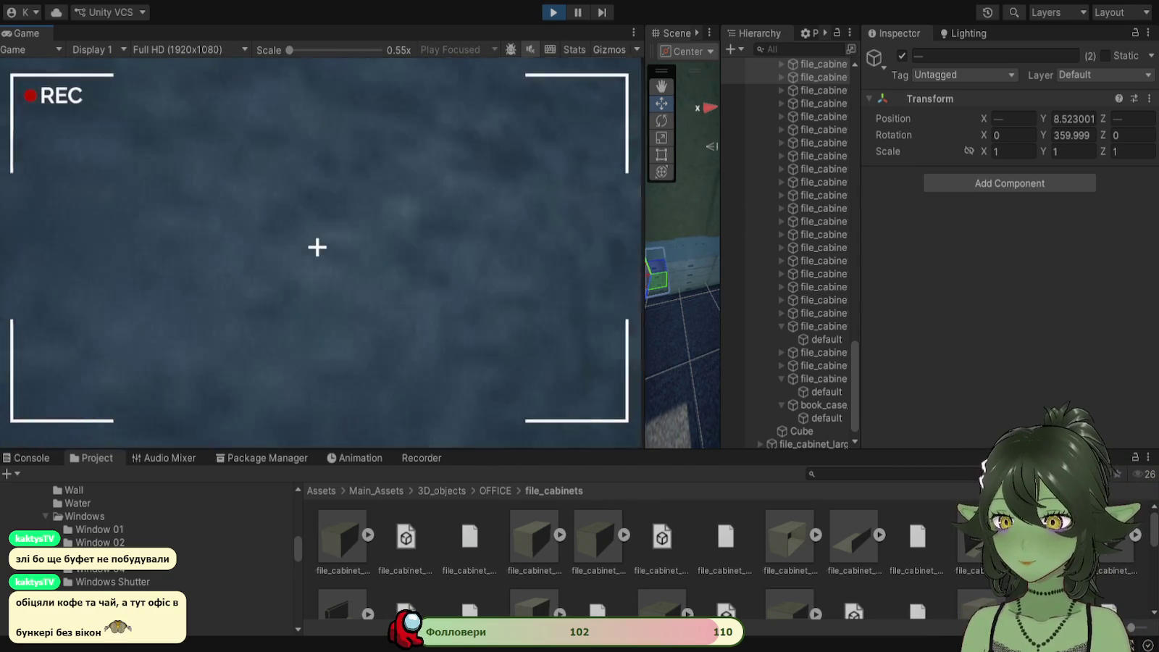
key("s")
key("s")
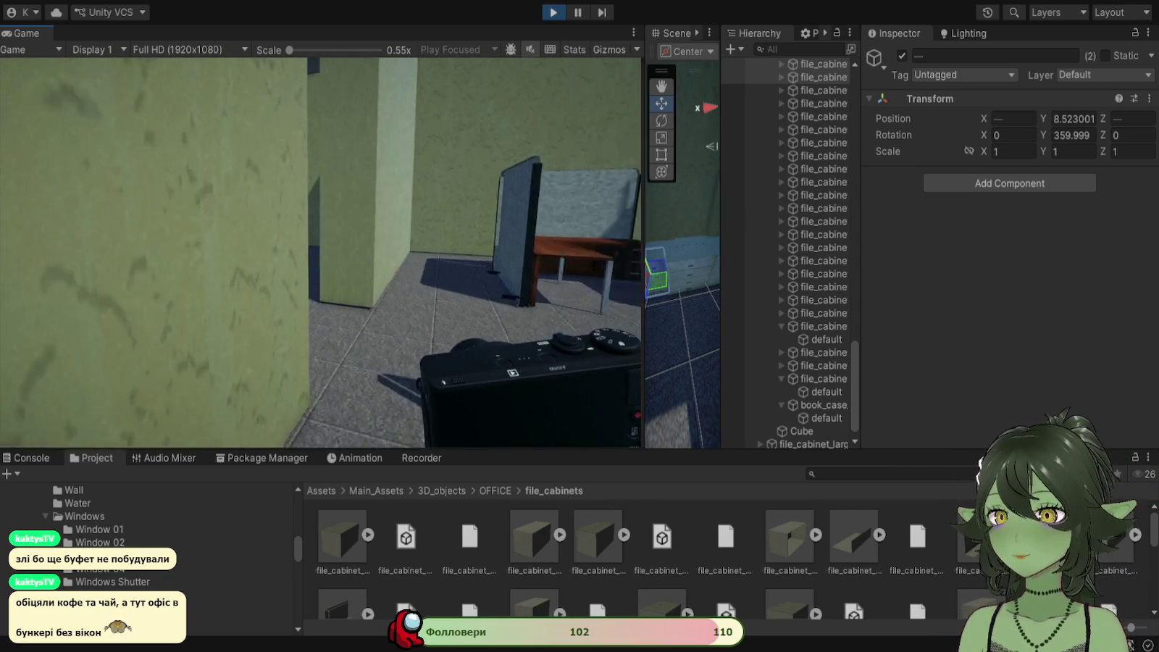
right_click(316, 246)
right_click(316, 245)
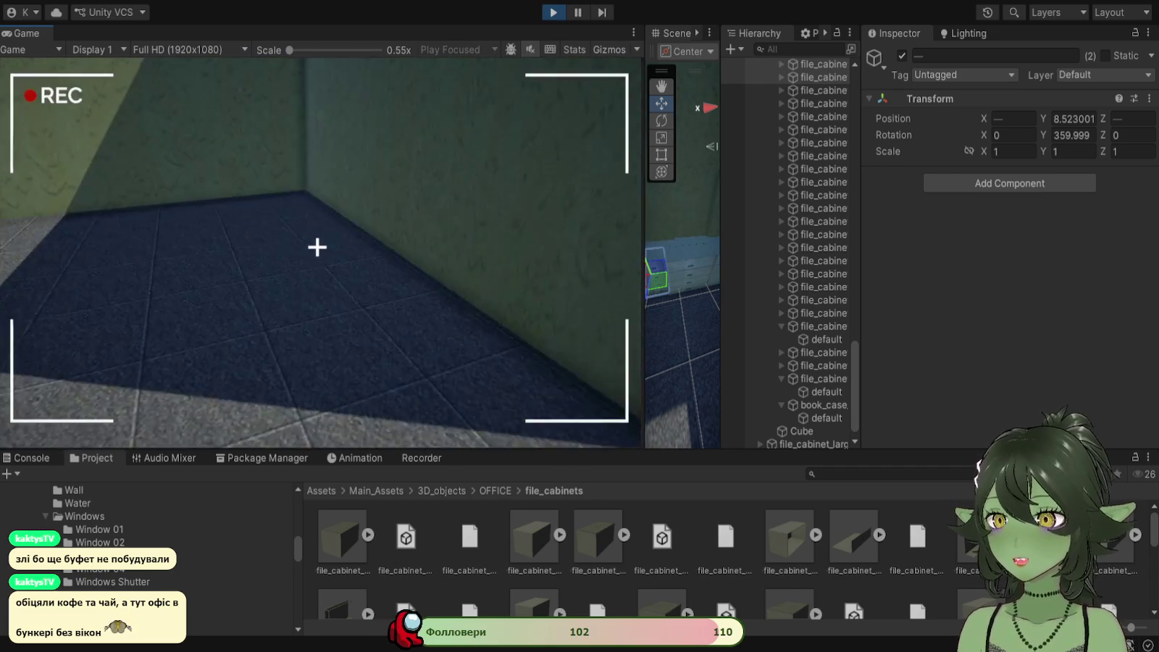
right_click(318, 248)
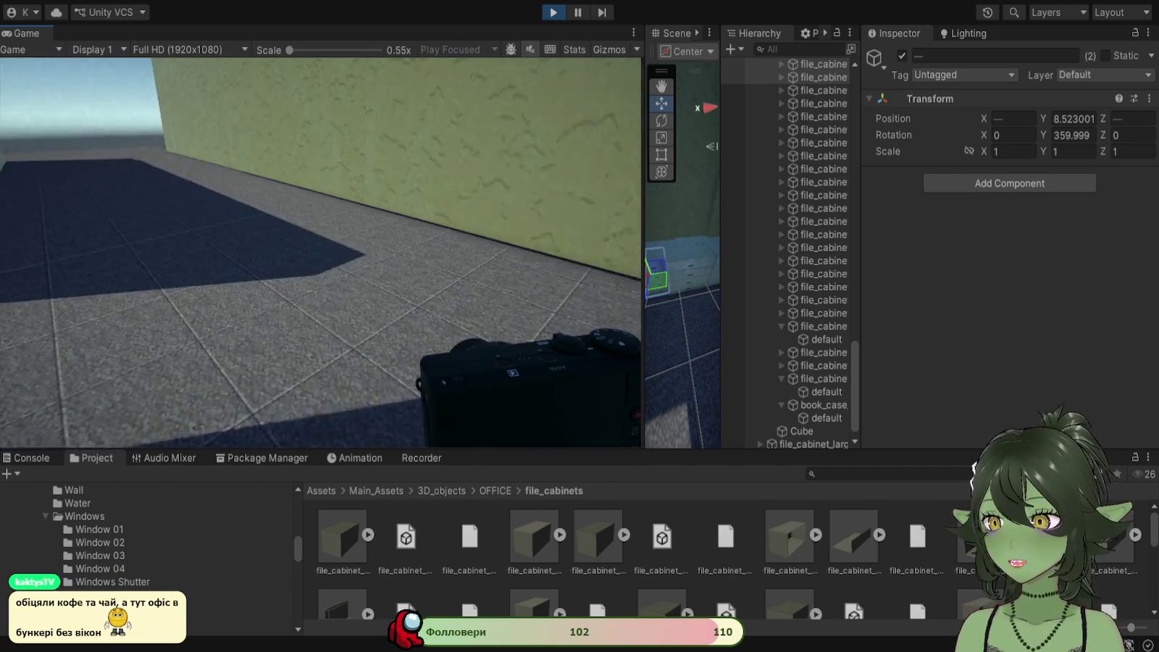
Step: Walk into and down the walled corridor while raising and lowering the handheld camera
right_click(316, 246)
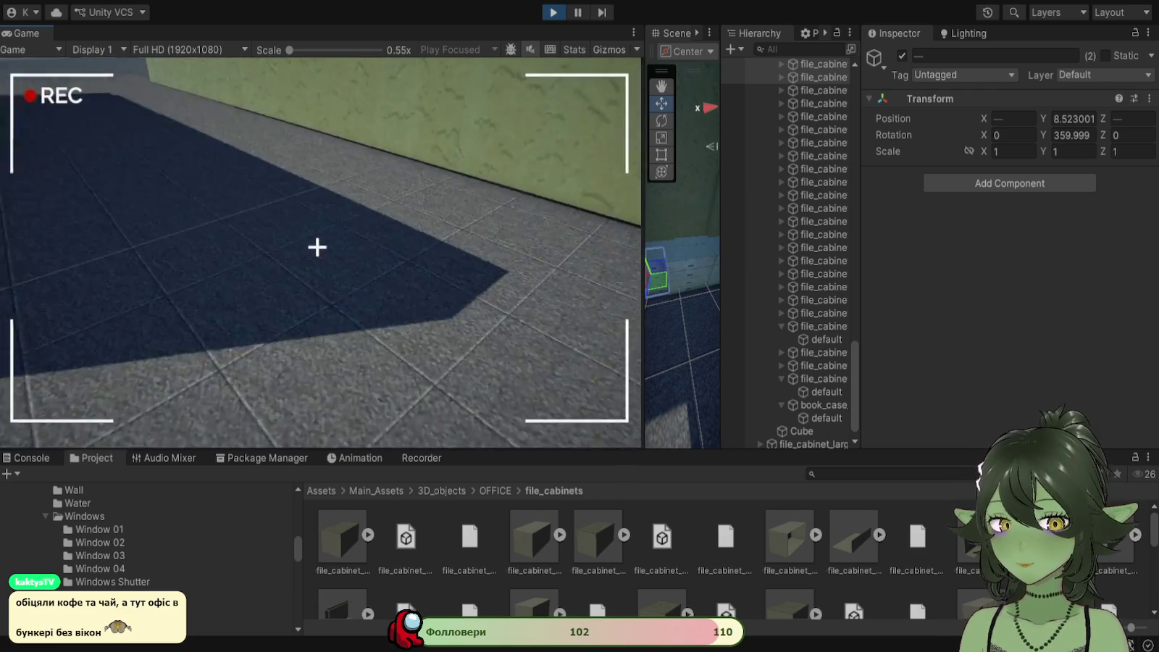
key("w")
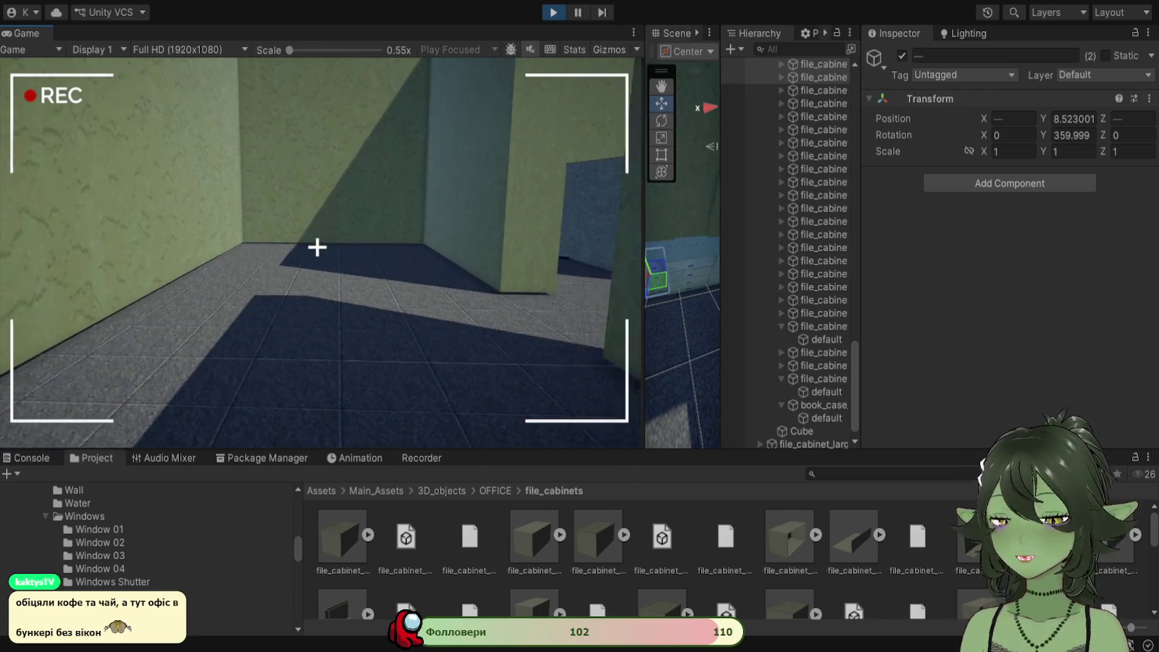
right_click(316, 247)
right_click(316, 247)
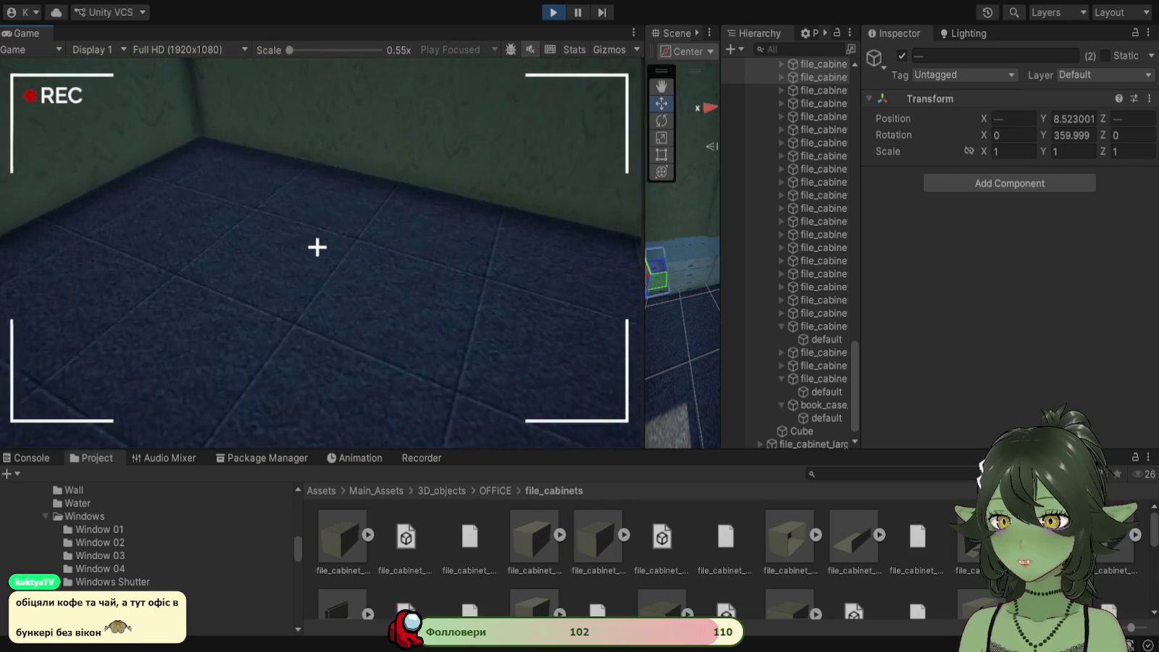
right_click(316, 247)
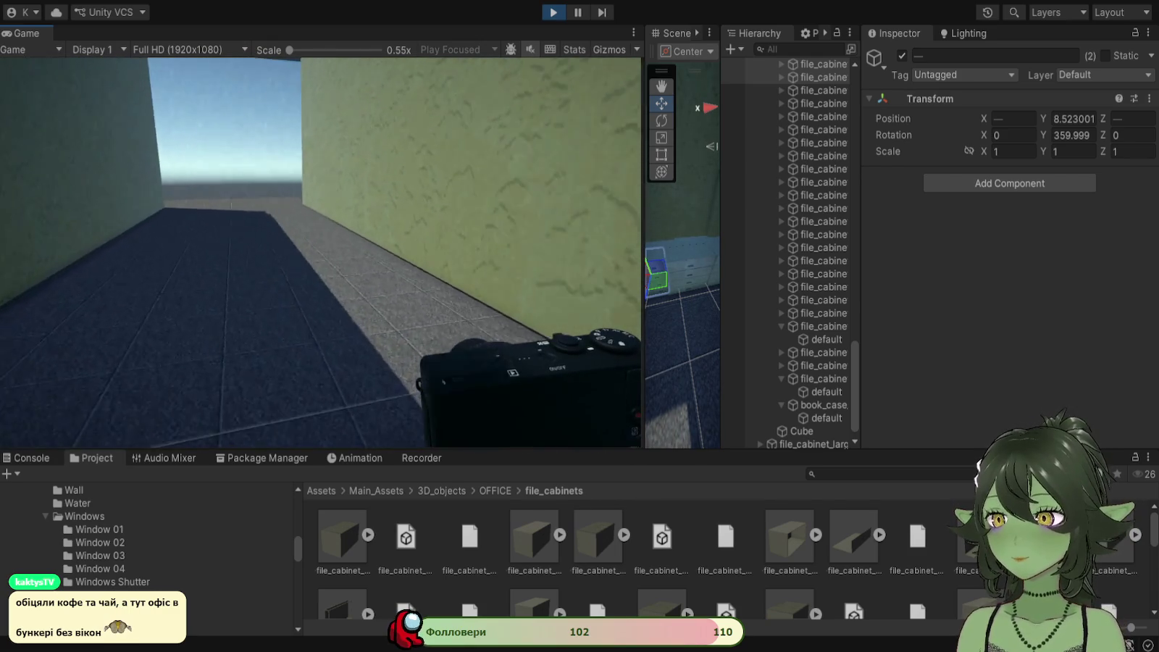
key("w")
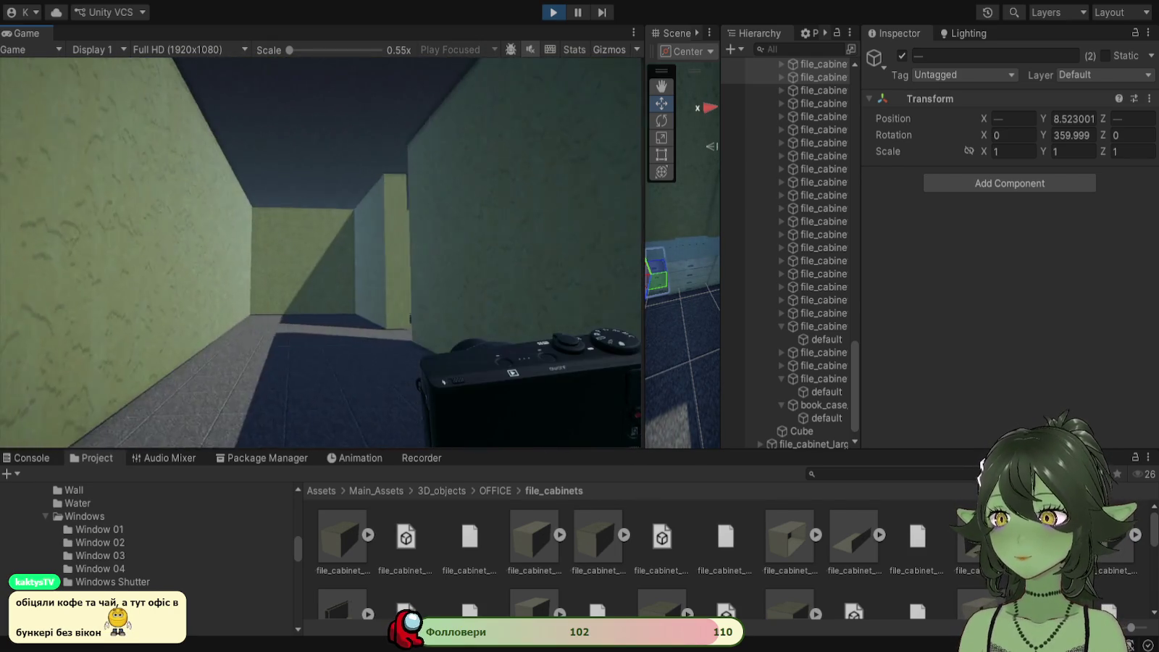
key("w")
key("w")
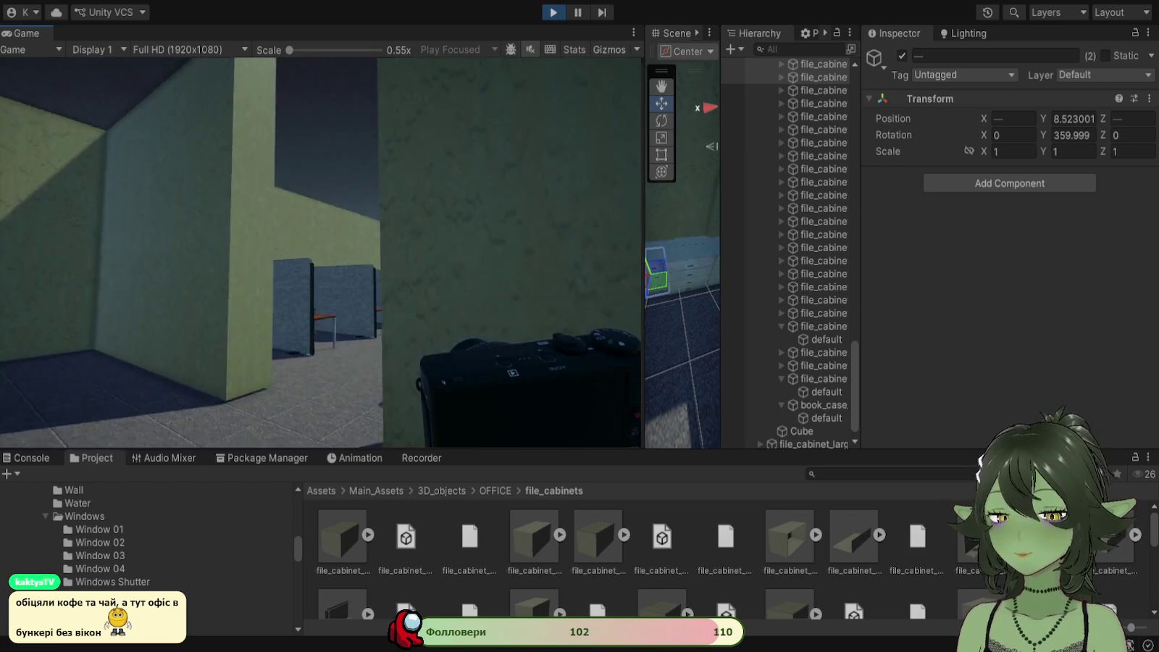
Step: Repeatedly raise and lower the camera while viewing the cubicles, office desk and bookshelf
right_click(317, 247)
right_click(316, 247)
right_click(316, 247)
right_click(317, 247)
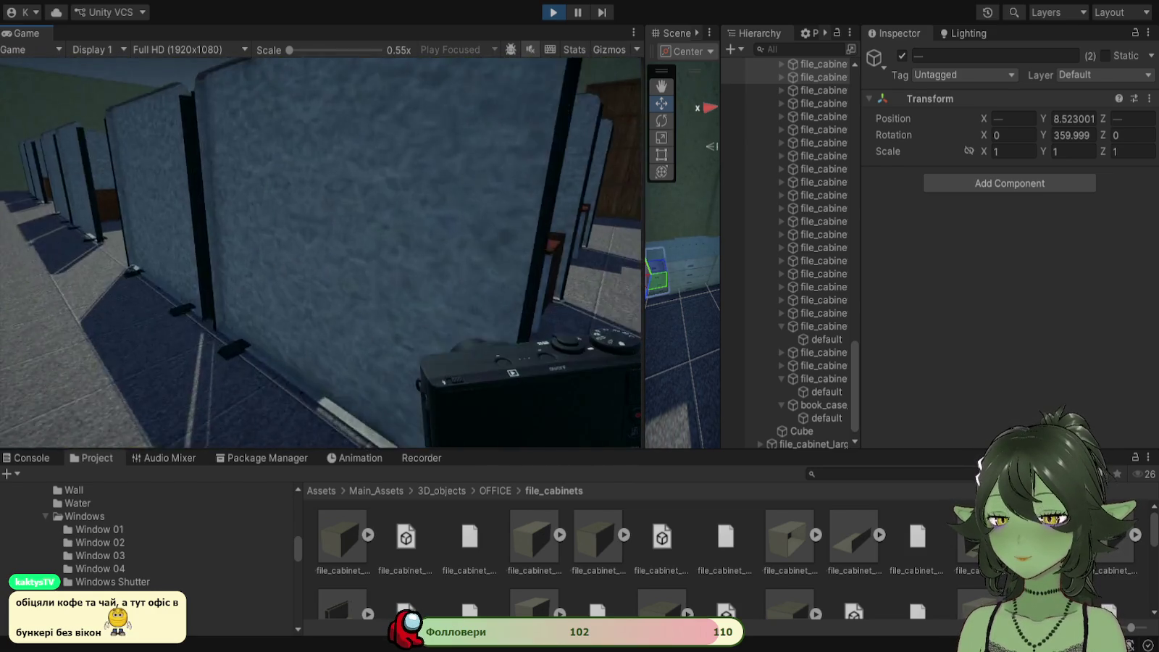
right_click(317, 247)
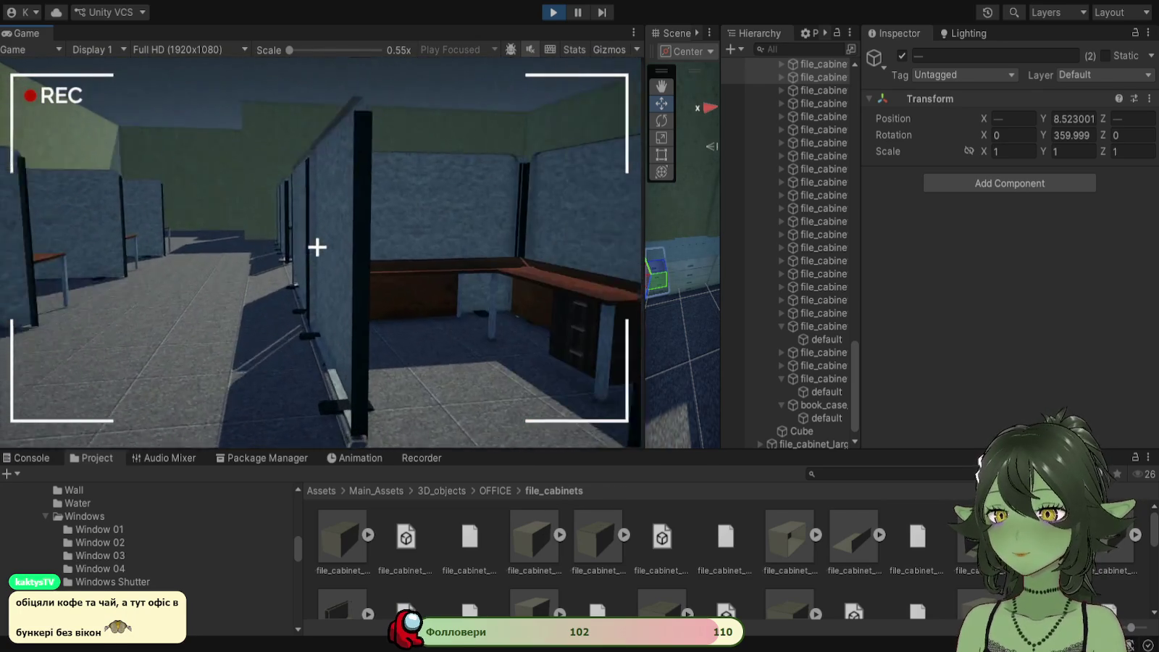
right_click(316, 247)
right_click(316, 247)
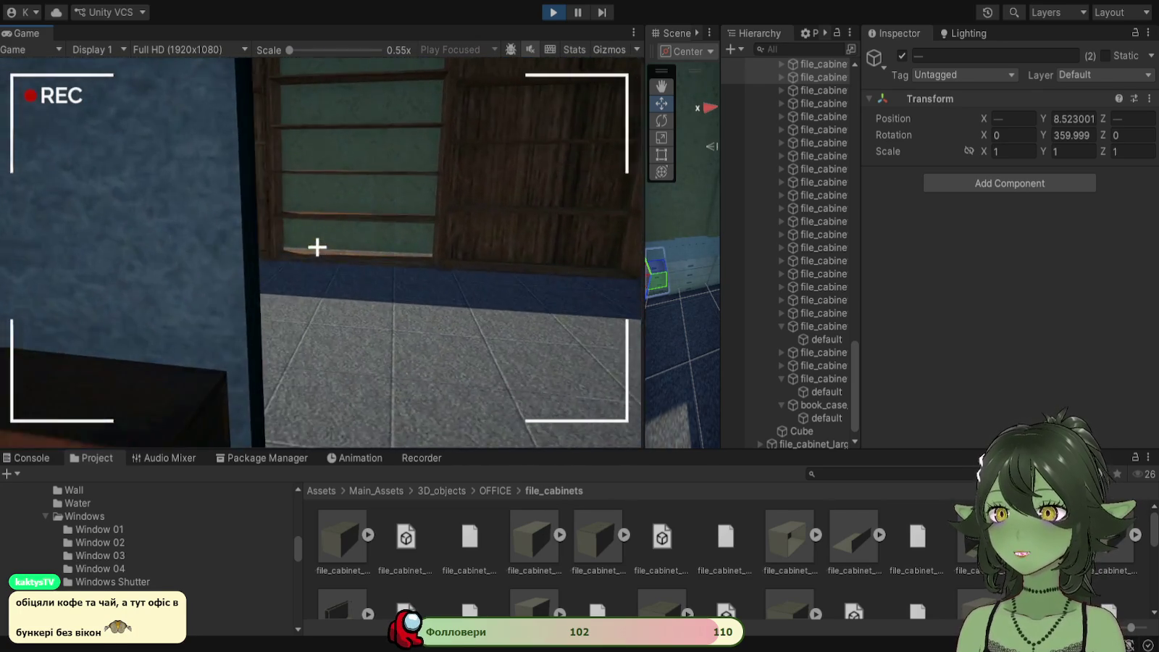
right_click(316, 247)
right_click(317, 247)
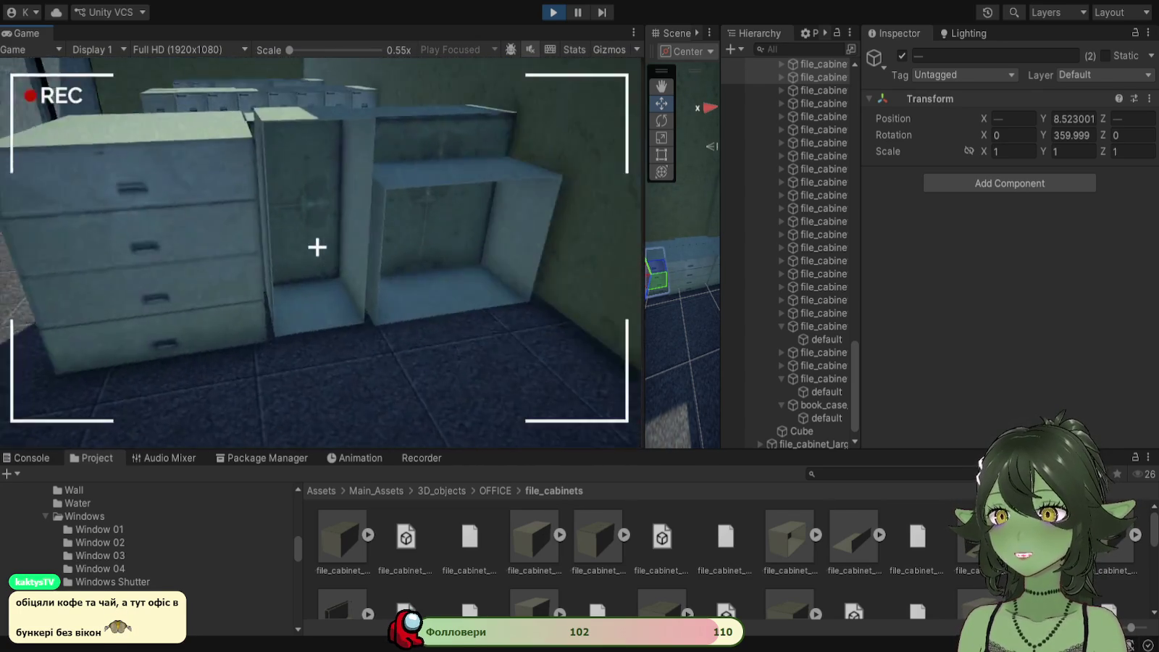
right_click(317, 247)
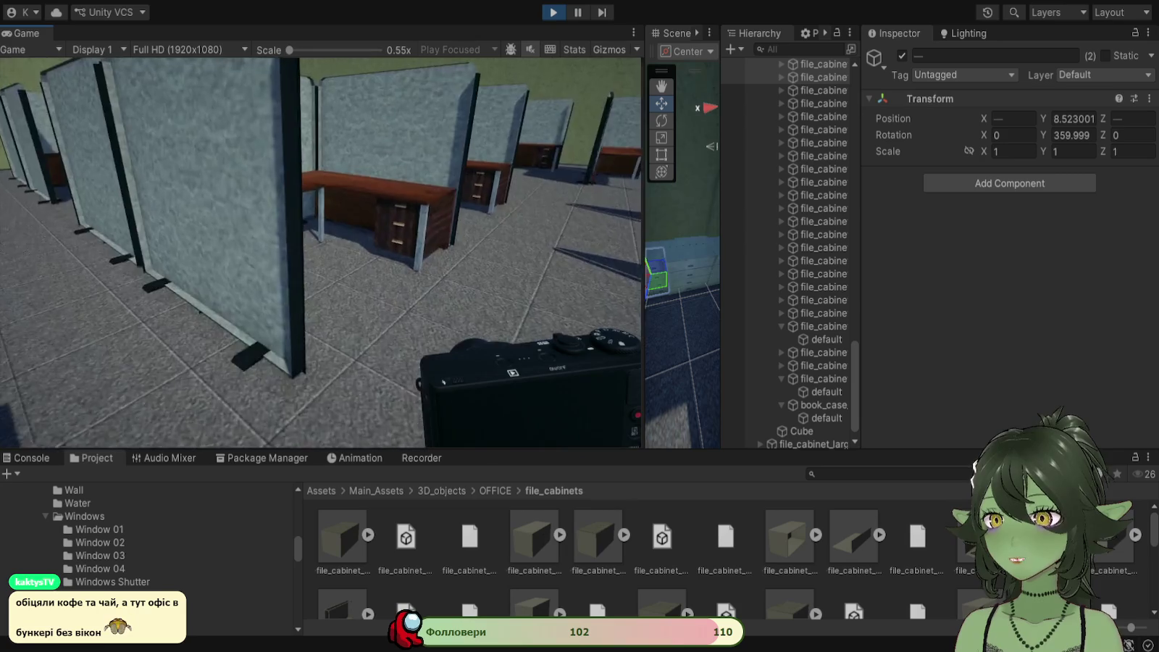
right_click(317, 247)
Step: Walk to the desk corner and look around the office floor toward the file cabinets
key("w")
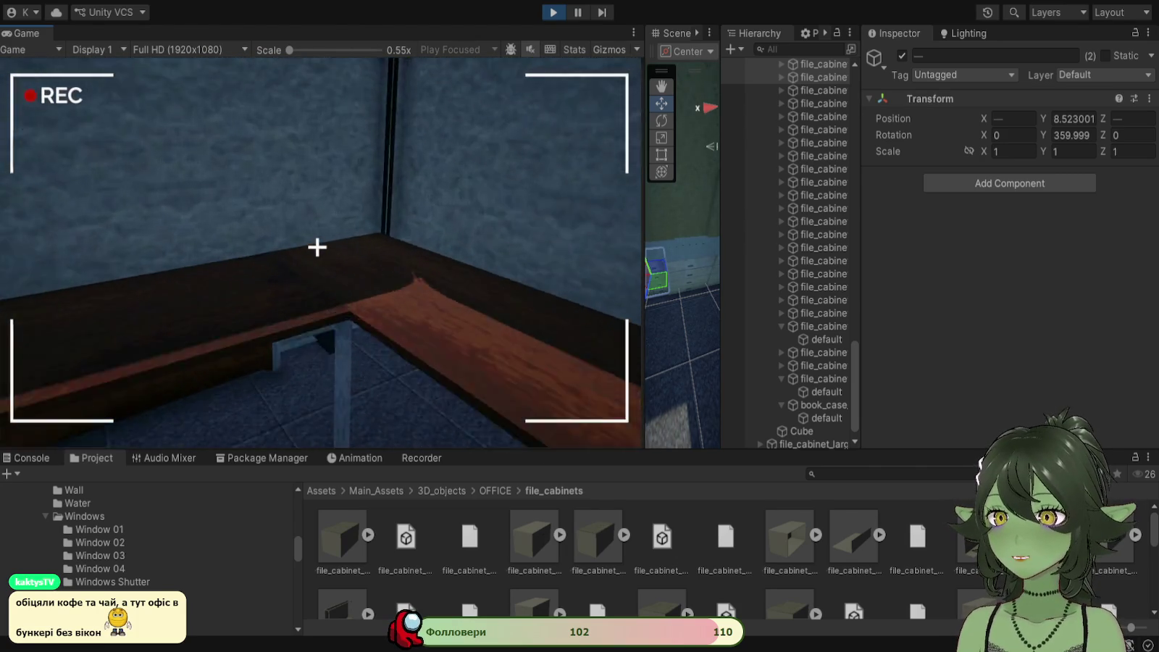
key("c")
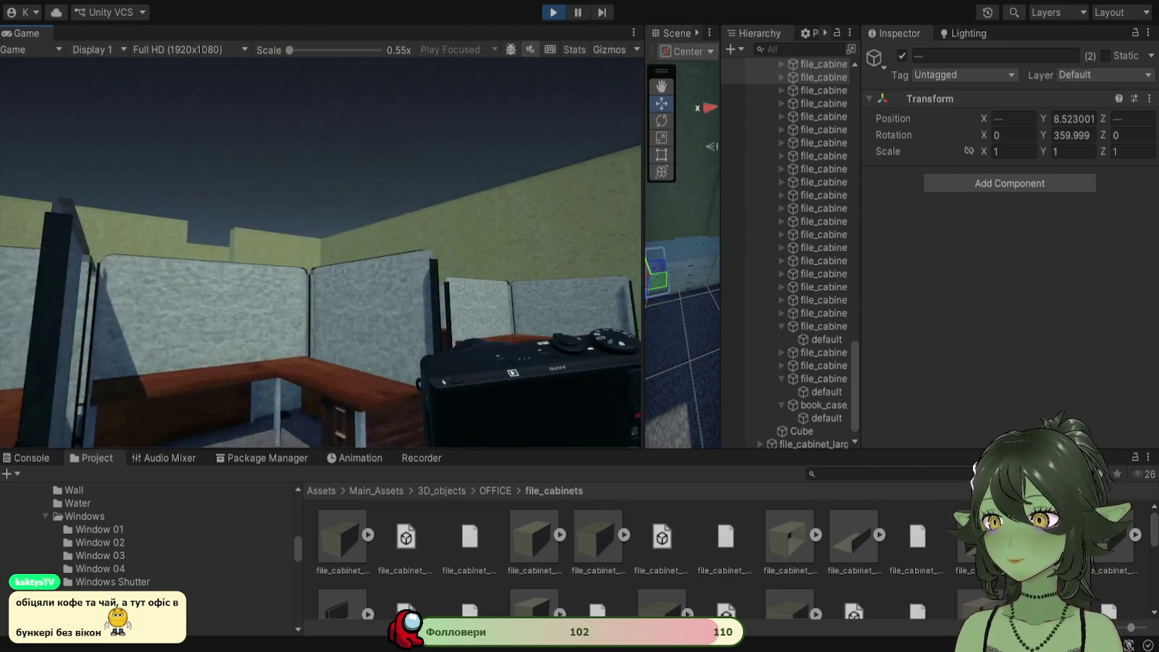
key("c")
key("c")
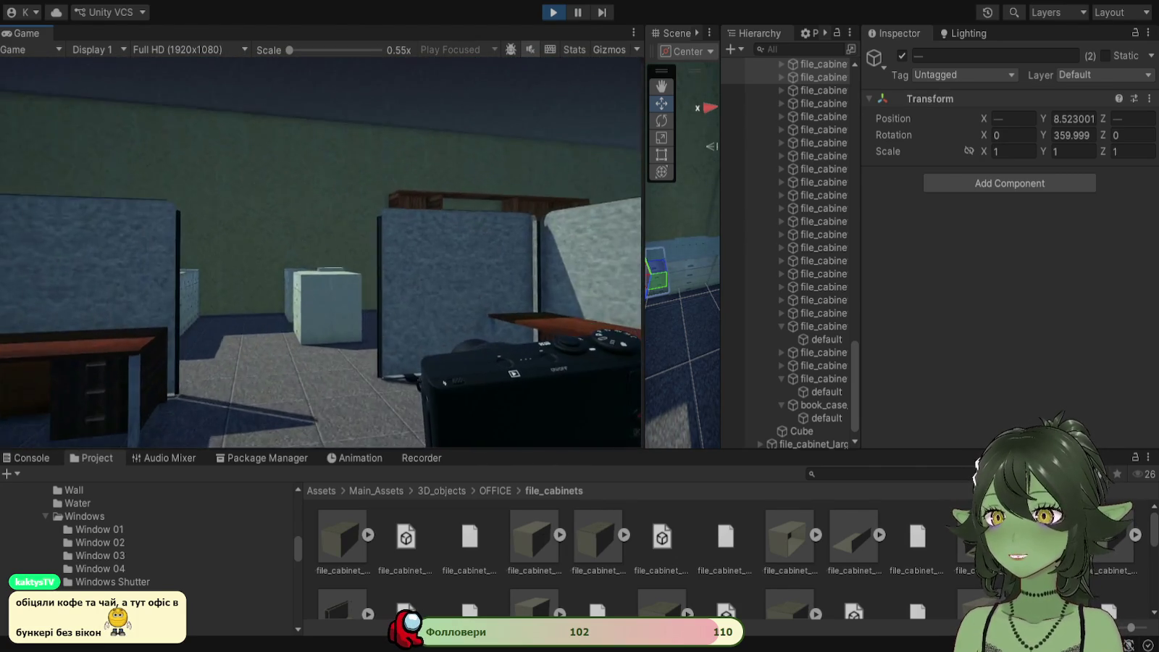
key("c")
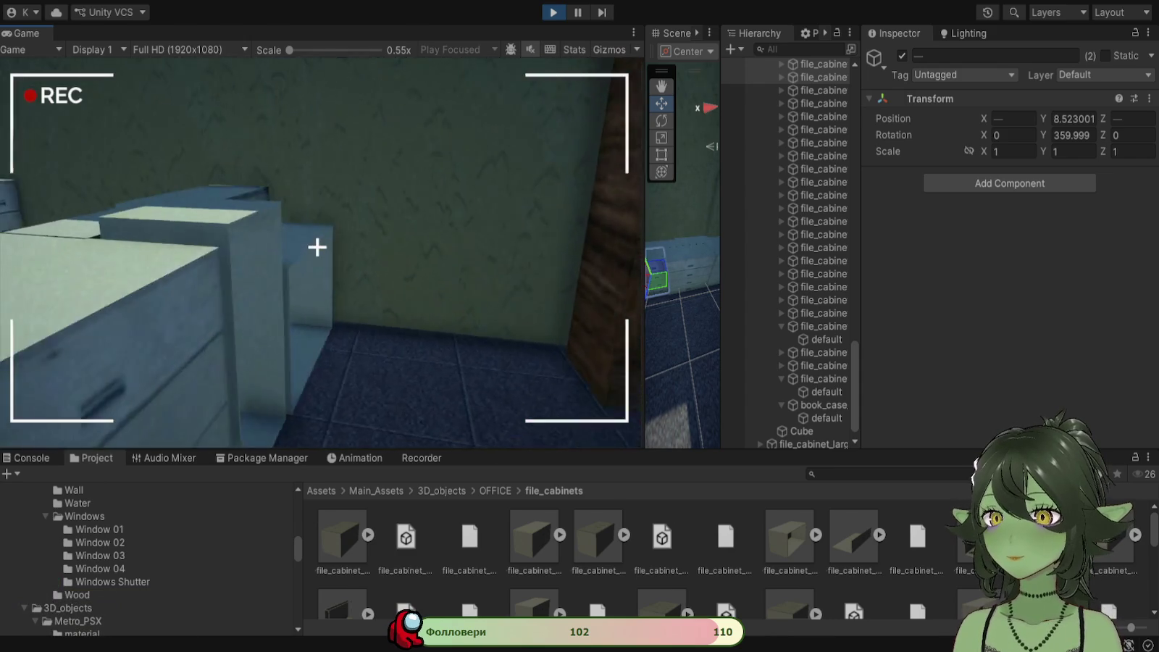
key("c")
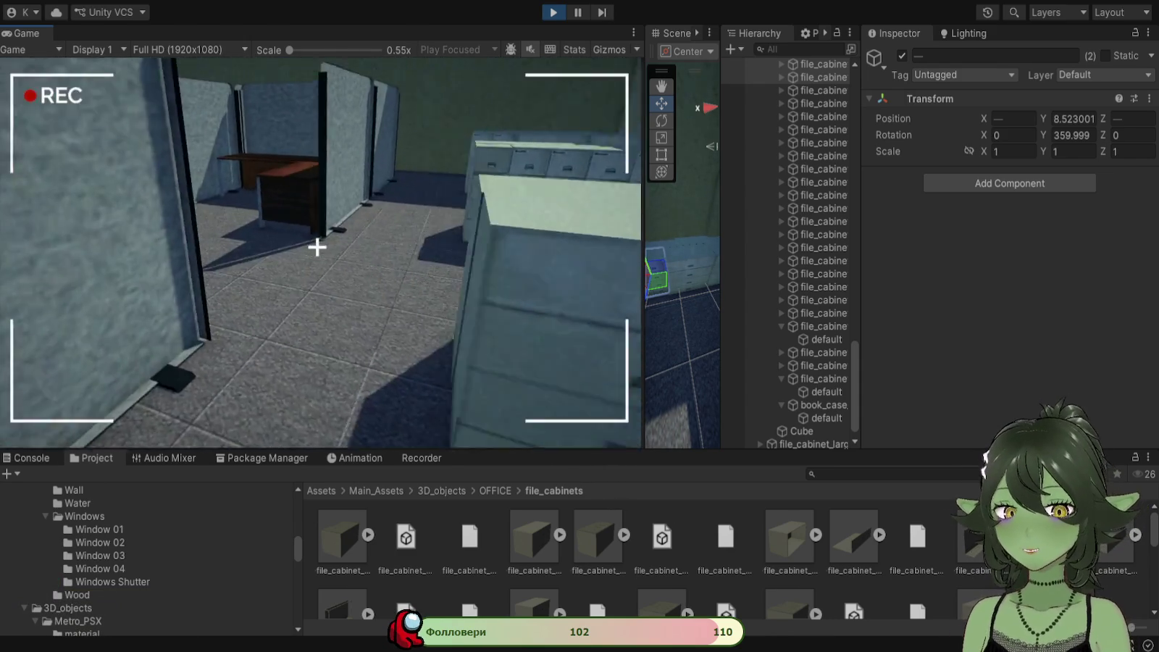
key("c")
key("c")
key("c")
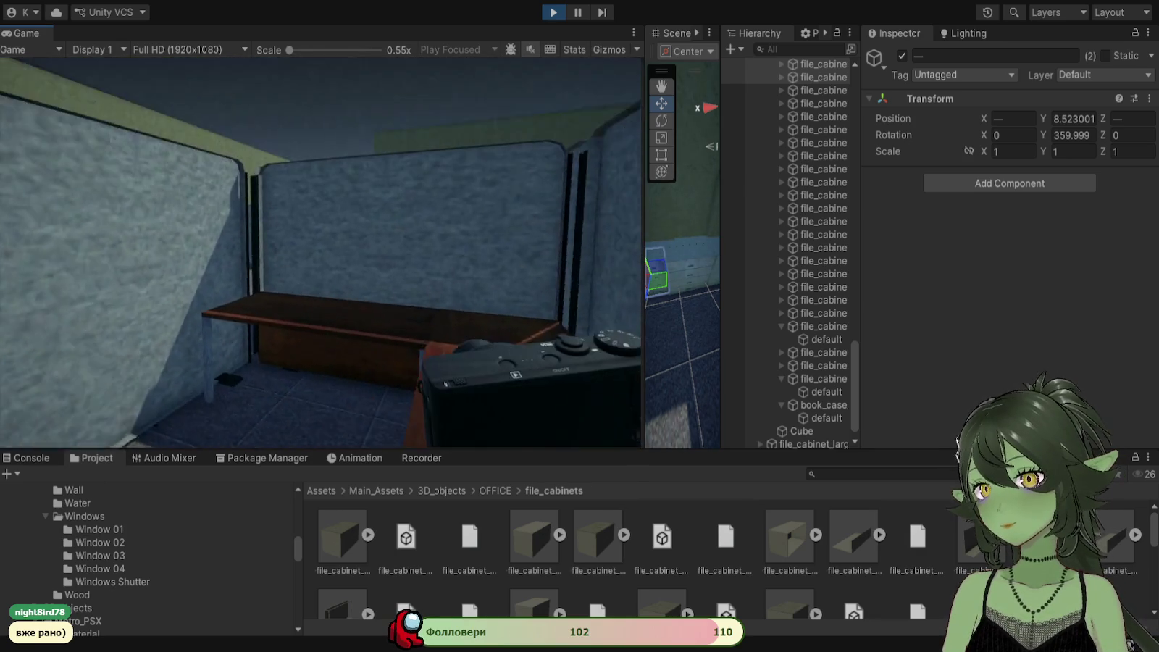
Step: Take a photo with the in-game handheld camera inside the cubicle
left_click(322, 258)
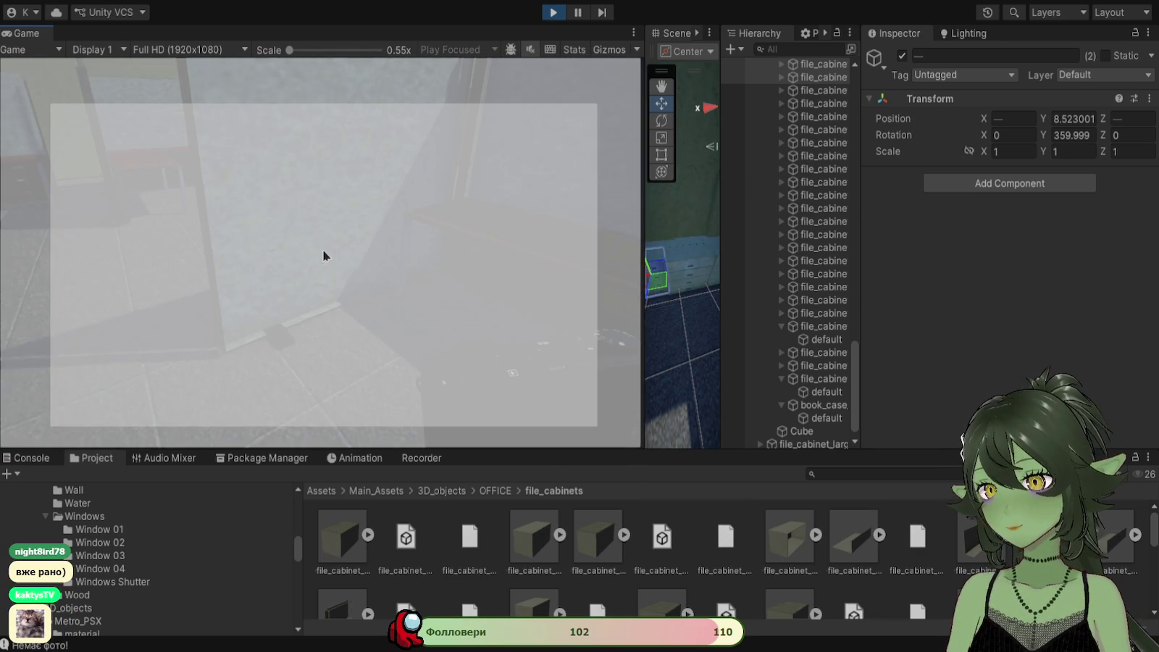
Step: Stop the playtest to return to editing
left_click(553, 14)
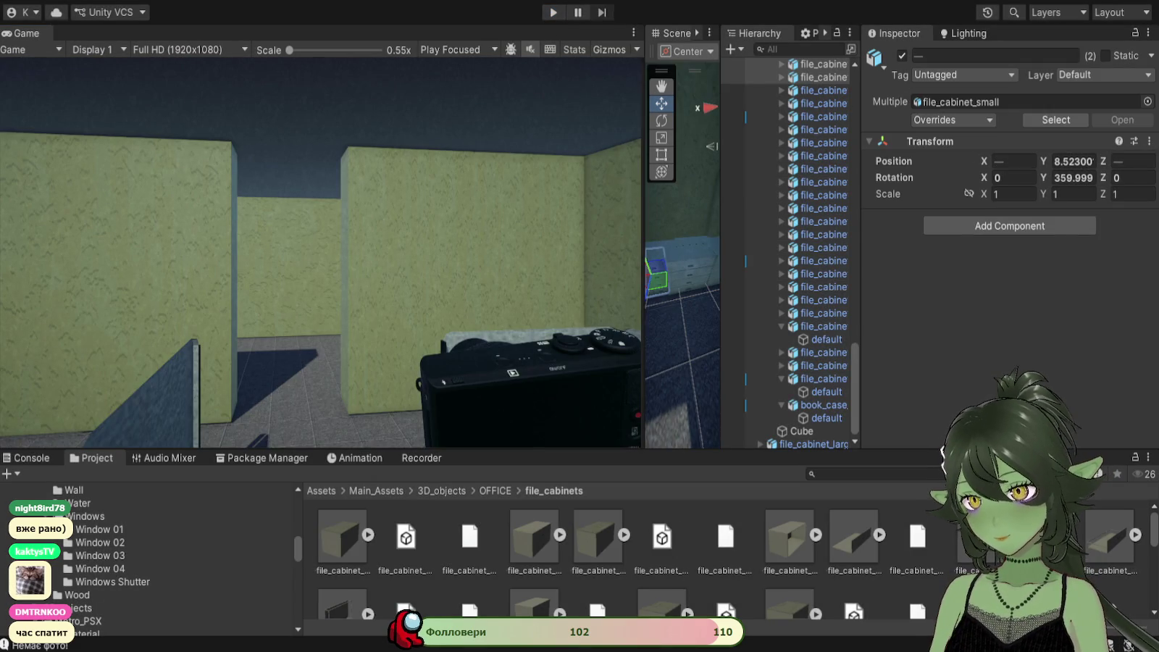